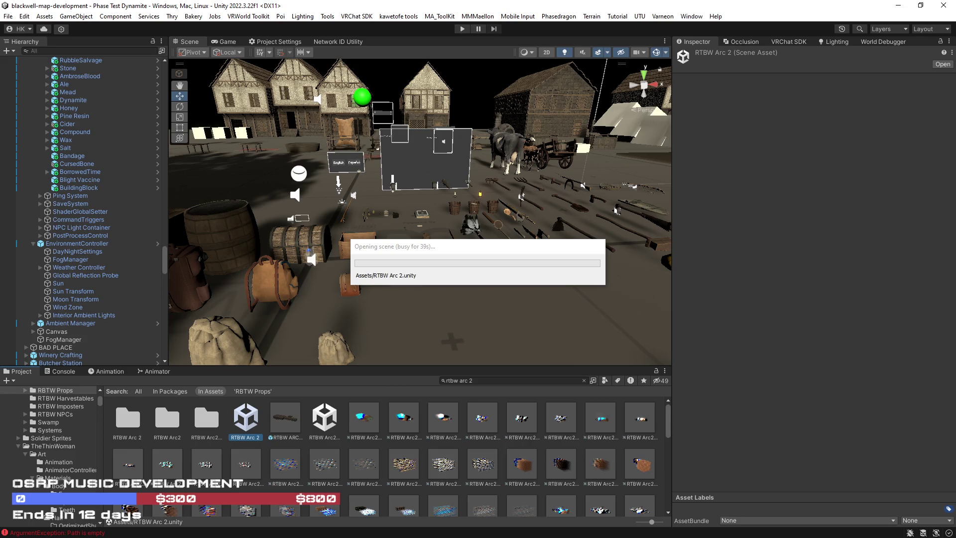
Step: Preview Construction Heavy.wav, then play Construction Light 01.wav from the 'construction' SFX search results
{"action": "left_click_drag", "start_coordinate": [955, 61], "coordinate": [667, 61]}
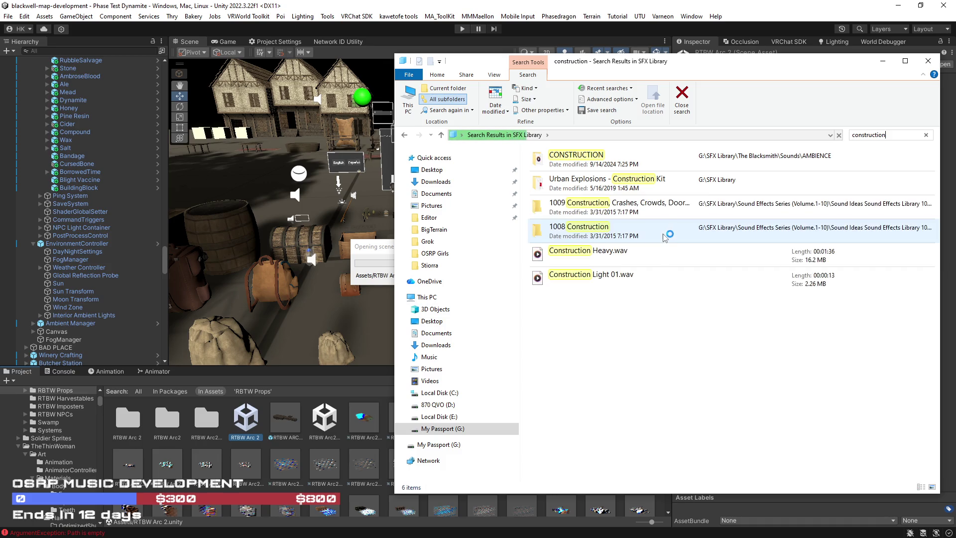
{"action": "left_click", "coordinate": [674, 255]}
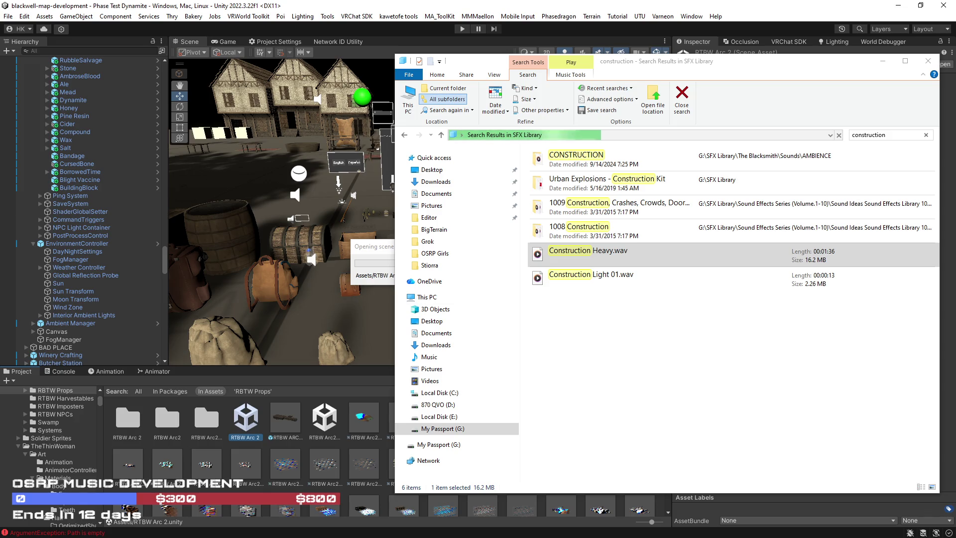
{"action": "left_click", "coordinate": [652, 279]}
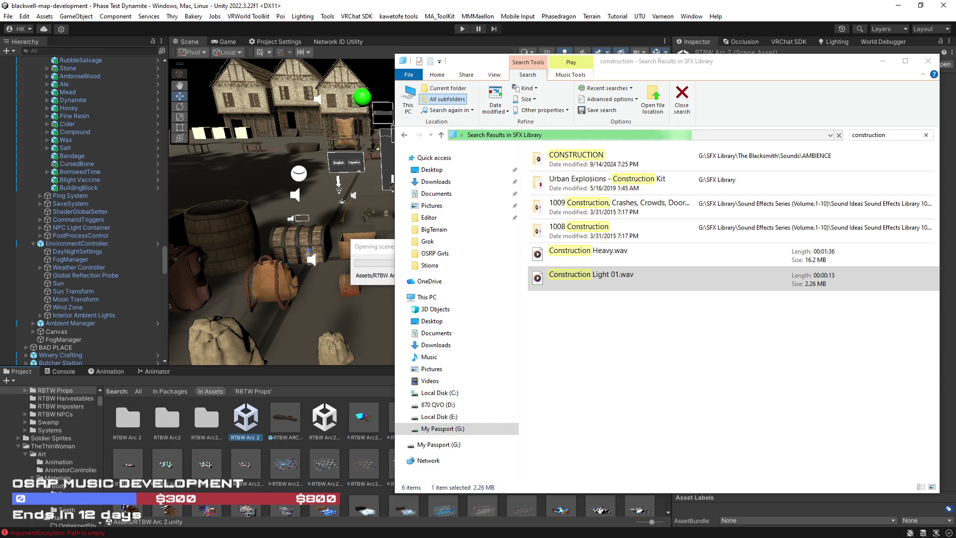
{"action": "double_click", "coordinate": [581, 277]}
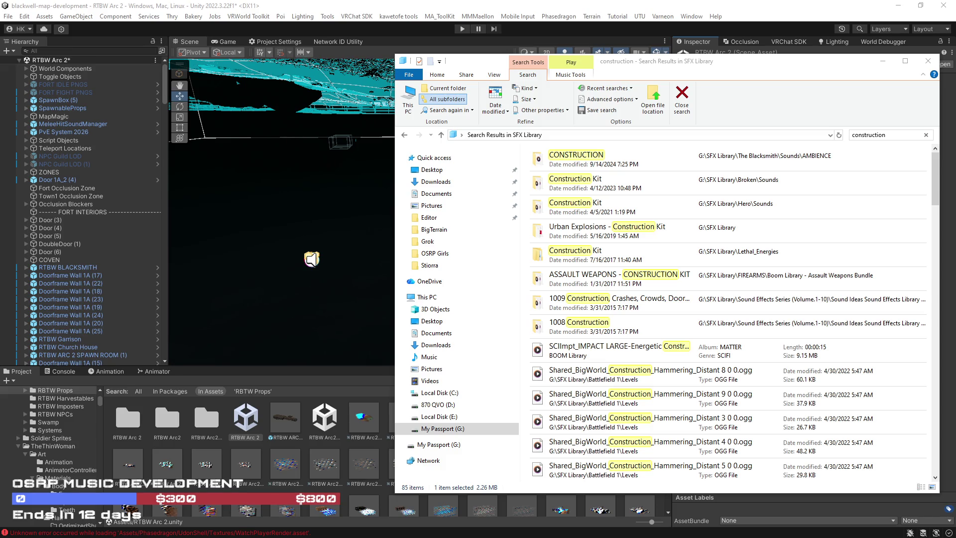
Step: Change the Grass Particle Surface Manager's Draw Amount from 10 to 8, cutting particles to 131,084
{"action": "right_click", "coordinate": [436, 6]}
{"action": "left_click", "coordinate": [464, 190]}
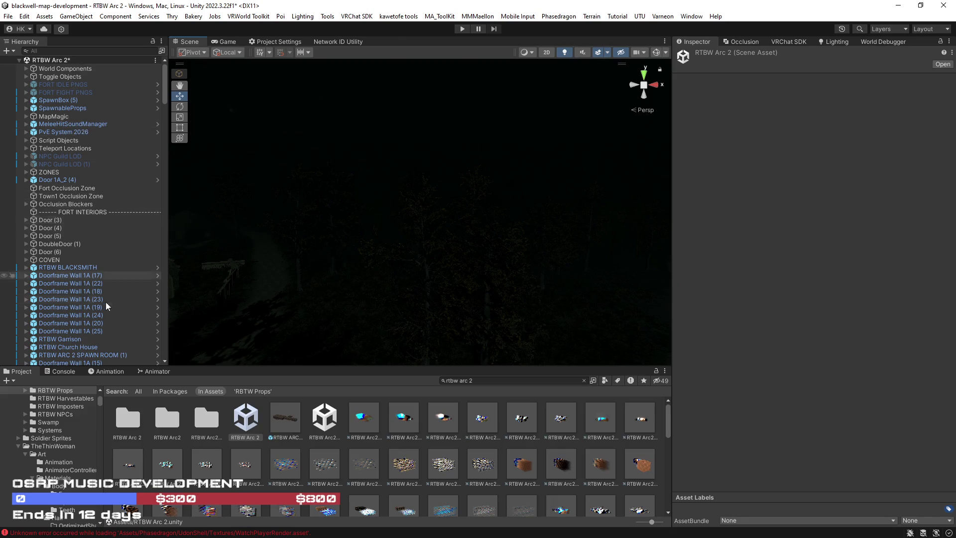
{"action": "scroll", "coordinate": [97, 294], "scroll_direction": "down", "scroll_amount": 2}
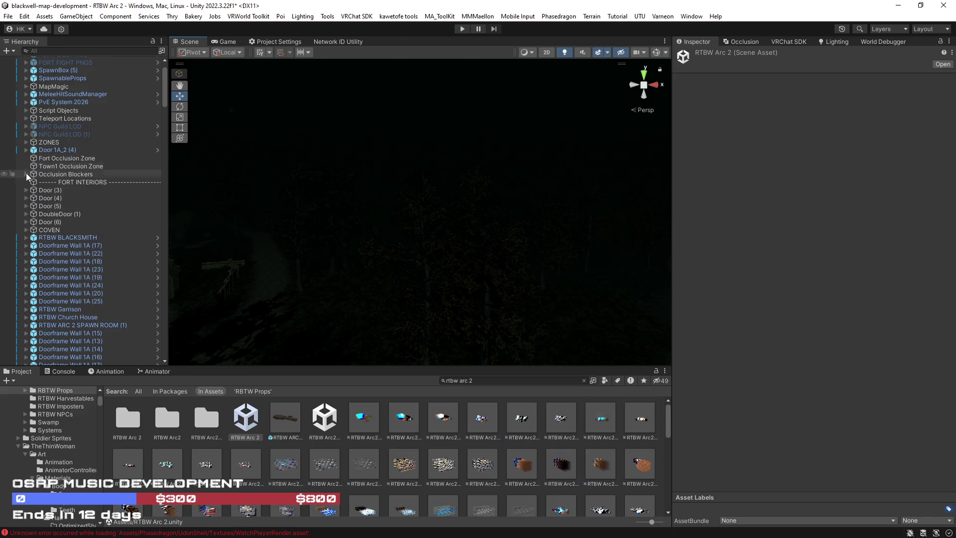
{"action": "left_click", "coordinate": [26, 110]}
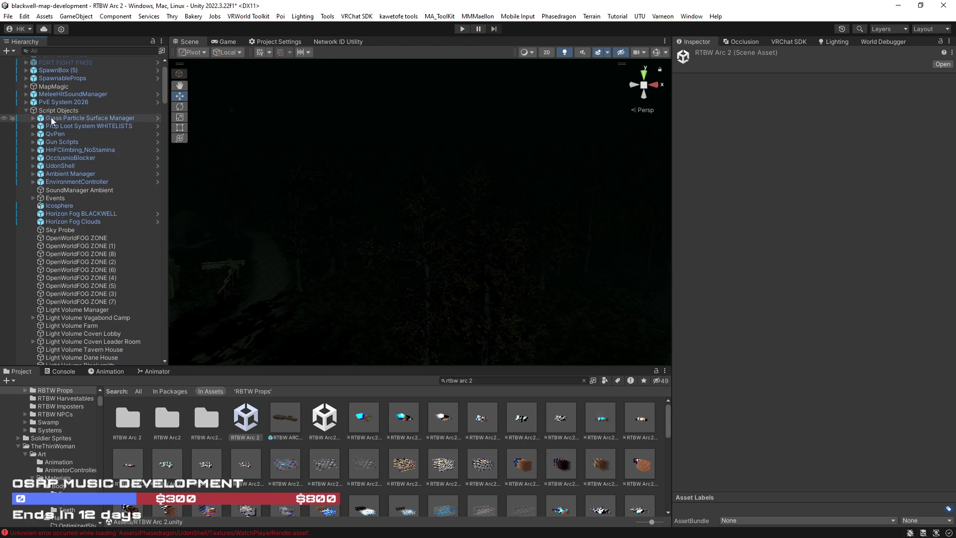
{"action": "left_click", "coordinate": [52, 118]}
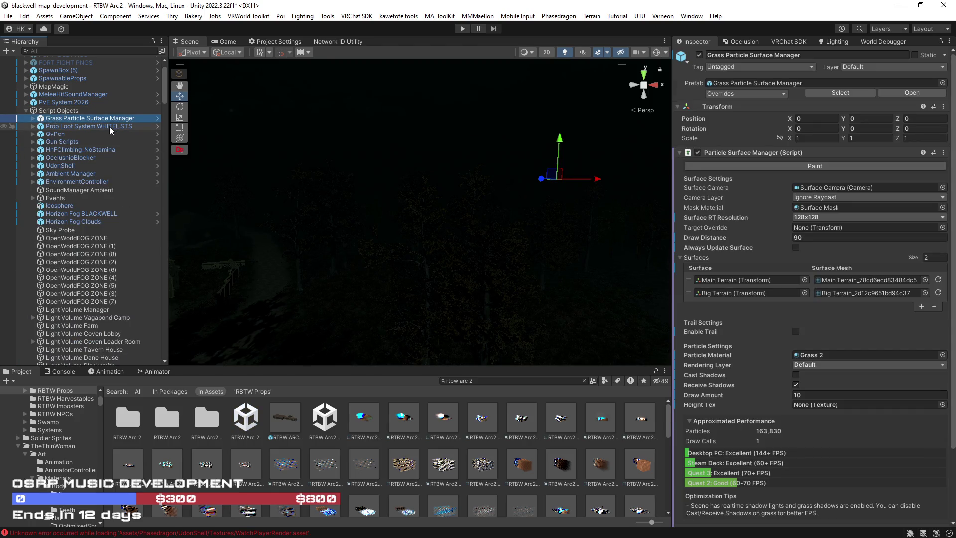
{"action": "left_click", "coordinate": [787, 394]}
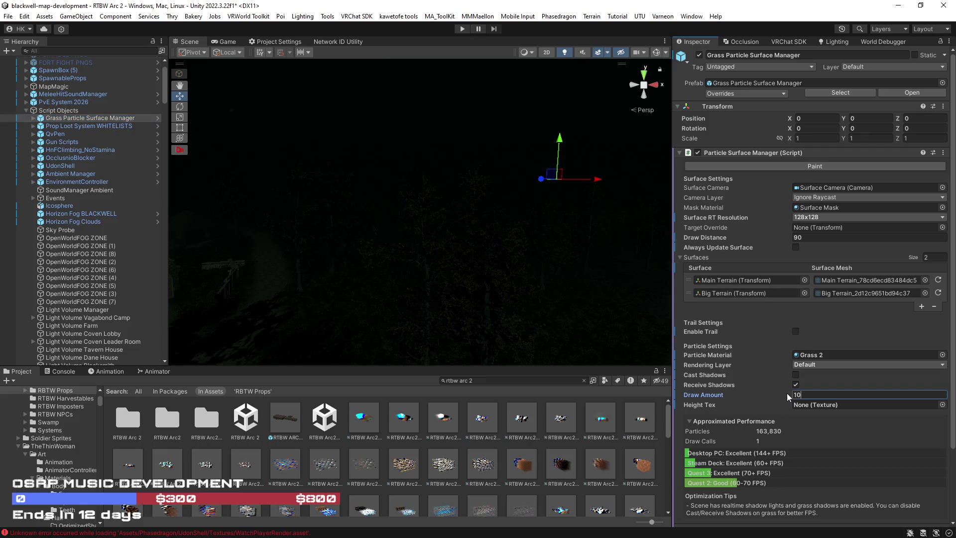
{"action": "type", "text": "8"}
{"action": "key", "text": "Return"}
{"action": "left_click_drag", "start_coordinate": [455, 275], "coordinate": [623, 278]}
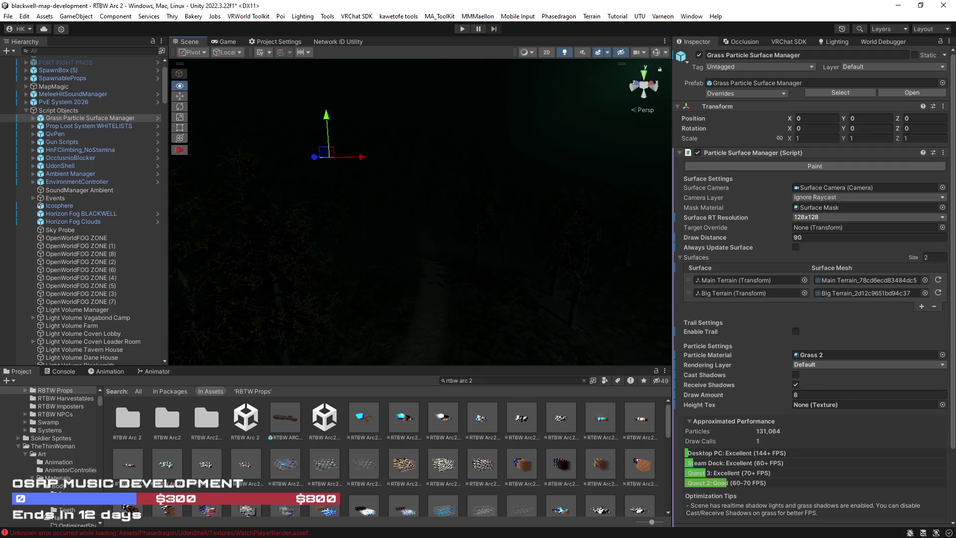
{"action": "mouse_move", "coordinate": [455, 285]}
{"action": "left_mouse_down"}
{"action": "mouse_move", "coordinate": [834, 267]}
{"action": "mouse_move", "coordinate": [788, 272]}
{"action": "left_mouse_up"}
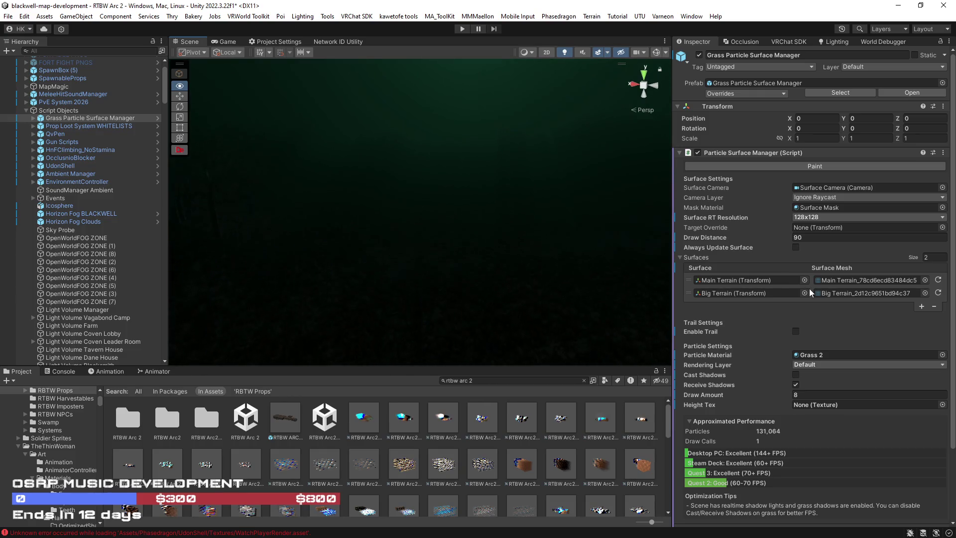
Step: Resize the Hierarchy, Scene and Inspector panels and turn off scene lighting and effects to view the trees
{"action": "mouse_move", "coordinate": [472, 241]}
{"action": "left_mouse_down"}
{"action": "mouse_move", "coordinate": [574, 237]}
{"action": "mouse_move", "coordinate": [431, 228]}
{"action": "mouse_move", "coordinate": [455, 239]}
{"action": "mouse_move", "coordinate": [397, 238]}
{"action": "mouse_move", "coordinate": [577, 266]}
{"action": "left_mouse_up"}
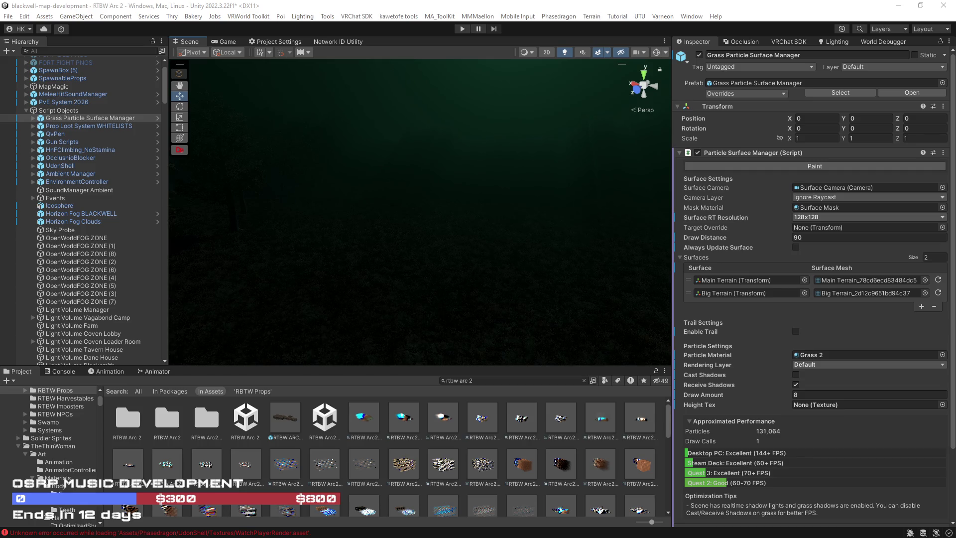
{"action": "mouse_move", "coordinate": [441, 271]}
{"action": "left_mouse_down"}
{"action": "mouse_move", "coordinate": [491, 241]}
{"action": "mouse_move", "coordinate": [468, 233]}
{"action": "mouse_move", "coordinate": [473, 264]}
{"action": "left_mouse_up"}
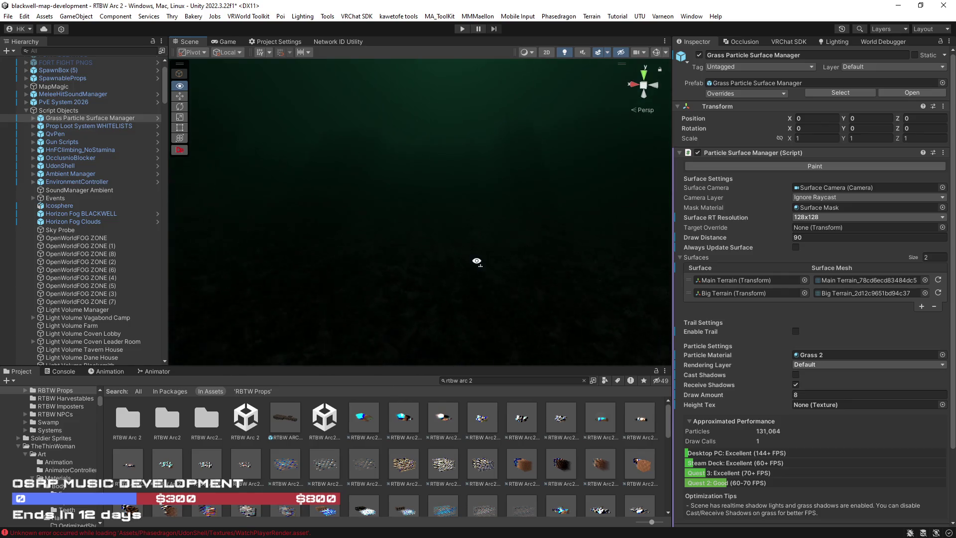
{"action": "left_click_drag", "start_coordinate": [167, 209], "coordinate": [159, 209]}
{"action": "left_click_drag", "start_coordinate": [405, 367], "coordinate": [405, 382]}
{"action": "left_click_drag", "start_coordinate": [670, 254], "coordinate": [697, 255]}
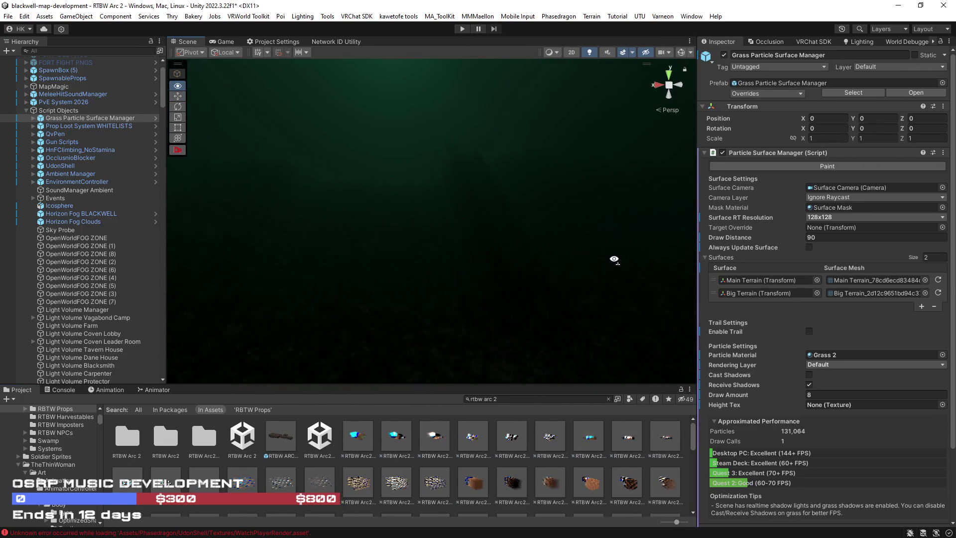
{"action": "key", "text": "alt"}
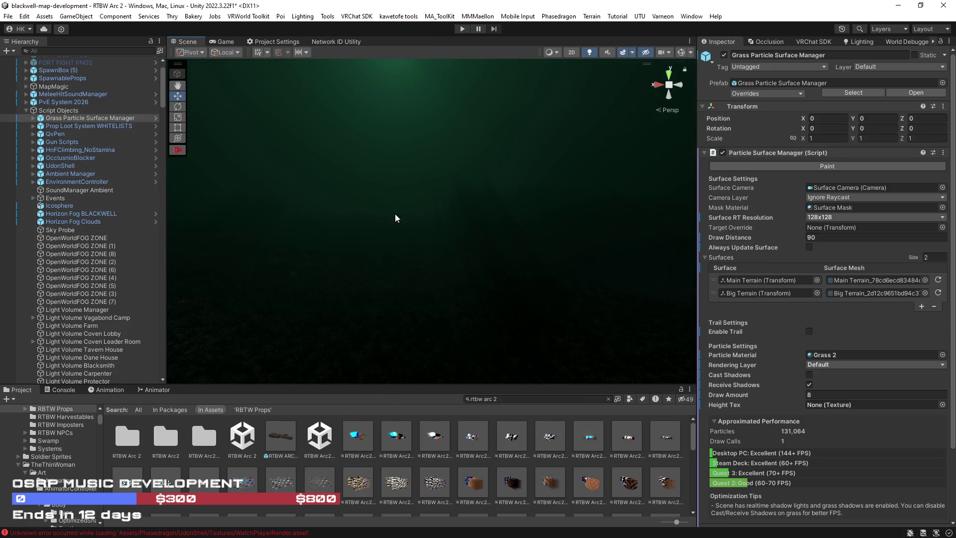
{"action": "mouse_move", "coordinate": [452, 226]}
{"action": "left_mouse_down"}
{"action": "mouse_move", "coordinate": [458, 254]}
{"action": "mouse_move", "coordinate": [396, 246]}
{"action": "mouse_move", "coordinate": [311, 269]}
{"action": "mouse_move", "coordinate": [354, 290]}
{"action": "mouse_move", "coordinate": [369, 274]}
{"action": "mouse_move", "coordinate": [316, 254]}
{"action": "mouse_move", "coordinate": [237, 259]}
{"action": "mouse_move", "coordinate": [299, 315]}
{"action": "mouse_move", "coordinate": [329, 323]}
{"action": "mouse_move", "coordinate": [286, 264]}
{"action": "mouse_move", "coordinate": [650, 315]}
{"action": "mouse_move", "coordinate": [437, 315]}
{"action": "mouse_move", "coordinate": [295, 271]}
{"action": "mouse_move", "coordinate": [438, 294]}
{"action": "mouse_move", "coordinate": [478, 253]}
{"action": "mouse_move", "coordinate": [425, 250]}
{"action": "mouse_move", "coordinate": [438, 259]}
{"action": "left_mouse_up"}
{"action": "left_click", "coordinate": [589, 52]}
{"action": "left_click", "coordinate": [622, 52]}
Step: Inspect the RTBW ARC 2 SPAWN ROOM prefab and clear the project asset search
{"action": "left_click", "coordinate": [504, 400]}
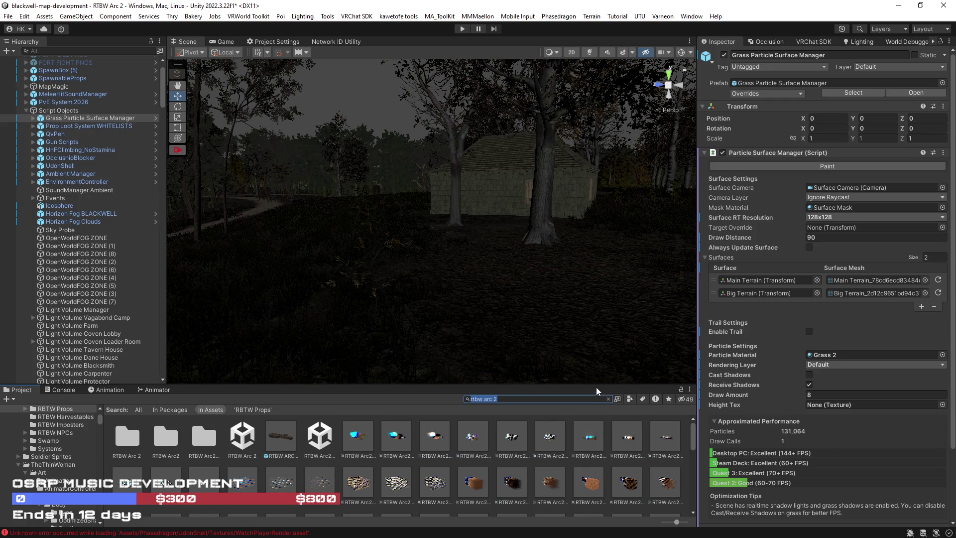
{"action": "left_click", "coordinate": [283, 437]}
{"action": "left_click", "coordinate": [608, 398]}
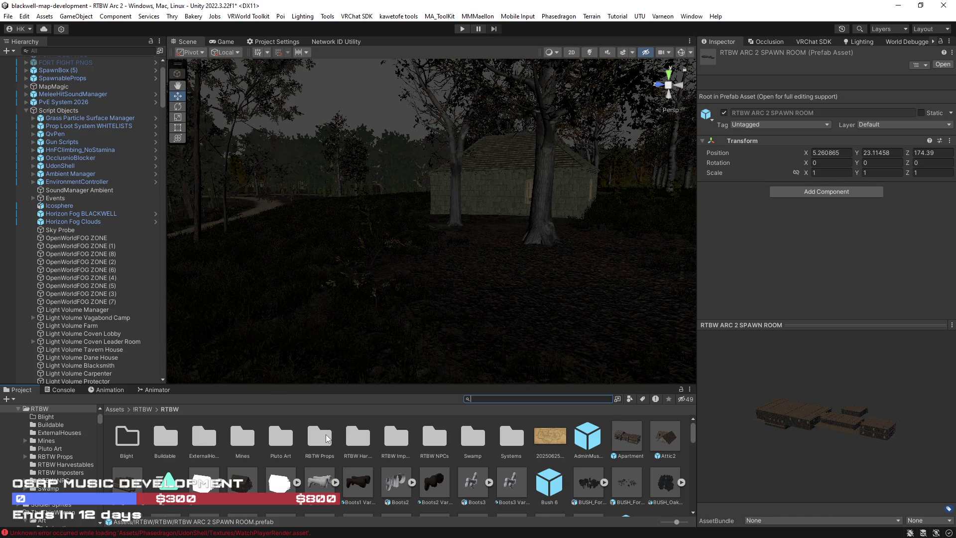
Step: Place the Prop Construction RTBW prefab from the Buildable folder under Script Objects at X 20.87, Y 0, Z -46.38
{"action": "left_click", "coordinate": [171, 442]}
{"action": "double_click", "coordinate": [172, 442]}
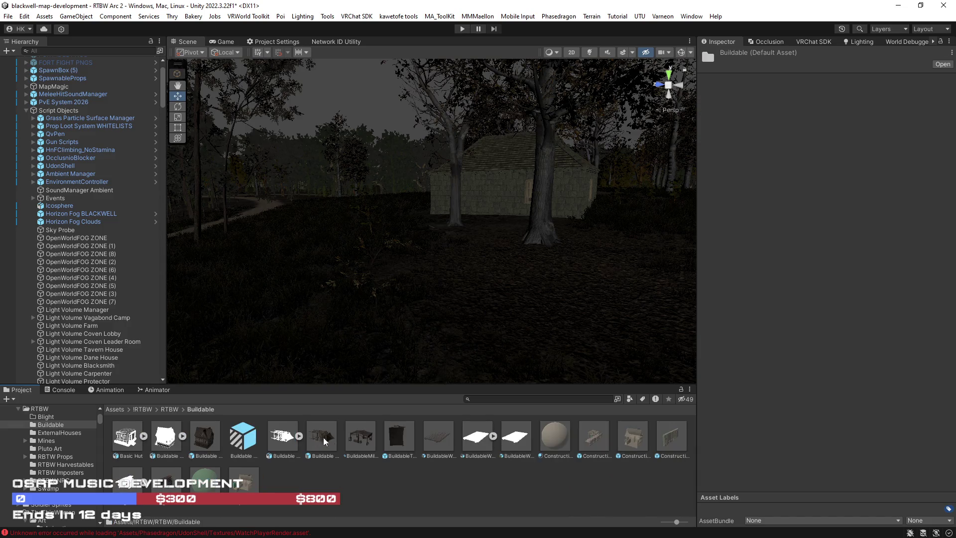
{"action": "mouse_move", "coordinate": [242, 475]}
{"action": "left_mouse_down"}
{"action": "mouse_move", "coordinate": [180, 199]}
{"action": "mouse_move", "coordinate": [55, 119]}
{"action": "left_mouse_up"}
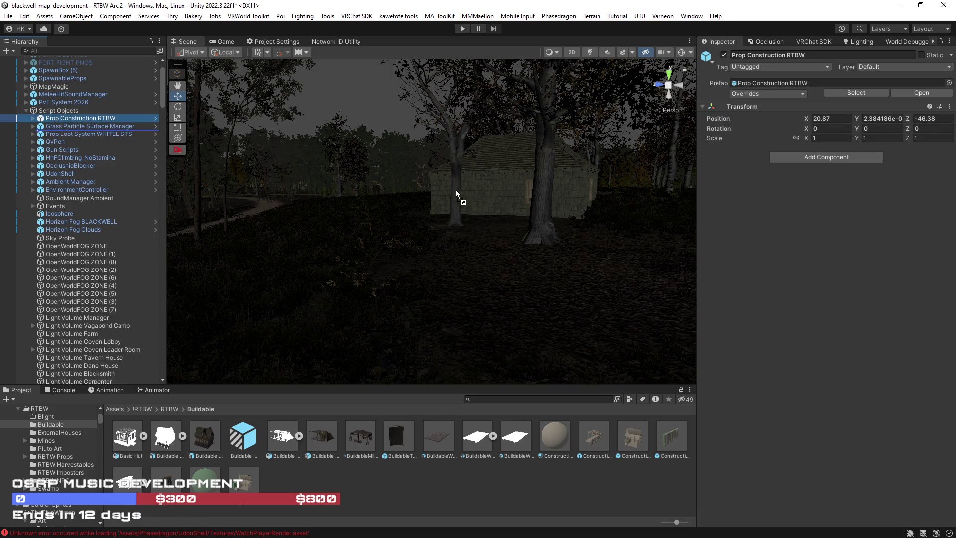
{"action": "mouse_move", "coordinate": [108, 130]}
{"action": "left_mouse_down"}
{"action": "mouse_move", "coordinate": [22, 128]}
{"action": "mouse_move", "coordinate": [365, 180]}
{"action": "mouse_move", "coordinate": [390, 234]}
{"action": "left_mouse_up"}
{"action": "left_click_drag", "start_coordinate": [506, 279], "coordinate": [518, 271]}
{"action": "left_click_drag", "start_coordinate": [563, 247], "coordinate": [432, 249]}
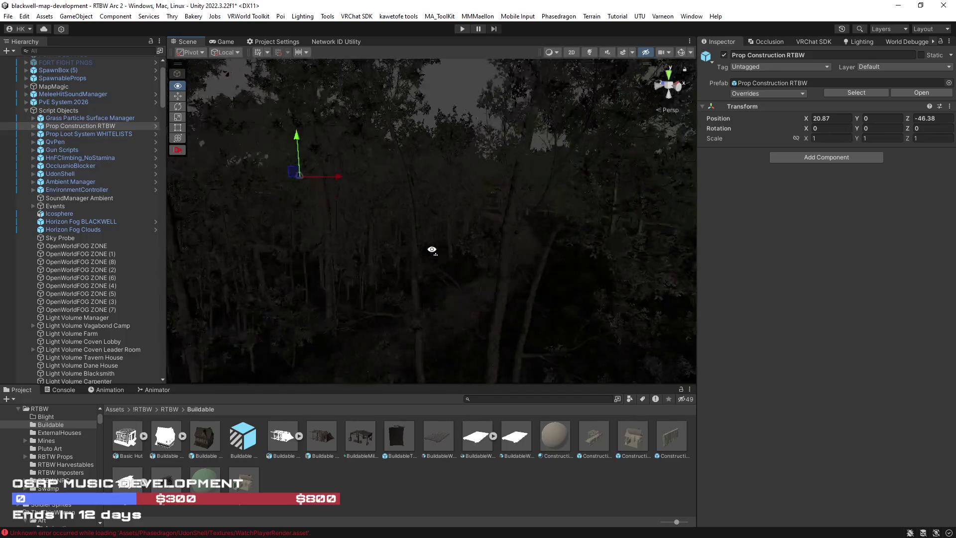
{"action": "scroll", "coordinate": [431, 248], "scroll_direction": "down", "scroll_amount": 10}
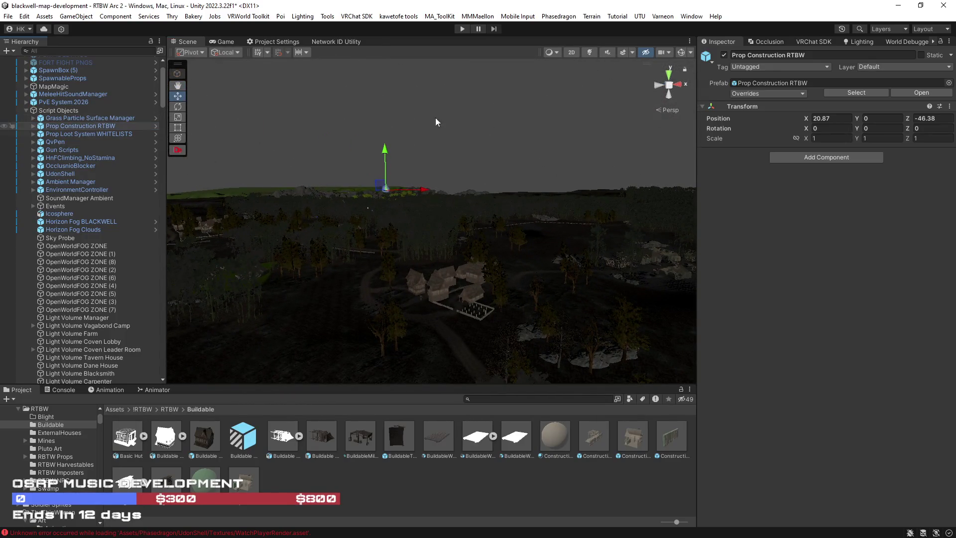
{"action": "left_click", "coordinate": [436, 122]}
{"action": "left_click", "coordinate": [664, 51]}
{"action": "mouse_move", "coordinate": [498, 224]}
{"action": "left_mouse_down"}
{"action": "mouse_move", "coordinate": [373, 216]}
{"action": "mouse_move", "coordinate": [367, 275]}
{"action": "mouse_move", "coordinate": [373, 284]}
{"action": "mouse_move", "coordinate": [543, 234]}
{"action": "mouse_move", "coordinate": [497, 267]}
{"action": "mouse_move", "coordinate": [456, 241]}
{"action": "mouse_move", "coordinate": [465, 269]}
{"action": "mouse_move", "coordinate": [497, 274]}
{"action": "mouse_move", "coordinate": [448, 264]}
{"action": "mouse_move", "coordinate": [527, 273]}
{"action": "mouse_move", "coordinate": [312, 260]}
{"action": "mouse_move", "coordinate": [437, 263]}
{"action": "mouse_move", "coordinate": [428, 243]}
{"action": "mouse_move", "coordinate": [342, 258]}
{"action": "left_mouse_up"}
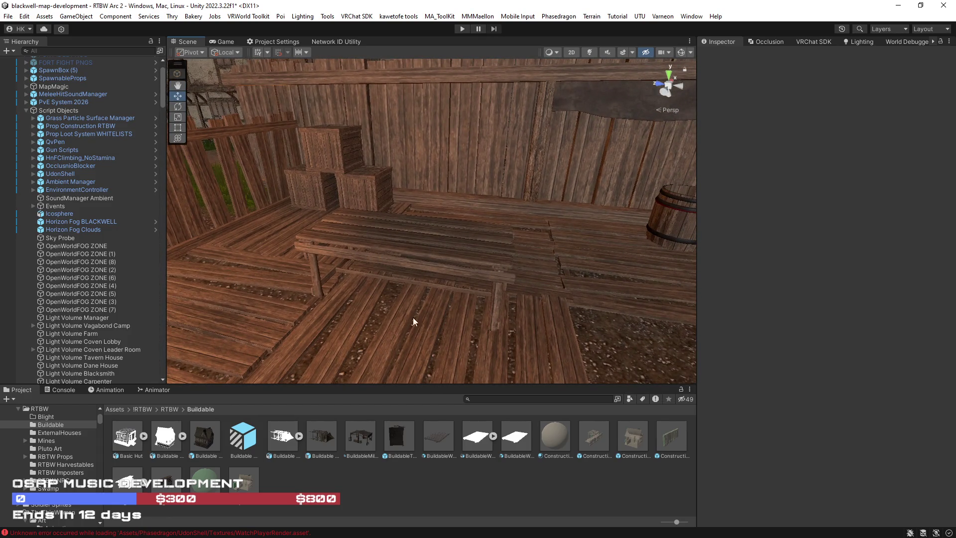
Step: Find the Beam prop template with a 'beam' hierarchy search and frame it in the view
{"action": "left_click", "coordinate": [123, 50]}
{"action": "type", "text": "beam"}
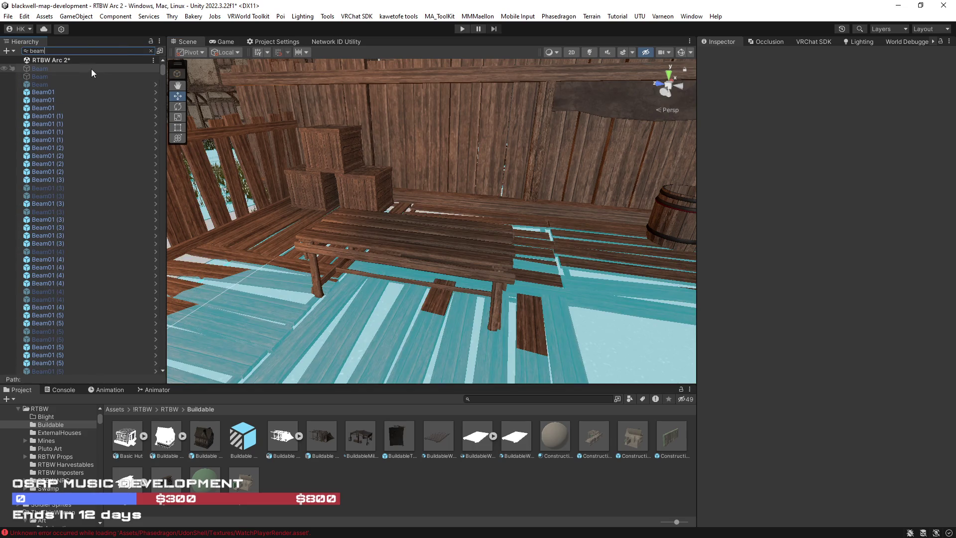
{"action": "left_click", "coordinate": [90, 68]}
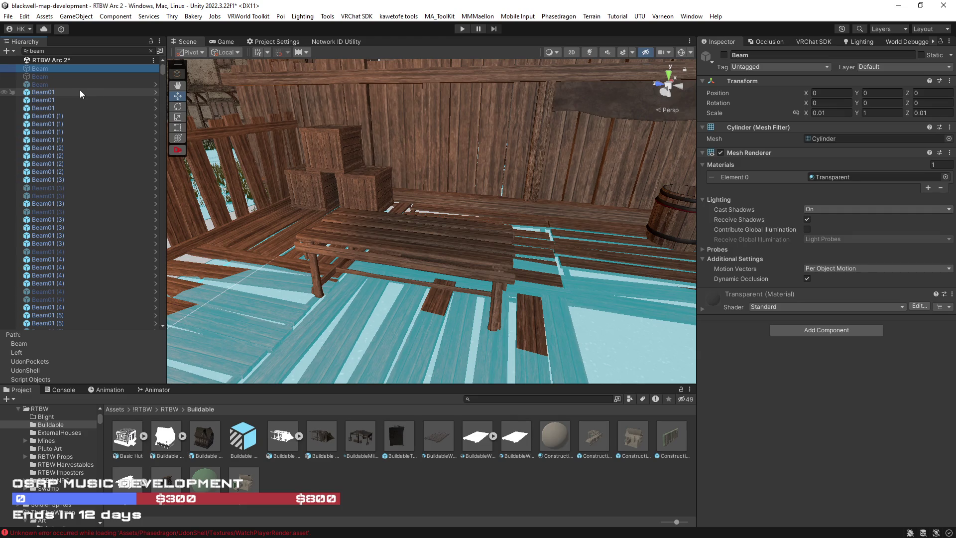
{"action": "left_click", "coordinate": [73, 86]}
{"action": "left_click", "coordinate": [151, 51]}
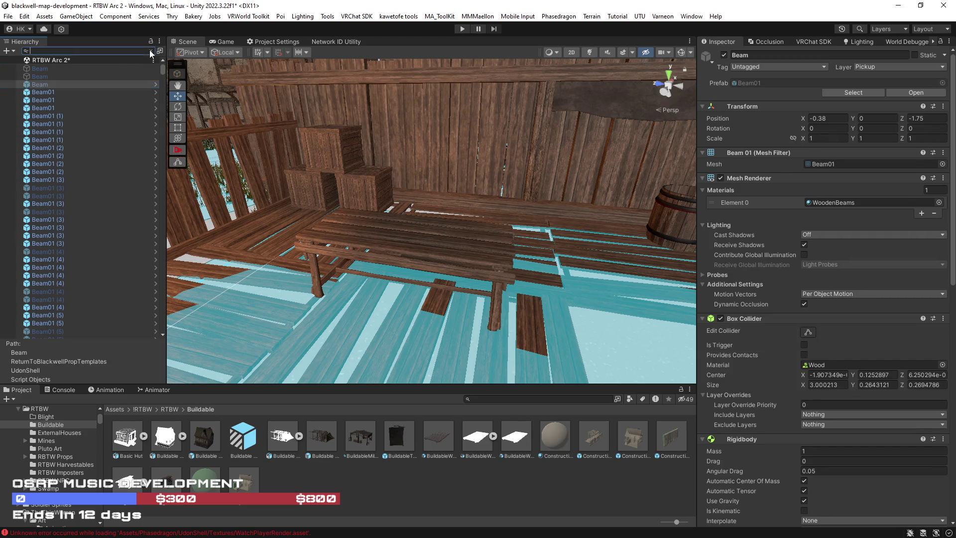
{"action": "key", "text": "f"}
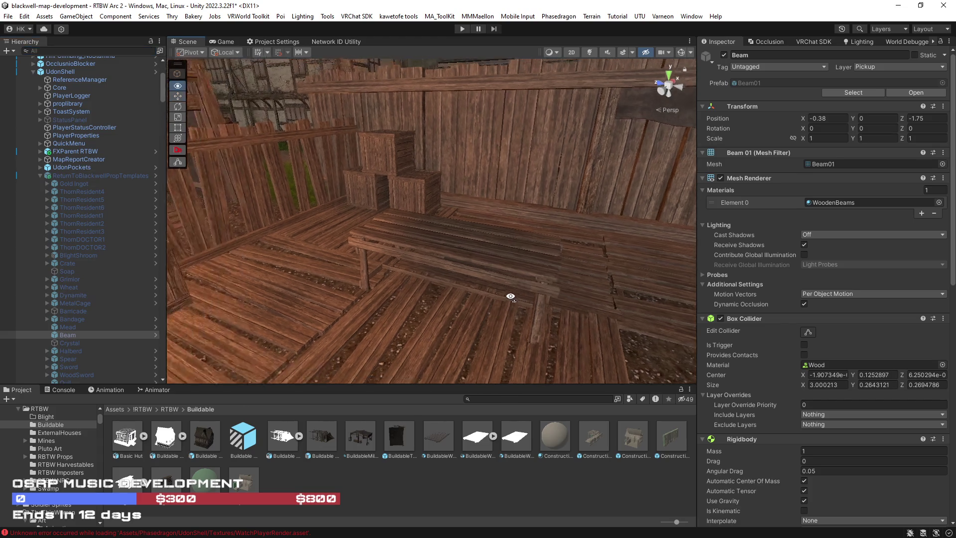
Step: Duplicate the Beam as Beam (1), move it to the camera, and place it beside FXParent RTBW
{"action": "key", "text": "ctrl+d"}
{"action": "left_click_drag", "start_coordinate": [71, 343], "coordinate": [401, 278]}
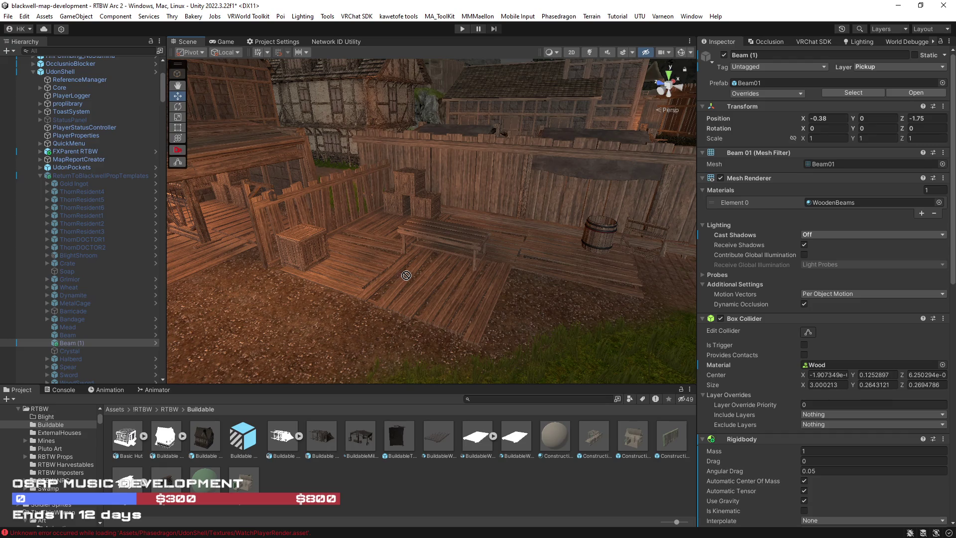
{"action": "key", "text": "ctrl+shift+f"}
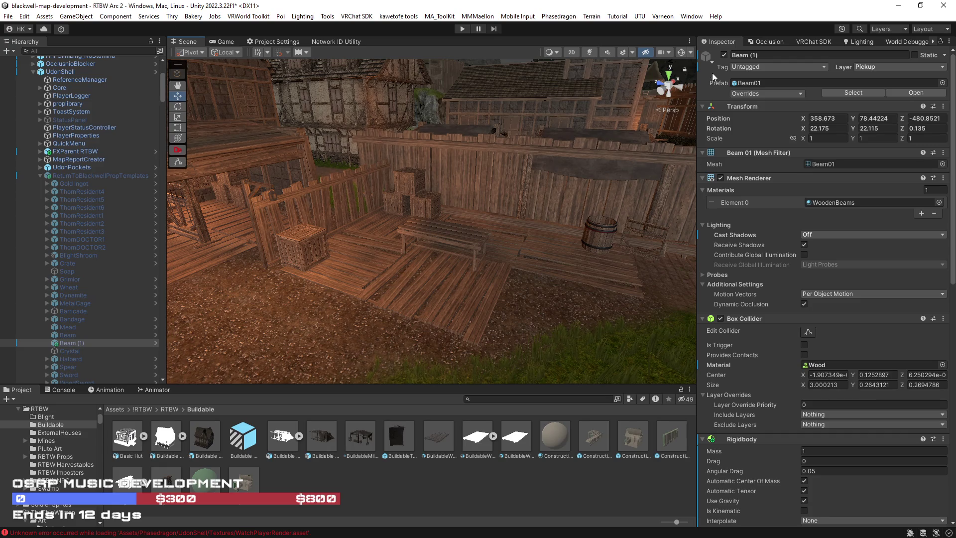
{"action": "key", "text": "f"}
{"action": "mouse_move", "coordinate": [77, 343]}
{"action": "left_mouse_down"}
{"action": "mouse_move", "coordinate": [84, 149]}
{"action": "mouse_move", "coordinate": [82, 160]}
{"action": "mouse_move", "coordinate": [356, 253]}
{"action": "left_mouse_up"}
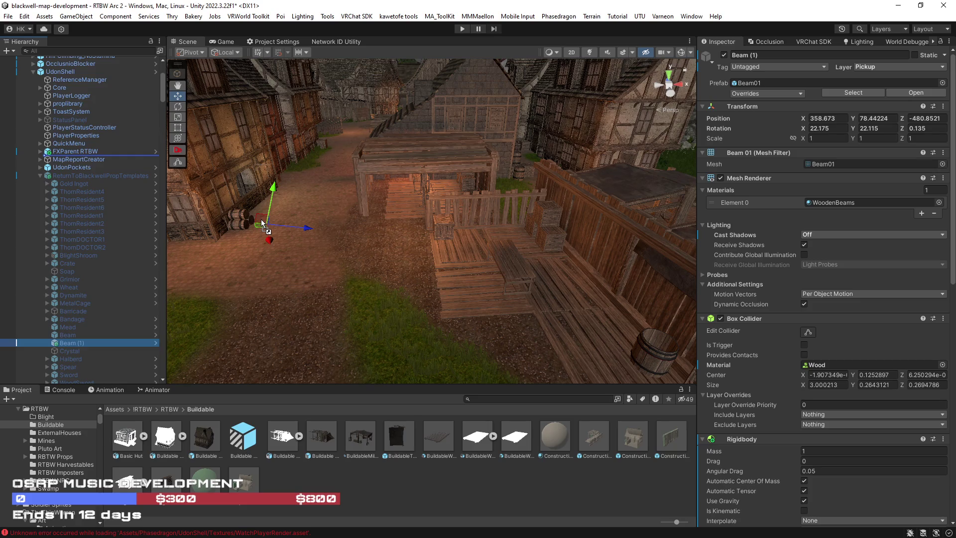
Step: Drop Beam (1) into the scene and enable its Fit In Storage option
{"action": "mouse_move", "coordinate": [263, 224]}
{"action": "left_mouse_down"}
{"action": "mouse_move", "coordinate": [448, 219]}
{"action": "mouse_move", "coordinate": [486, 230]}
{"action": "mouse_move", "coordinate": [519, 278]}
{"action": "mouse_move", "coordinate": [536, 271]}
{"action": "mouse_move", "coordinate": [306, 198]}
{"action": "mouse_move", "coordinate": [368, 219]}
{"action": "mouse_move", "coordinate": [393, 249]}
{"action": "mouse_move", "coordinate": [593, 241]}
{"action": "mouse_move", "coordinate": [337, 210]}
{"action": "left_mouse_up"}
{"action": "scroll", "coordinate": [778, 392], "scroll_direction": "down", "scroll_amount": 5}
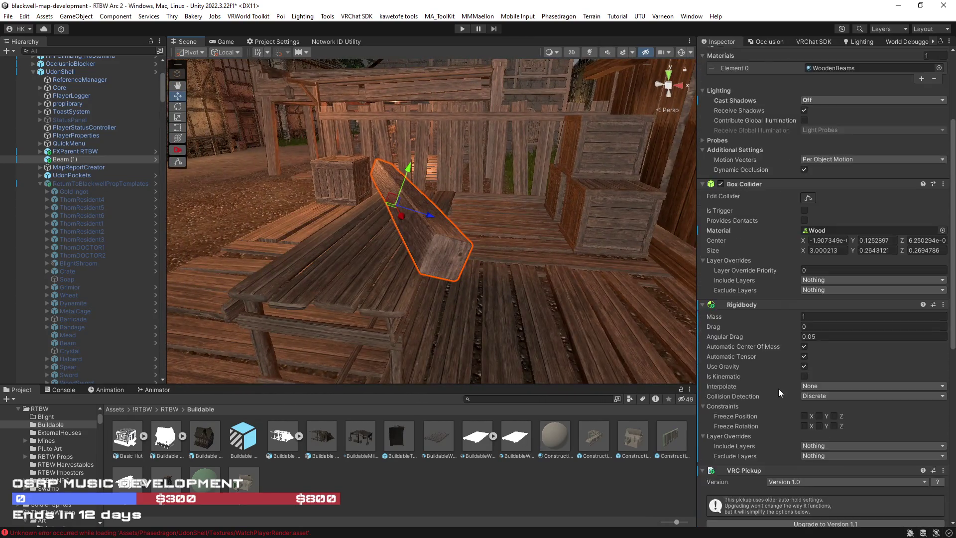
{"action": "scroll", "coordinate": [778, 389], "scroll_direction": "down", "scroll_amount": 6}
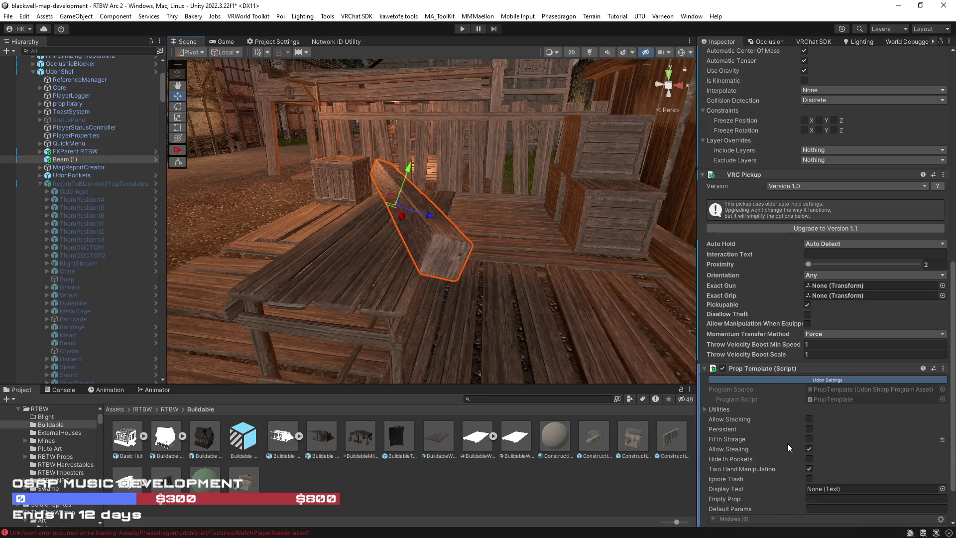
{"action": "left_click", "coordinate": [809, 439]}
{"action": "left_click_drag", "start_coordinate": [387, 257], "coordinate": [533, 249]}
{"action": "scroll", "coordinate": [755, 270], "scroll_direction": "up", "scroll_amount": 4}
{"action": "scroll", "coordinate": [756, 270], "scroll_direction": "up", "scroll_amount": 6}
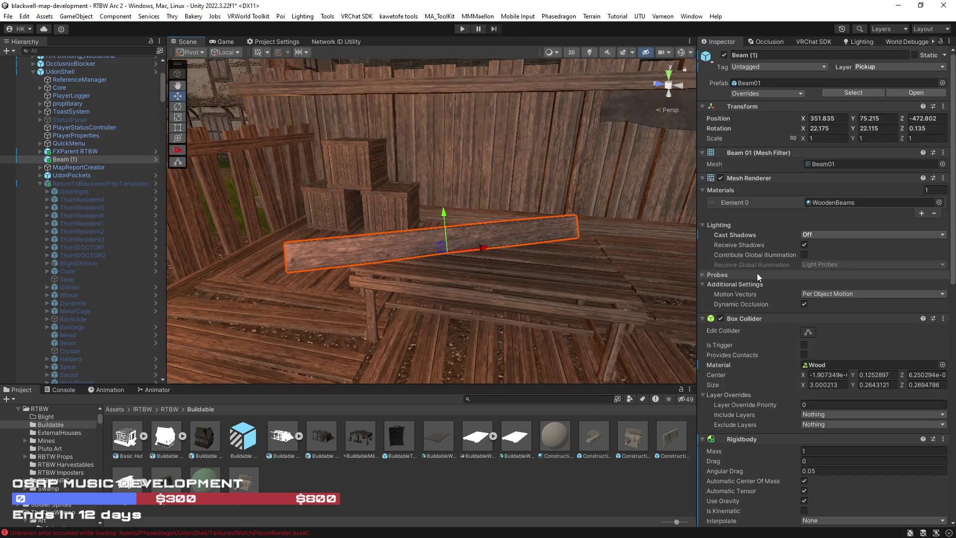
Step: Try a 0.8 scale on Beam (1), inspect it, then delete the test copy
{"action": "left_click", "coordinate": [817, 139]}
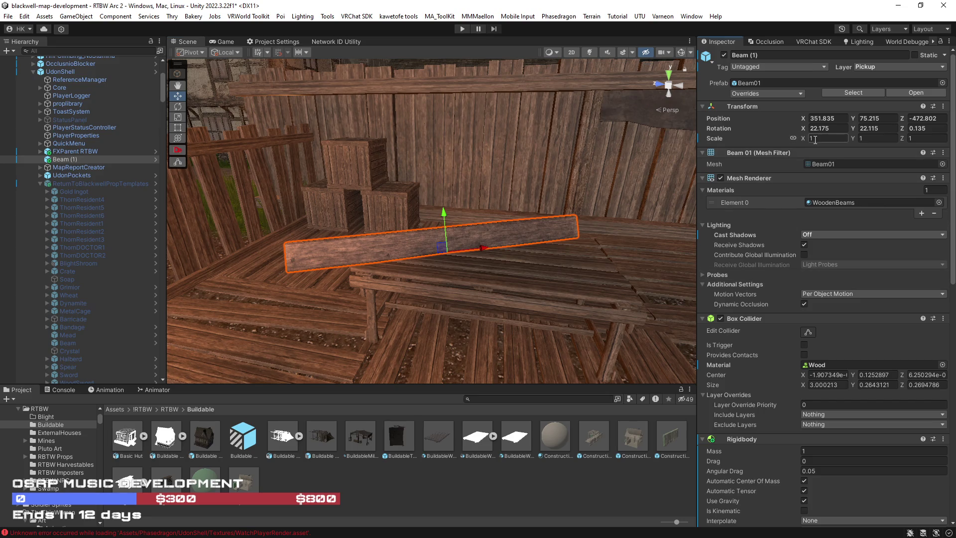
{"action": "type", "text": "0.8"}
{"action": "key", "text": "Return"}
{"action": "mouse_move", "coordinate": [572, 279]}
{"action": "left_mouse_down"}
{"action": "mouse_move", "coordinate": [603, 280]}
{"action": "mouse_move", "coordinate": [405, 252]}
{"action": "mouse_move", "coordinate": [335, 265]}
{"action": "mouse_move", "coordinate": [428, 269]}
{"action": "left_mouse_up"}
{"action": "left_click", "coordinate": [819, 139]}
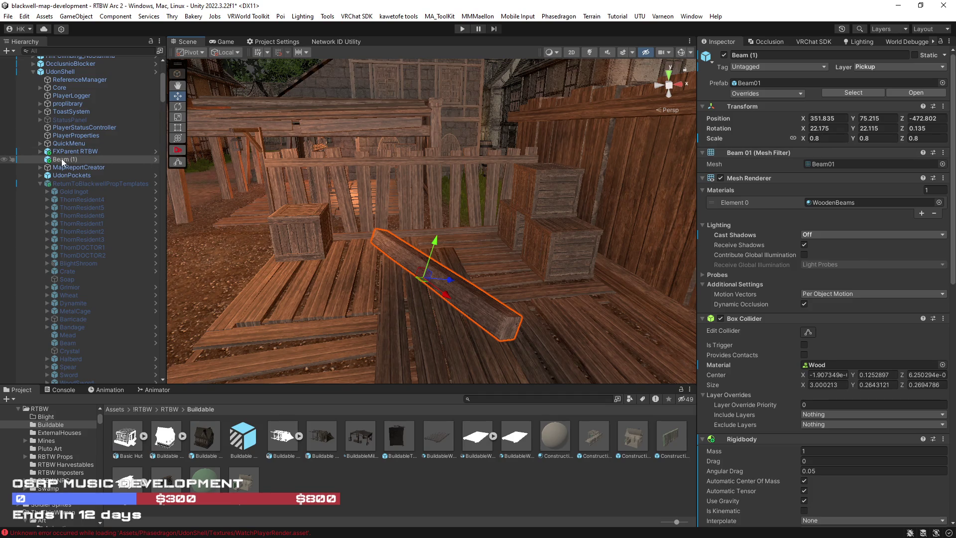
{"action": "key", "text": "Delete"}
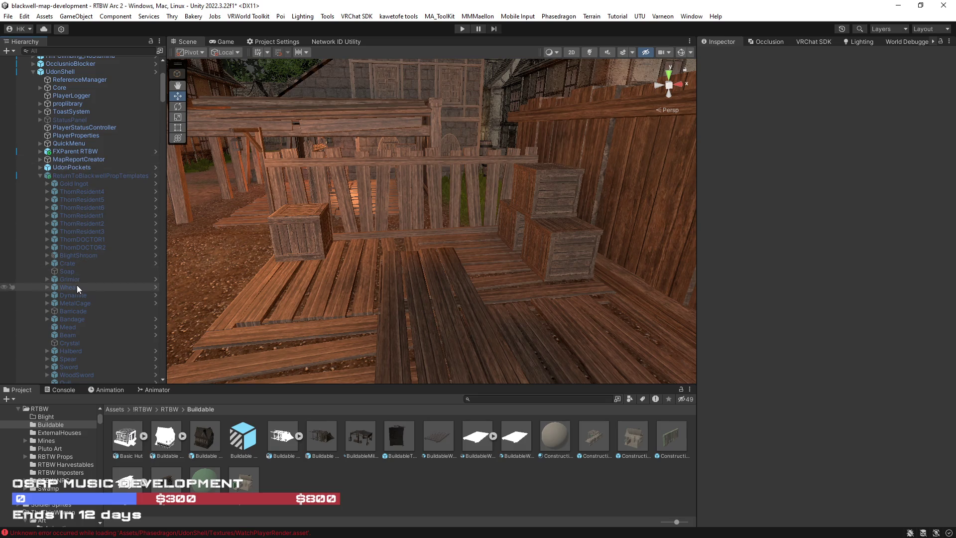
Step: Locate the original Beam prop template through a 'beam' search and begin editing its scale
{"action": "left_click", "coordinate": [85, 51]}
{"action": "type", "text": "beam"}
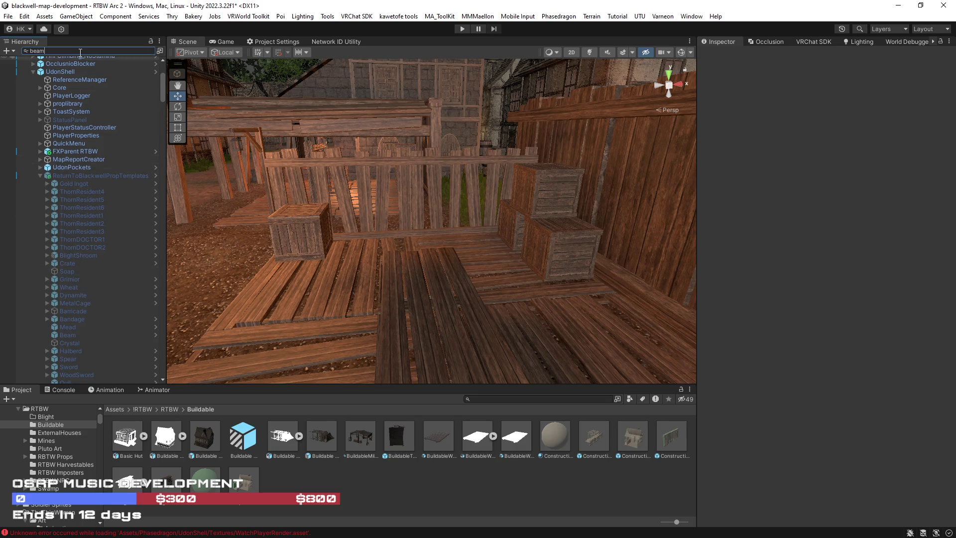
{"action": "scroll", "coordinate": [62, 81], "scroll_direction": "up", "scroll_amount": 5}
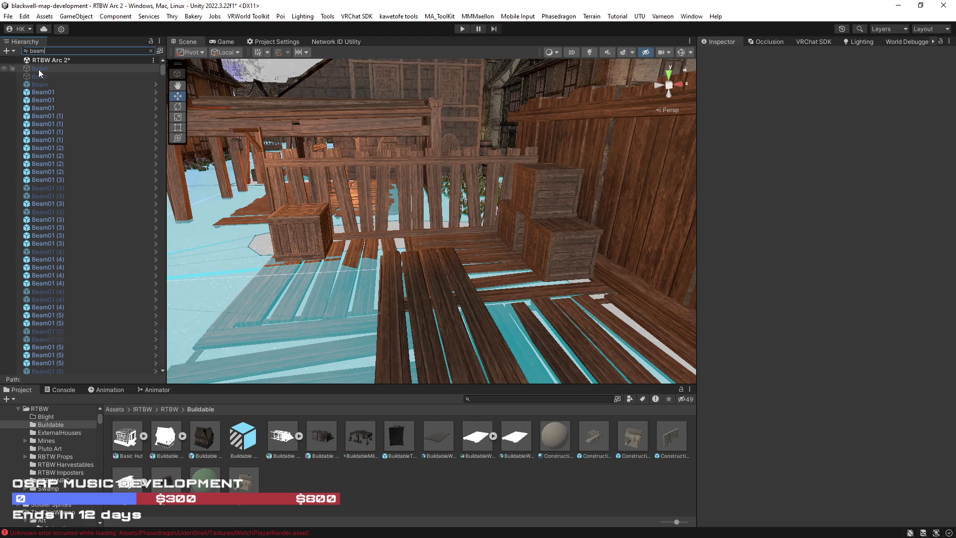
{"action": "left_click", "coordinate": [38, 69]}
{"action": "left_click", "coordinate": [43, 85]}
{"action": "left_click", "coordinate": [151, 51]}
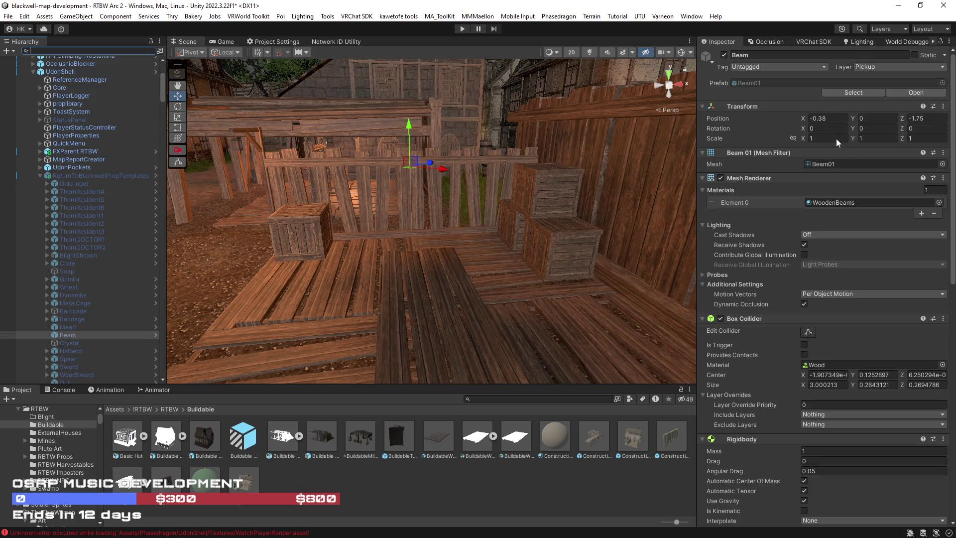
{"action": "left_click", "coordinate": [816, 138]}
Step: Enter 0.8 as the Beam template's scale, then select the Saw Horse's Table_1A1 mesh
{"action": "type", "text": "0.8"}
{"action": "mouse_move", "coordinate": [467, 276]}
{"action": "left_mouse_down"}
{"action": "mouse_move", "coordinate": [558, 269]}
{"action": "mouse_move", "coordinate": [592, 304]}
{"action": "mouse_move", "coordinate": [462, 269]}
{"action": "mouse_move", "coordinate": [513, 273]}
{"action": "left_mouse_up"}
{"action": "left_click", "coordinate": [462, 269]}
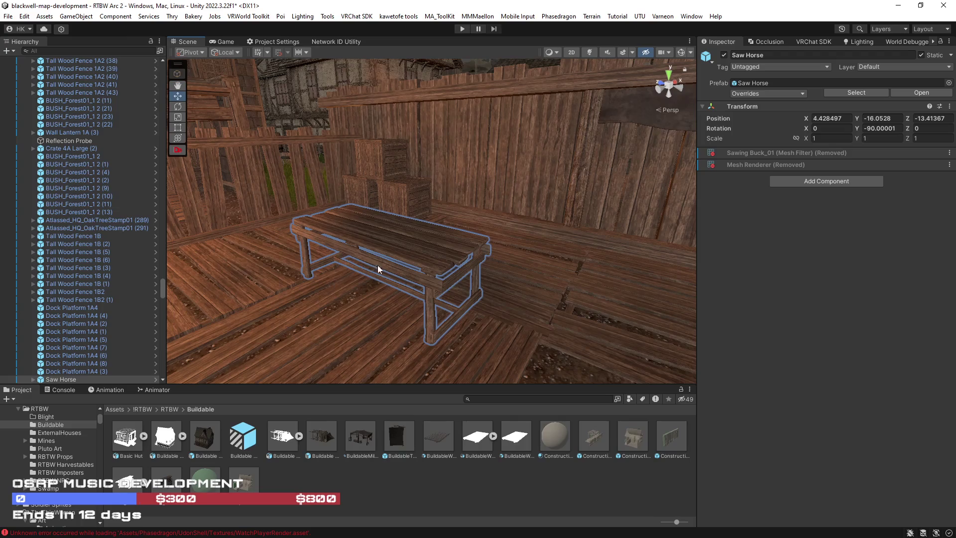
{"action": "left_click", "coordinate": [393, 251]}
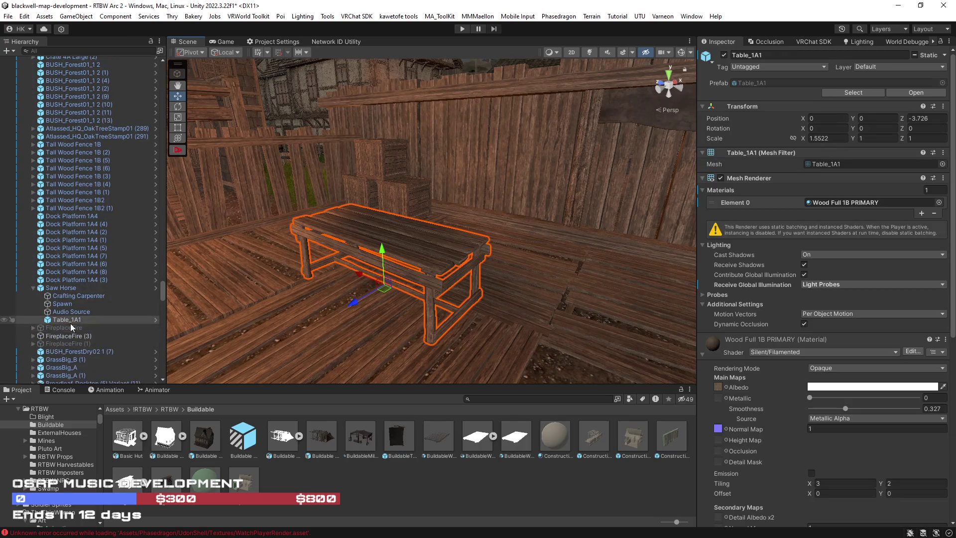
{"action": "scroll", "coordinate": [753, 379], "scroll_direction": "down", "scroll_amount": 4}
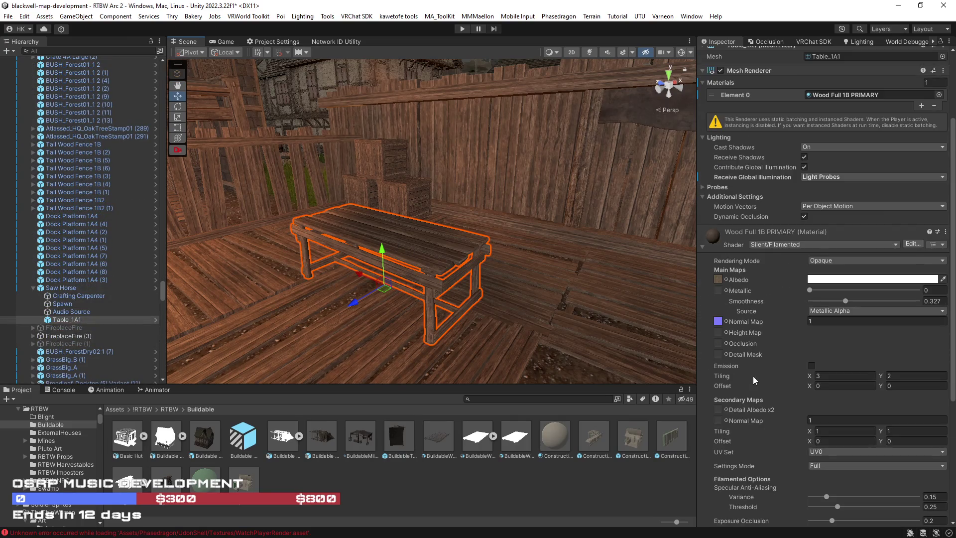
{"action": "scroll", "coordinate": [754, 374], "scroll_direction": "down", "scroll_amount": 1}
{"action": "scroll", "coordinate": [754, 373], "scroll_direction": "up", "scroll_amount": 5}
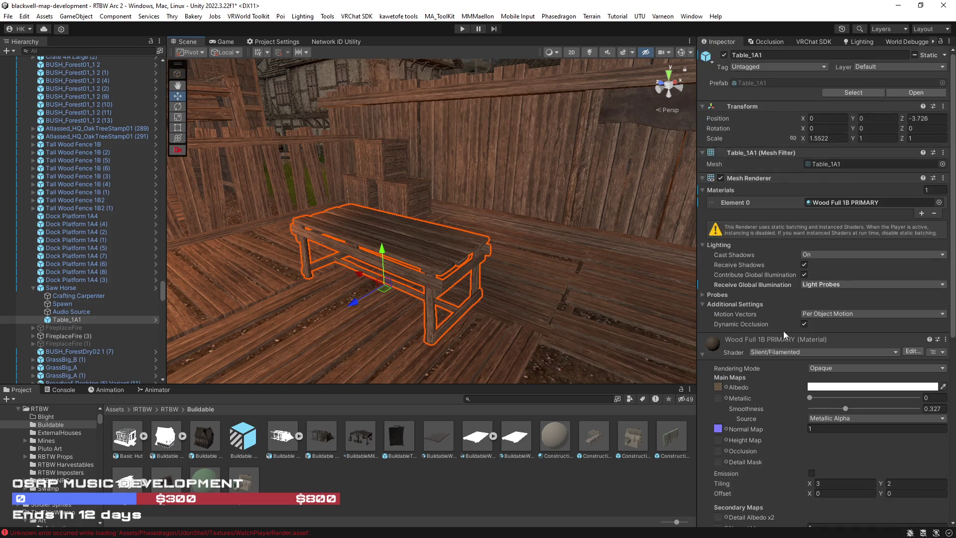
Step: Check Table_1A1's Static flags and move it to a different layer
{"action": "left_click", "coordinate": [944, 55]}
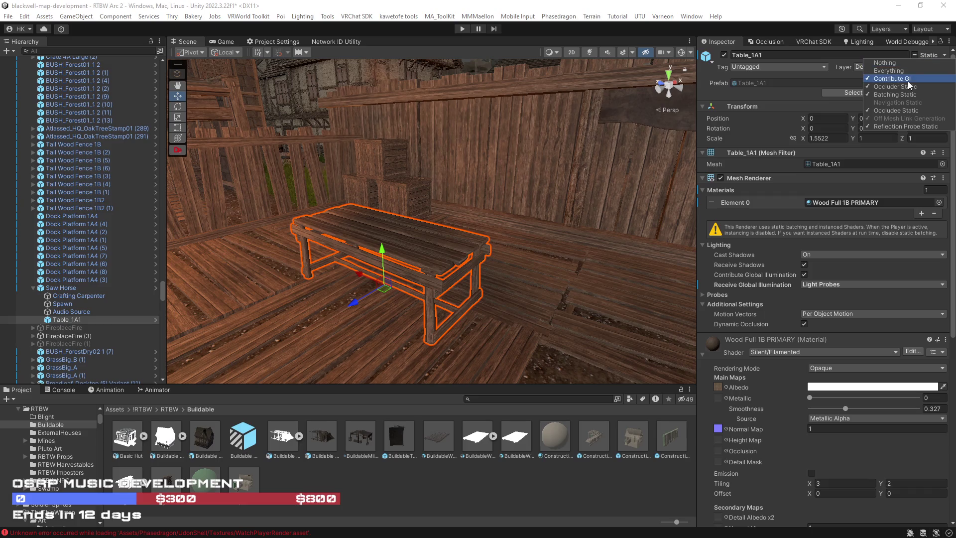
{"action": "left_click", "coordinate": [860, 68]}
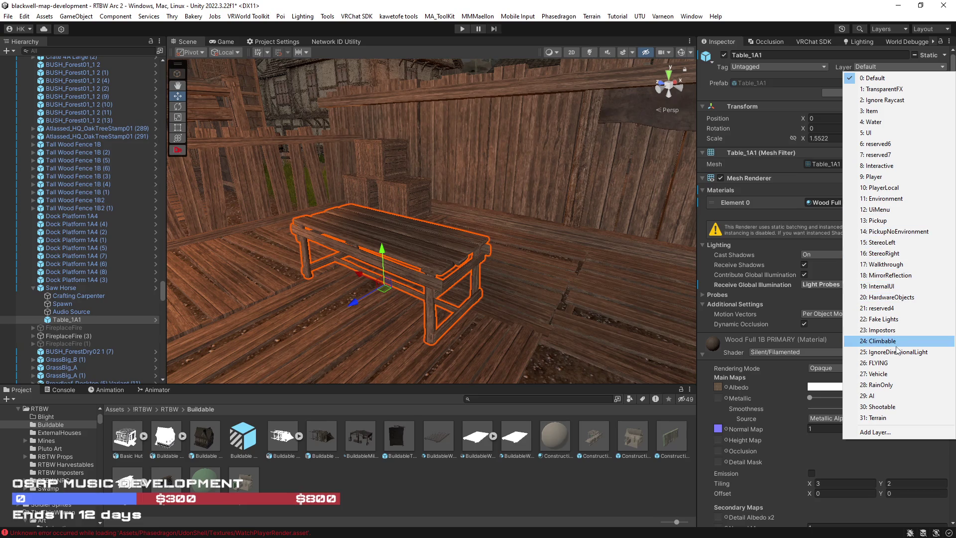
{"action": "left_click", "coordinate": [882, 265]}
{"action": "scroll", "coordinate": [796, 312], "scroll_direction": "down", "scroll_amount": 10}
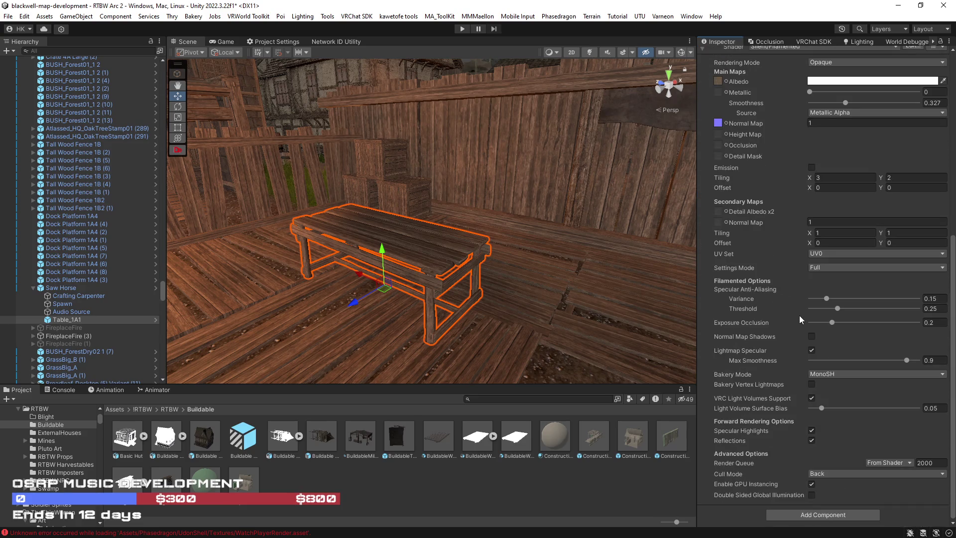
Step: Set the Crafting Carpenter station's Crafting Duration to 10
{"action": "left_click", "coordinate": [63, 298]}
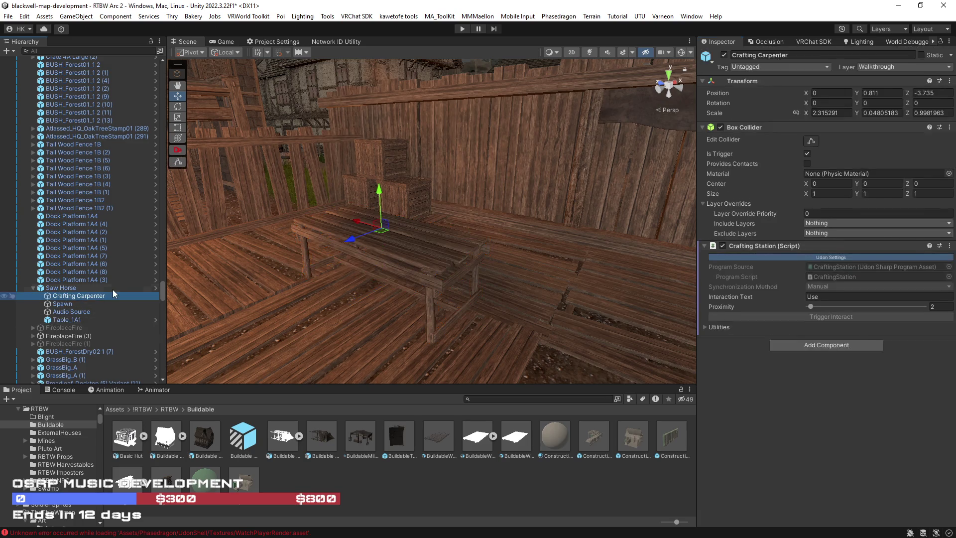
{"action": "scroll", "coordinate": [752, 363], "scroll_direction": "down", "scroll_amount": 1}
{"action": "scroll", "coordinate": [752, 363], "scroll_direction": "down", "scroll_amount": 3}
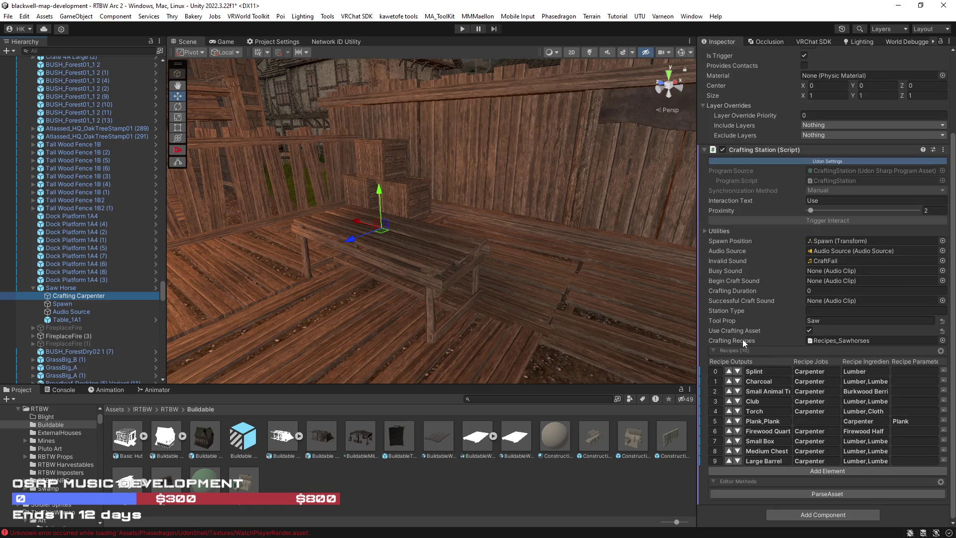
{"action": "scroll", "coordinate": [594, 293], "scroll_direction": "up", "scroll_amount": 3}
{"action": "left_click", "coordinate": [820, 292]}
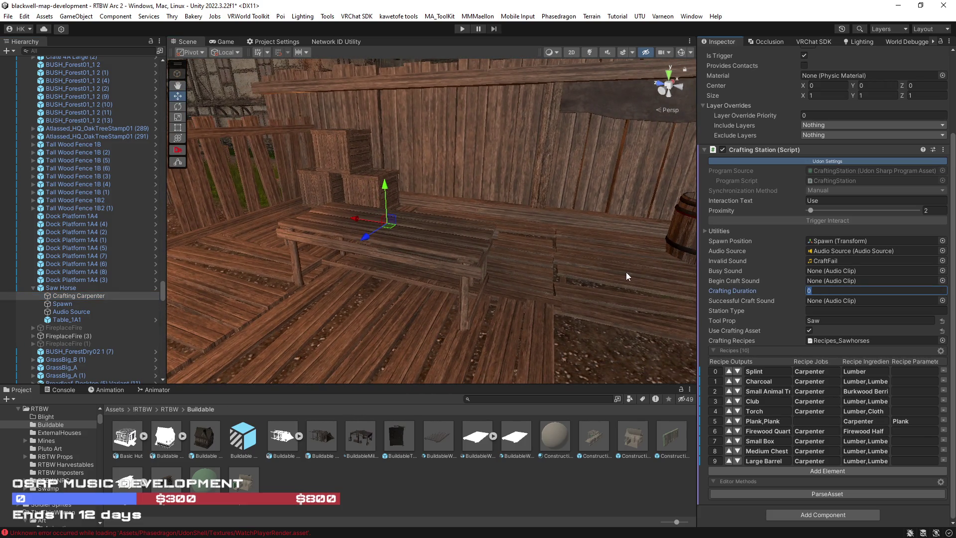
{"action": "type", "text": "10"}
Step: Locate and select the Recipes_Sawhorses file among the Resources assets
{"action": "left_click", "coordinate": [861, 340]}
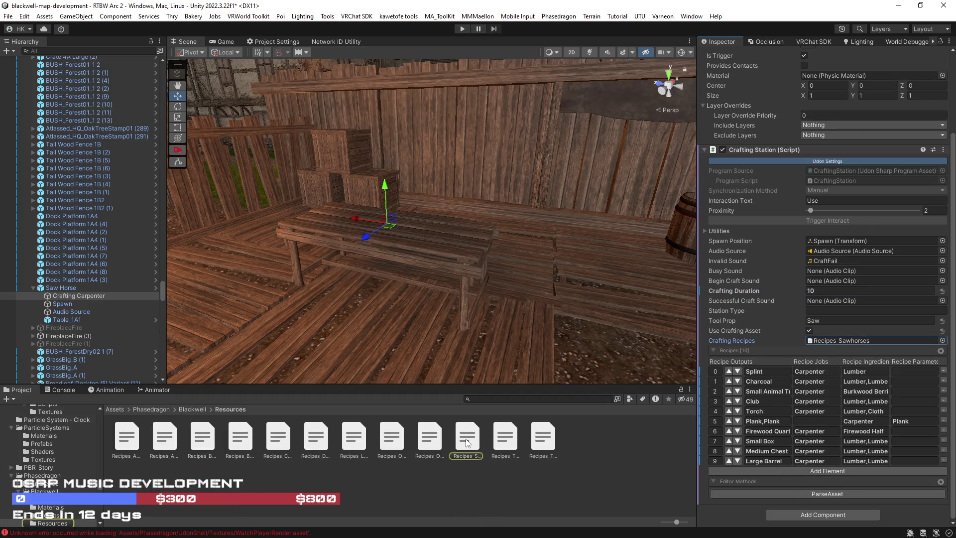
{"action": "left_click", "coordinate": [468, 442]}
{"action": "left_click", "coordinate": [459, 242]}
Step: Reselect the Crafting Carpenter station and switch to Recipes_Sawhorses.txt in Notepad
{"action": "left_click", "coordinate": [69, 295]}
{"action": "scroll", "coordinate": [775, 450], "scroll_direction": "down", "scroll_amount": 3}
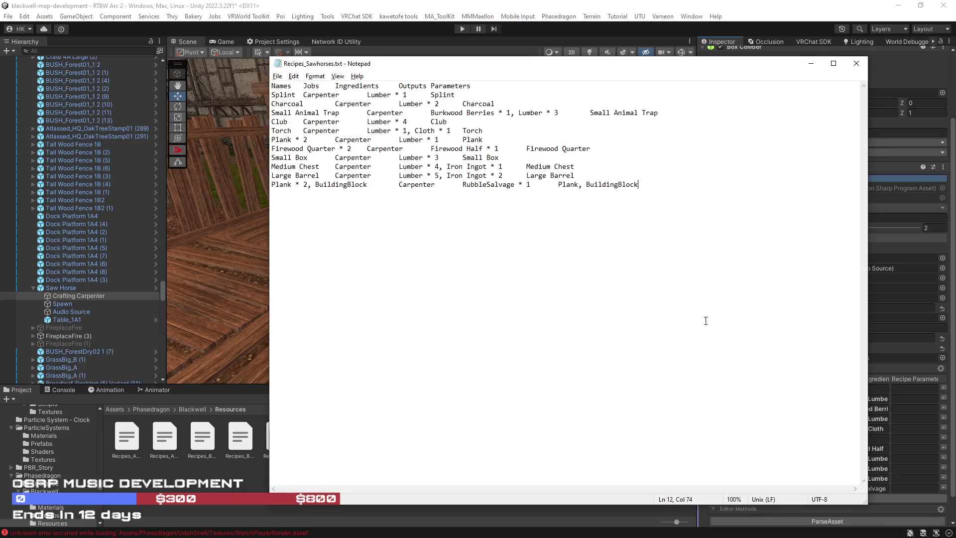
{"action": "key", "text": "alt+Tab"}
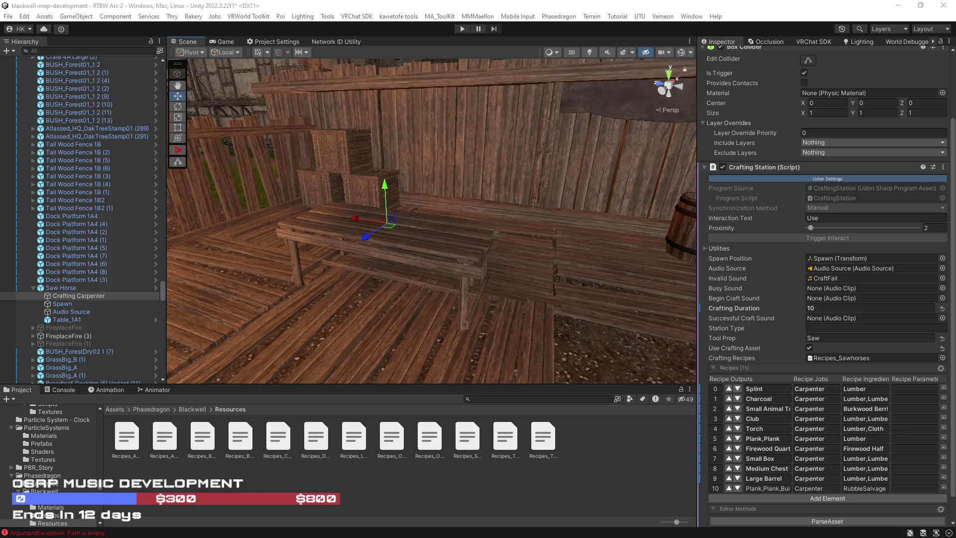
Step: Fly the Scene view camera from the saw horse to the blacksmith forge and workbench
{"action": "mouse_move", "coordinate": [501, 273]}
{"action": "left_mouse_down"}
{"action": "mouse_move", "coordinate": [455, 252]}
{"action": "mouse_move", "coordinate": [587, 249]}
{"action": "left_mouse_up"}
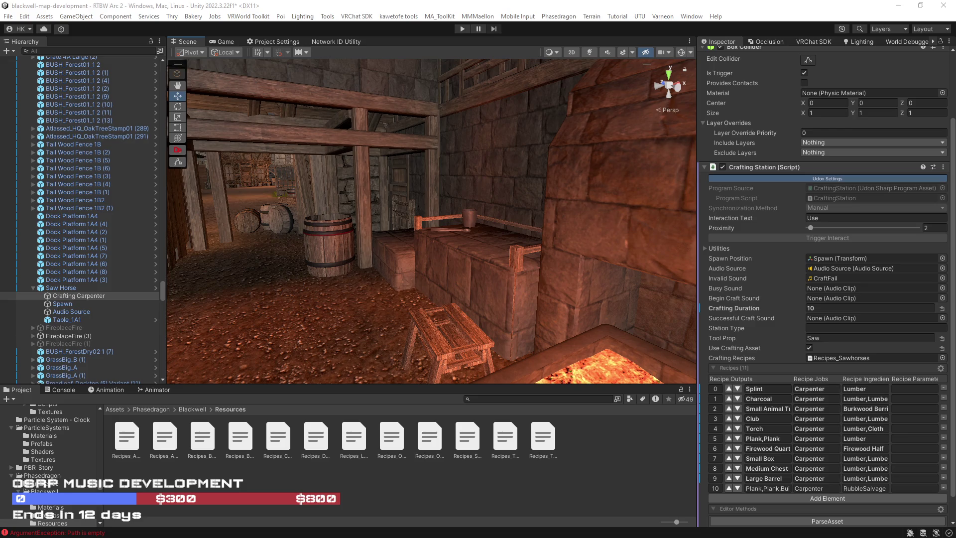
{"action": "mouse_move", "coordinate": [487, 286]}
{"action": "left_mouse_down"}
{"action": "mouse_move", "coordinate": [524, 292]}
{"action": "mouse_move", "coordinate": [501, 261]}
{"action": "left_mouse_up"}
Step: Select the blacksmith workbench and preview the Brewery, Butcher Table, Tanning Rack 1 and Open Wine Barrel recipe files
{"action": "left_click", "coordinate": [500, 261]}
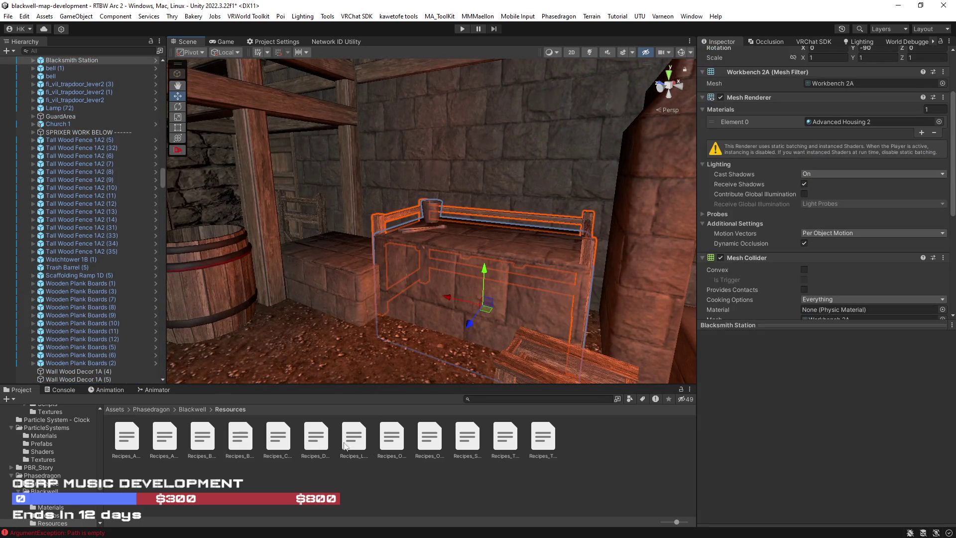
{"action": "left_click", "coordinate": [202, 444]}
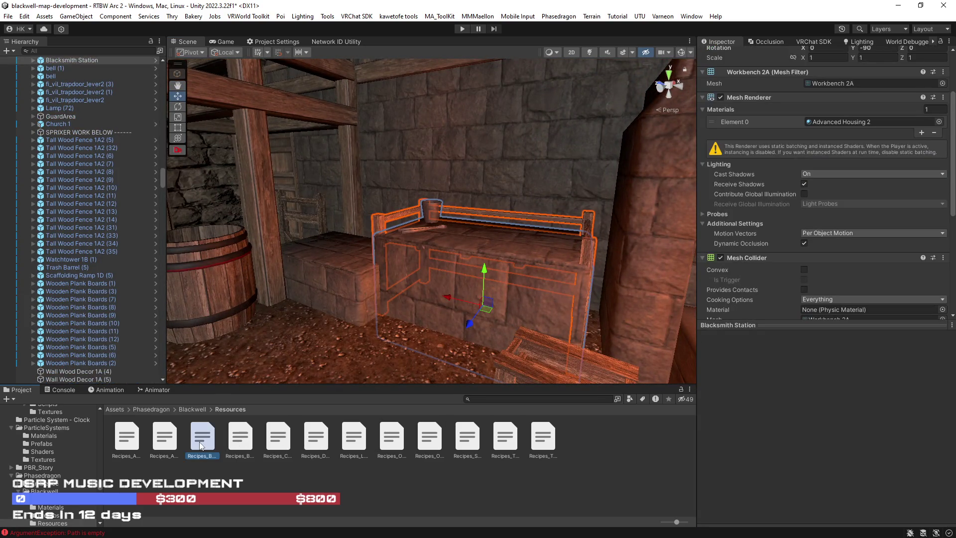
{"action": "left_click", "coordinate": [237, 445]}
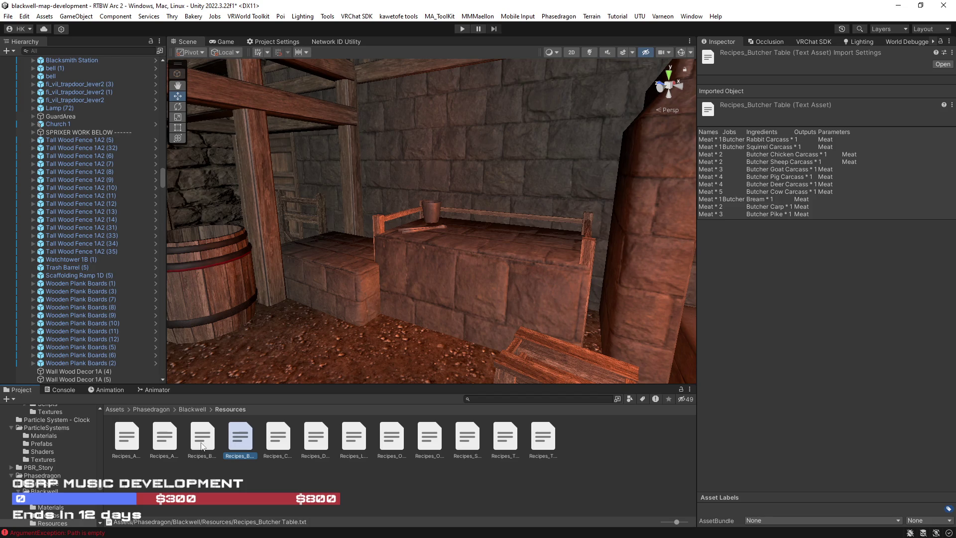
{"action": "left_click", "coordinate": [516, 437]}
{"action": "left_click", "coordinate": [538, 439]}
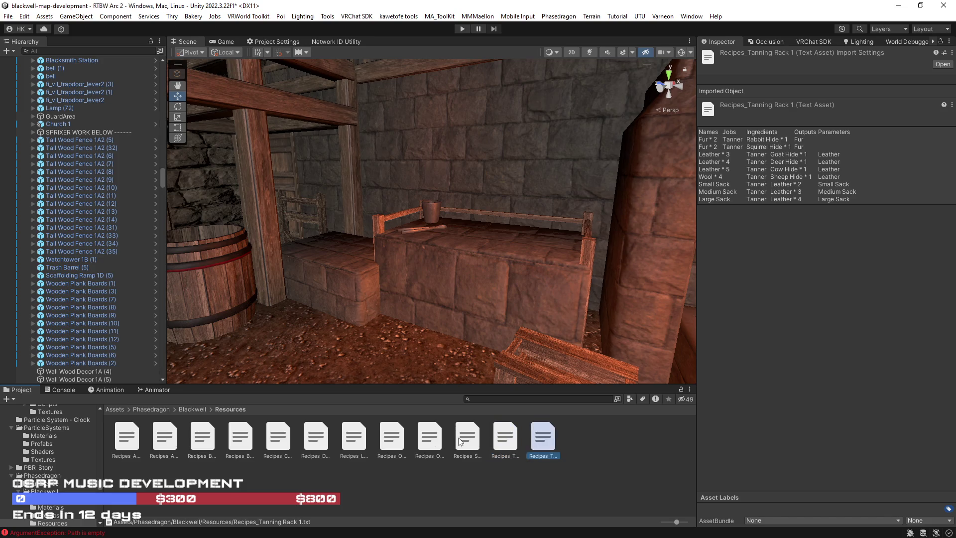
{"action": "left_click", "coordinate": [428, 439]}
{"action": "left_click", "coordinate": [390, 443]}
Step: Preview the Loom, Doctor and other recipe files, ending on Recipes_Anvil
{"action": "left_click", "coordinate": [352, 443]}
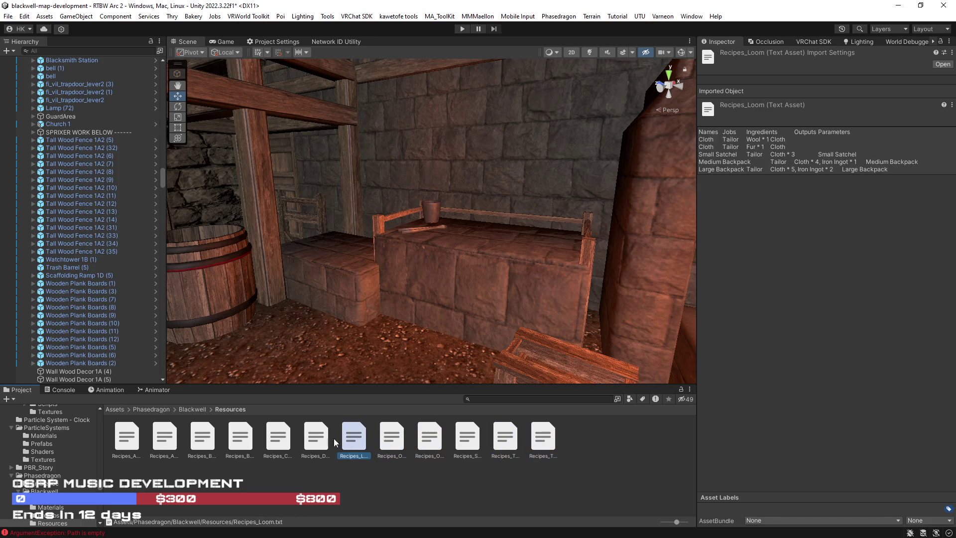
{"action": "left_click", "coordinate": [318, 442]}
{"action": "left_click", "coordinate": [285, 442]}
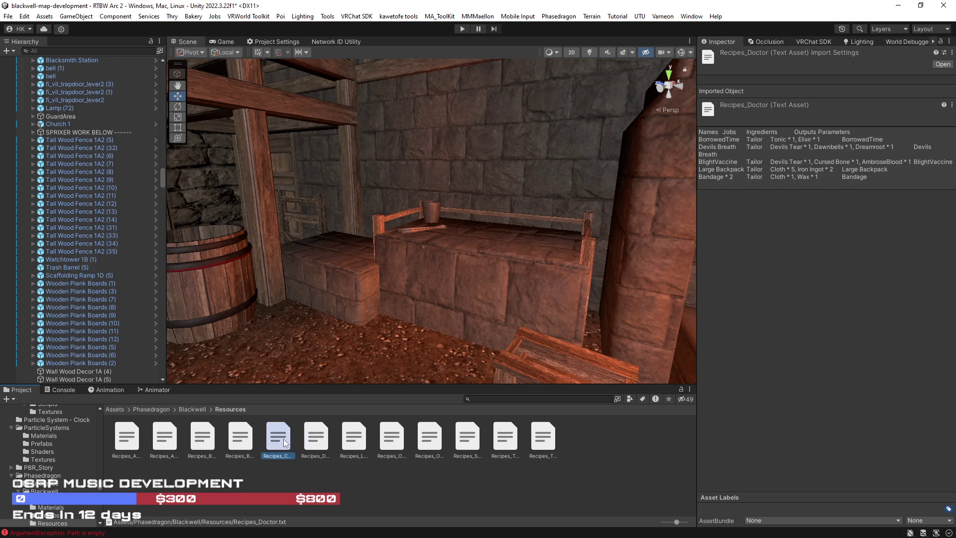
{"action": "left_click", "coordinate": [240, 440]}
{"action": "left_click", "coordinate": [198, 441]}
{"action": "left_click", "coordinate": [174, 440]}
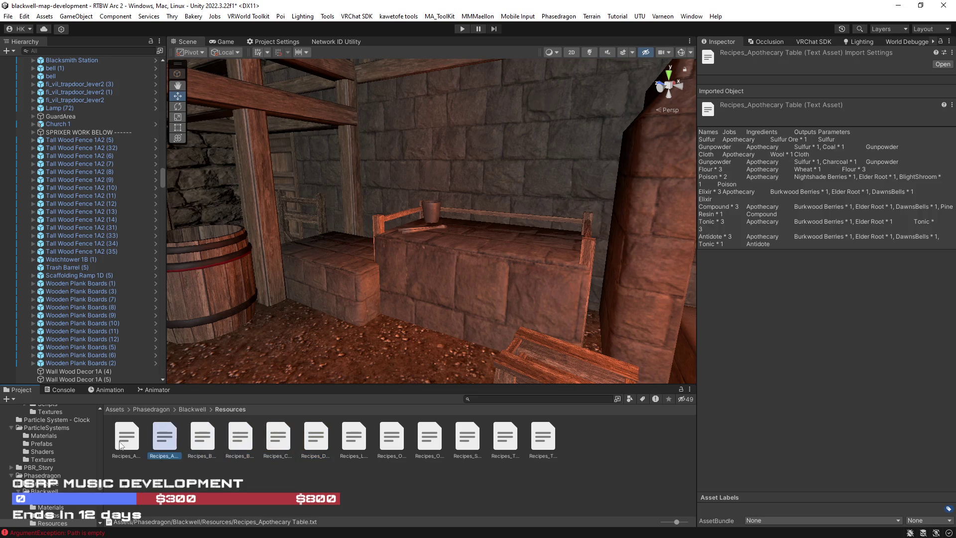
{"action": "left_click", "coordinate": [121, 444]}
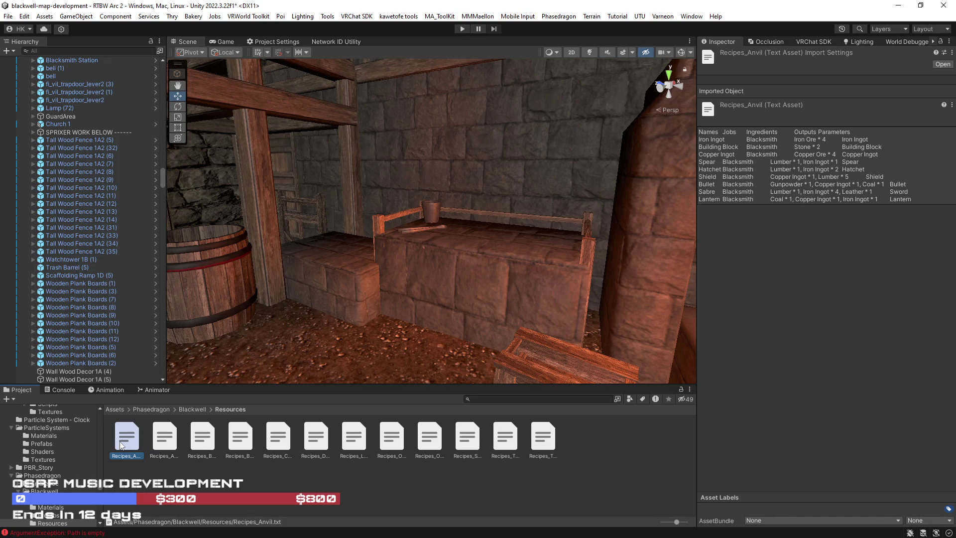
Step: Open Recipes_Anvil and reveal it on disk with Show in Explorer
{"action": "double_click", "coordinate": [121, 445]}
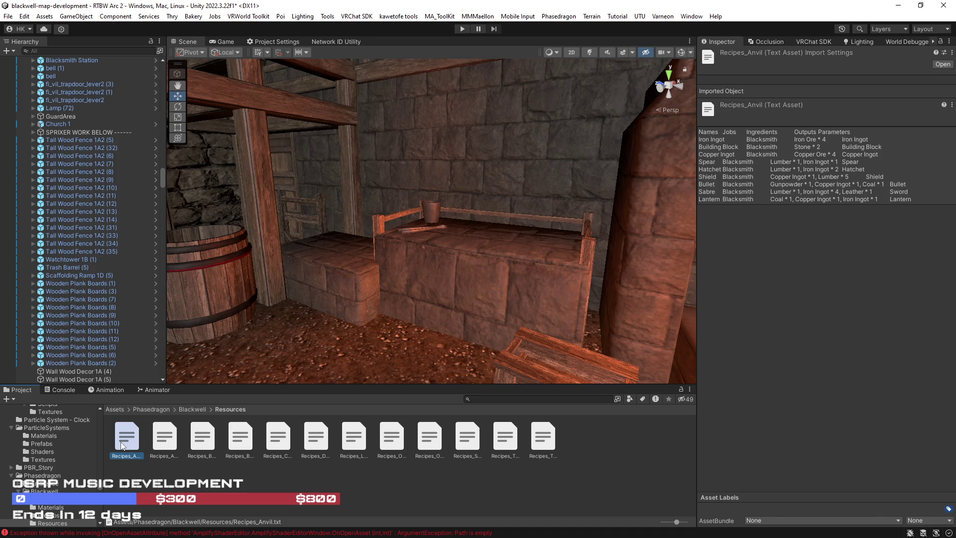
{"action": "right_click", "coordinate": [122, 445]}
{"action": "left_click", "coordinate": [150, 82]}
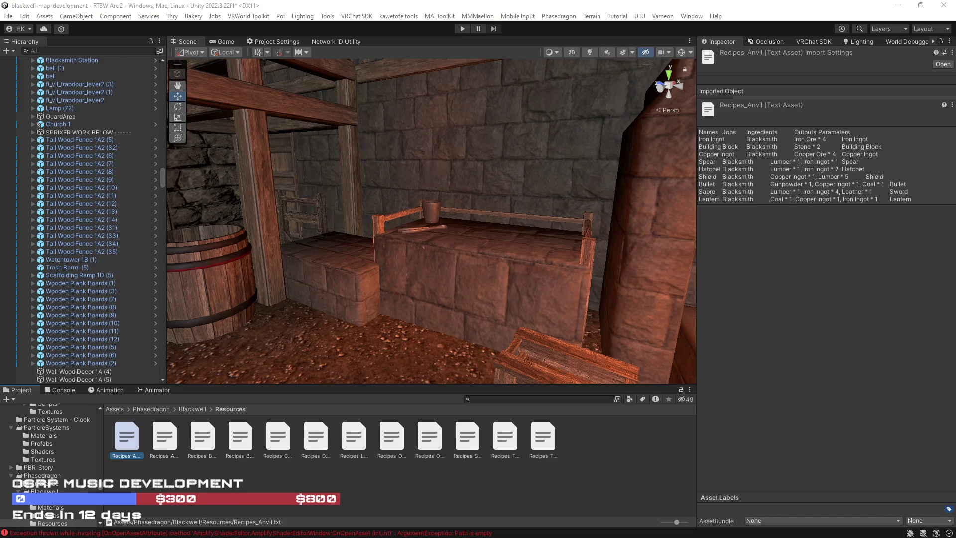
Step: Orbit the view out over the village and select the saw horse bench
{"action": "mouse_move", "coordinate": [485, 222]}
{"action": "left_mouse_down"}
{"action": "mouse_move", "coordinate": [818, 217]}
{"action": "mouse_move", "coordinate": [793, 208]}
{"action": "mouse_move", "coordinate": [818, 205]}
{"action": "mouse_move", "coordinate": [270, 129]}
{"action": "left_mouse_up"}
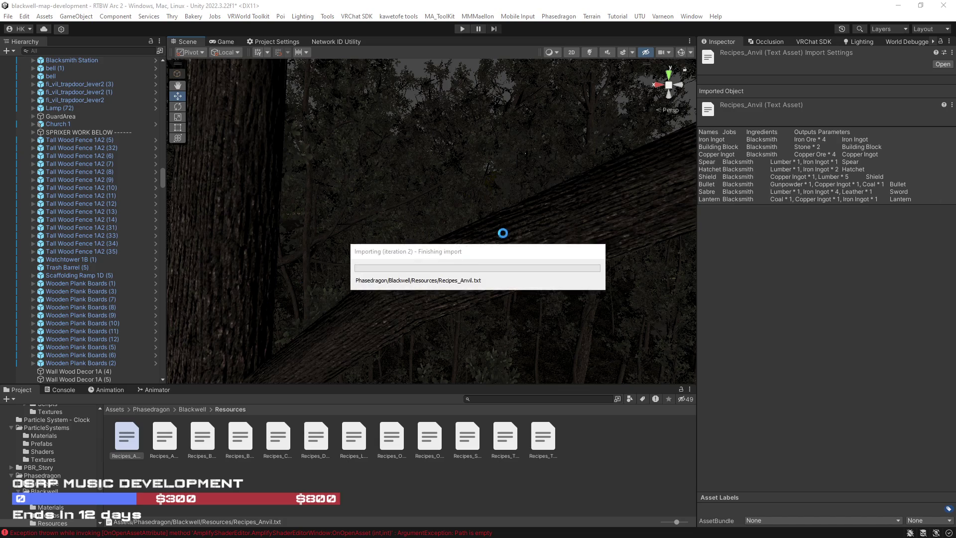
{"action": "mouse_move", "coordinate": [502, 214]}
{"action": "left_mouse_down"}
{"action": "mouse_move", "coordinate": [175, 279]}
{"action": "mouse_move", "coordinate": [57, 211]}
{"action": "mouse_move", "coordinate": [66, 204]}
{"action": "mouse_move", "coordinate": [39, 214]}
{"action": "mouse_move", "coordinate": [44, 247]}
{"action": "mouse_move", "coordinate": [345, 288]}
{"action": "mouse_move", "coordinate": [262, 252]}
{"action": "mouse_move", "coordinate": [458, 282]}
{"action": "left_mouse_up"}
{"action": "left_click", "coordinate": [458, 283]}
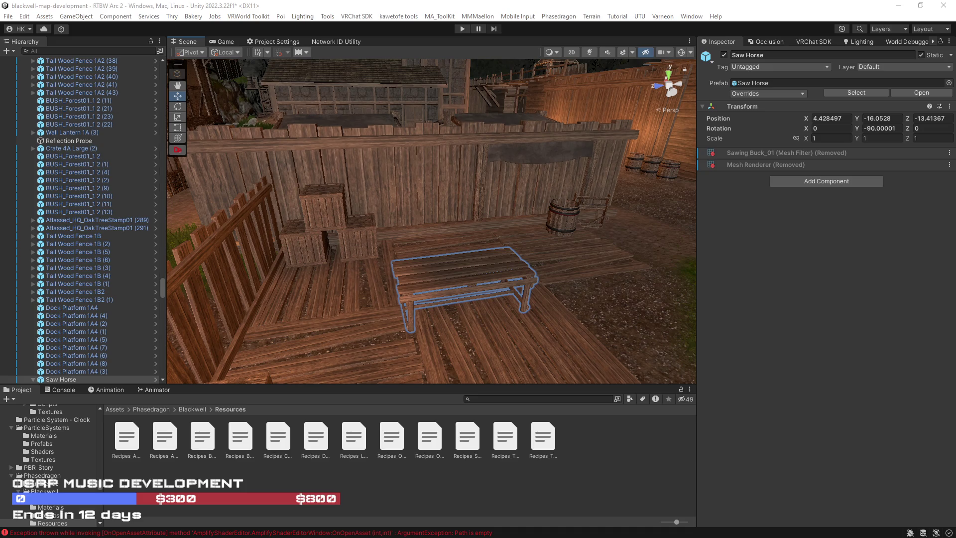
{"action": "mouse_move", "coordinate": [469, 246]}
{"action": "left_mouse_down"}
{"action": "mouse_move", "coordinate": [380, 274]}
{"action": "mouse_move", "coordinate": [314, 271]}
{"action": "mouse_move", "coordinate": [510, 199]}
{"action": "mouse_move", "coordinate": [523, 209]}
{"action": "mouse_move", "coordinate": [913, 237]}
{"action": "mouse_move", "coordinate": [746, 174]}
{"action": "mouse_move", "coordinate": [448, 299]}
{"action": "mouse_move", "coordinate": [112, 415]}
{"action": "left_mouse_up"}
Step: Search the Project for 'thornridge' and rename the ThornridgeTree 1 prefab to Blight Tree 1
{"action": "left_click", "coordinate": [485, 397]}
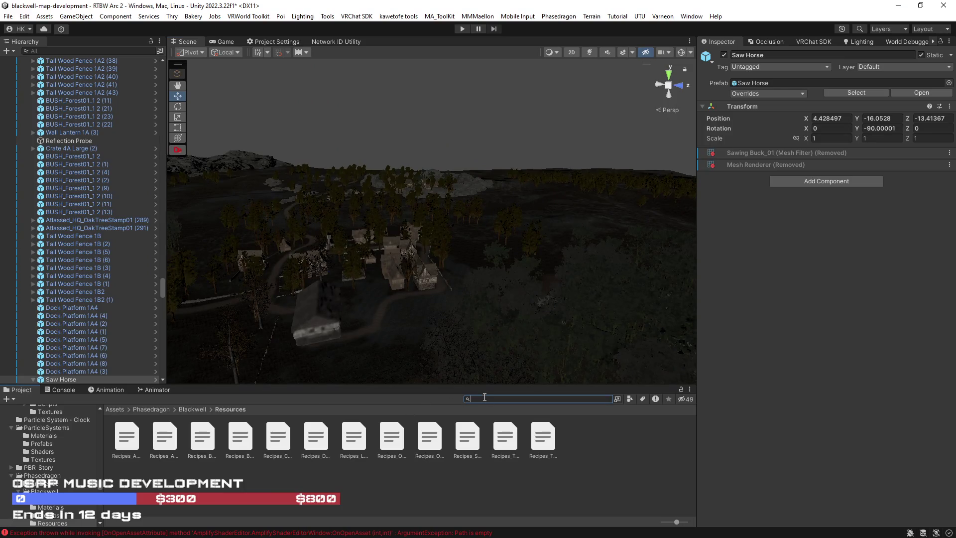
{"action": "type", "text": "thor"}
{"action": "type", "text": "dn"}
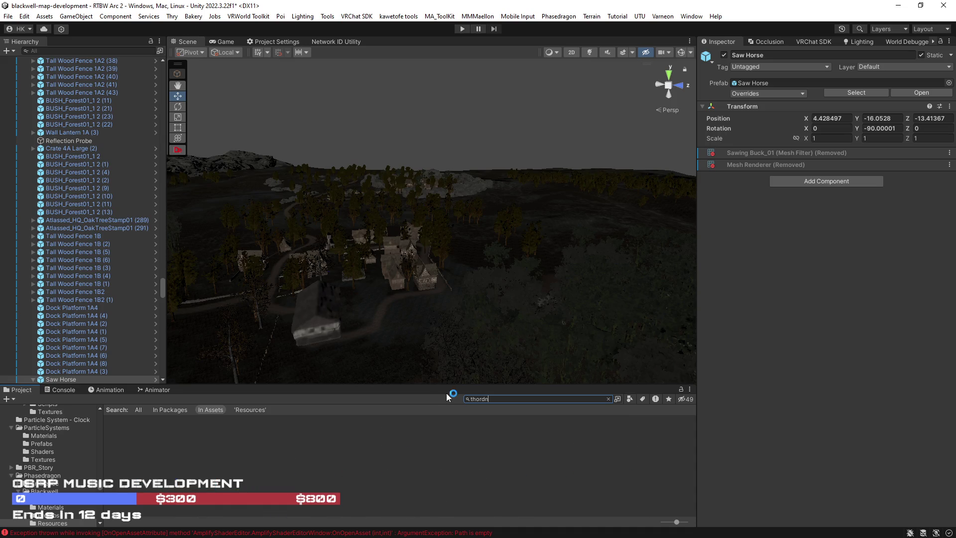
{"action": "key", "text": "BackSpace"}
{"action": "key", "text": "BackSpace"}
{"action": "type", "text": "ridge"}
{"action": "left_click", "coordinate": [204, 435]}
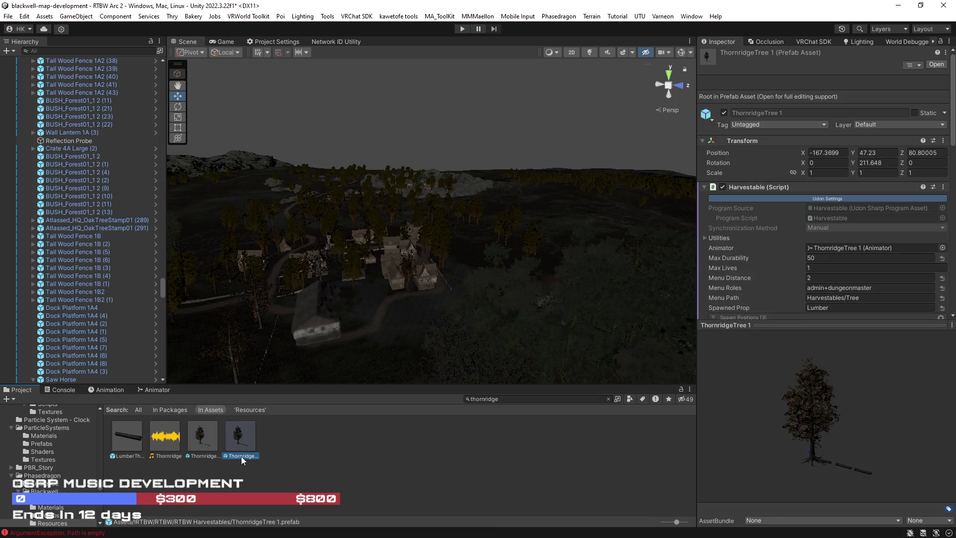
{"action": "left_click", "coordinate": [241, 456]}
{"action": "type", "text": "Blight"}
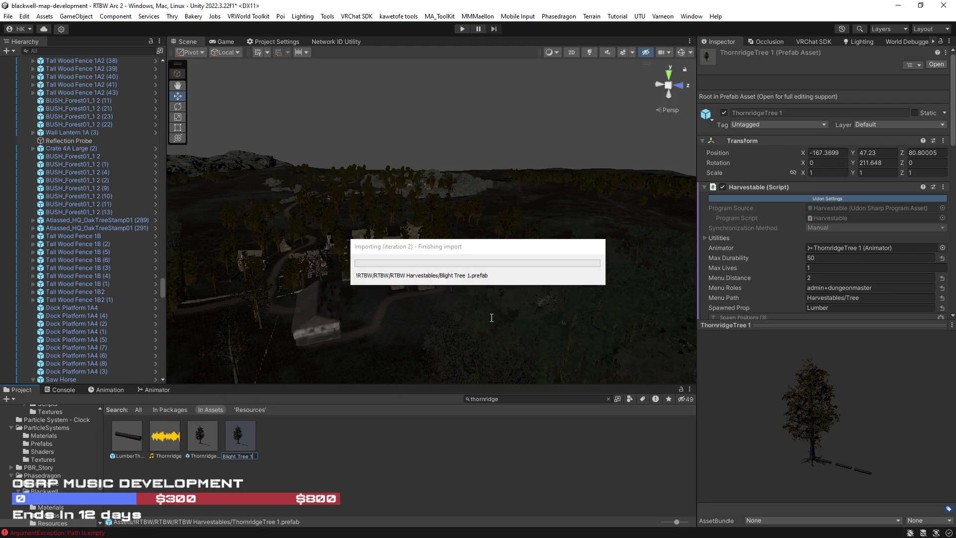
{"action": "mouse_move", "coordinate": [492, 317]}
{"action": "left_mouse_down"}
{"action": "mouse_move", "coordinate": [311, 279]}
{"action": "mouse_move", "coordinate": [288, 278]}
{"action": "mouse_move", "coordinate": [259, 297]}
{"action": "mouse_move", "coordinate": [278, 300]}
{"action": "mouse_move", "coordinate": [266, 273]}
{"action": "left_mouse_up"}
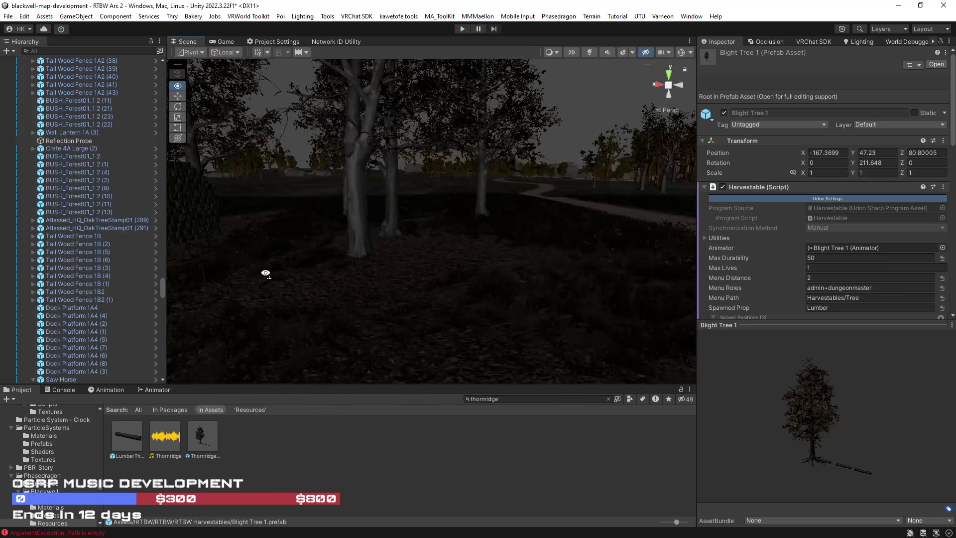
{"action": "left_click", "coordinate": [609, 399]}
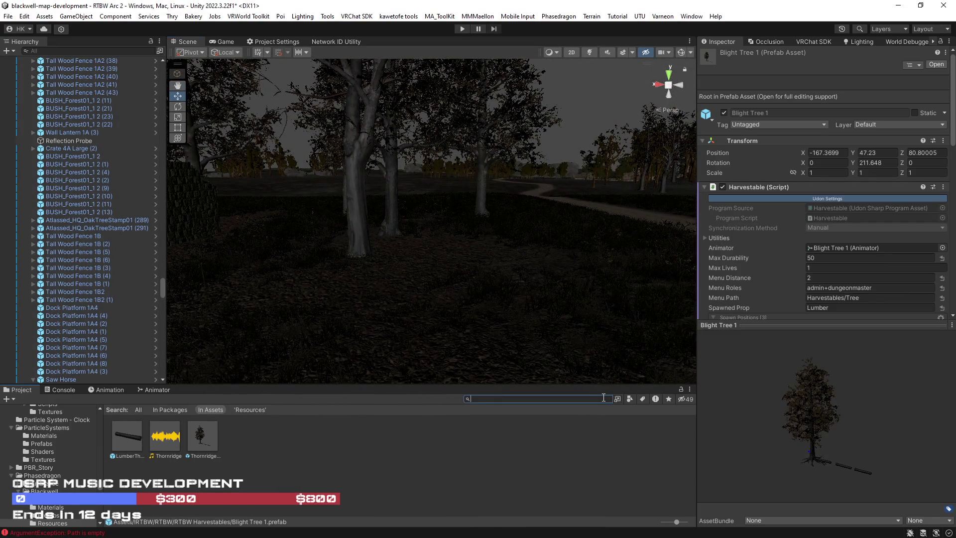
Step: Drop a Blight Tree 1 prefab instance into the scene among the forest trees
{"action": "left_click_drag", "start_coordinate": [188, 427], "coordinate": [409, 317]}
{"action": "left_click_drag", "start_coordinate": [474, 321], "coordinate": [473, 320]}
{"action": "left_click_drag", "start_coordinate": [473, 320], "coordinate": [251, 297]}
Step: Zoom in to select the tree's 05_Poplar_LOD2 trunk, then pull back and select the church wall
{"action": "scroll", "coordinate": [251, 297], "scroll_direction": "up", "scroll_amount": 5}
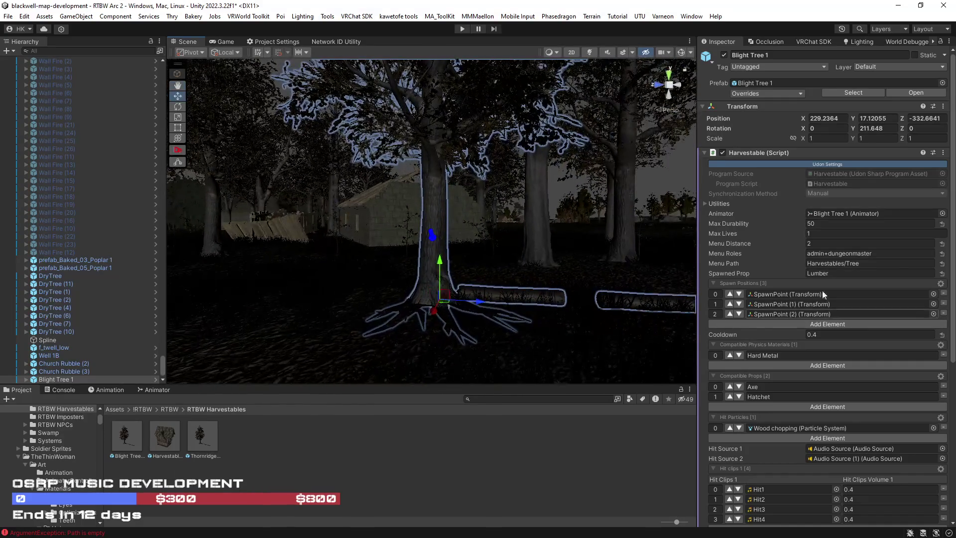
{"action": "scroll", "coordinate": [480, 292], "scroll_direction": "up", "scroll_amount": 3}
{"action": "left_click_drag", "start_coordinate": [480, 293], "coordinate": [459, 269]}
{"action": "left_click", "coordinate": [485, 244]}
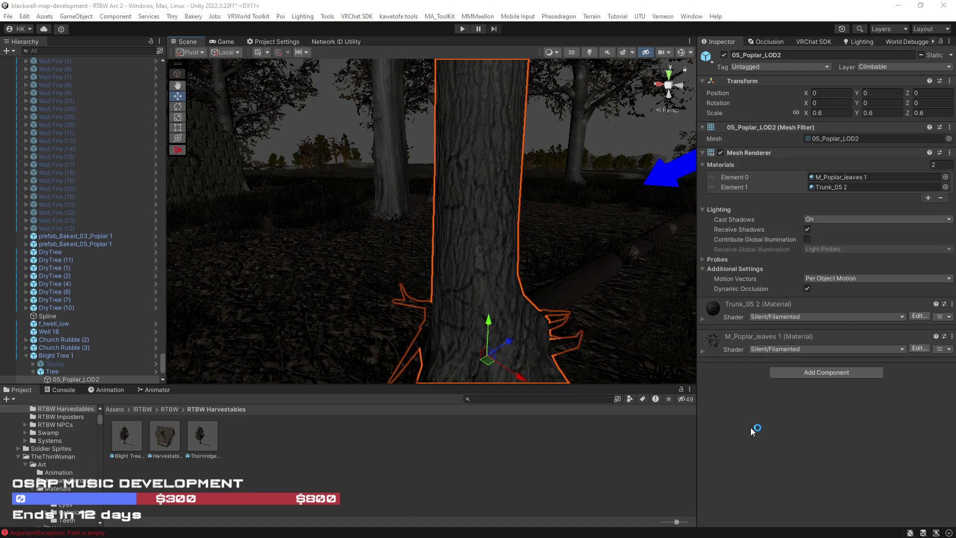
{"action": "mouse_move", "coordinate": [520, 271]}
{"action": "left_mouse_down"}
{"action": "mouse_move", "coordinate": [288, 228]}
{"action": "mouse_move", "coordinate": [58, 231]}
{"action": "mouse_move", "coordinate": [256, 229]}
{"action": "mouse_move", "coordinate": [235, 217]}
{"action": "mouse_move", "coordinate": [375, 226]}
{"action": "left_mouse_up"}
{"action": "left_click", "coordinate": [375, 226]}
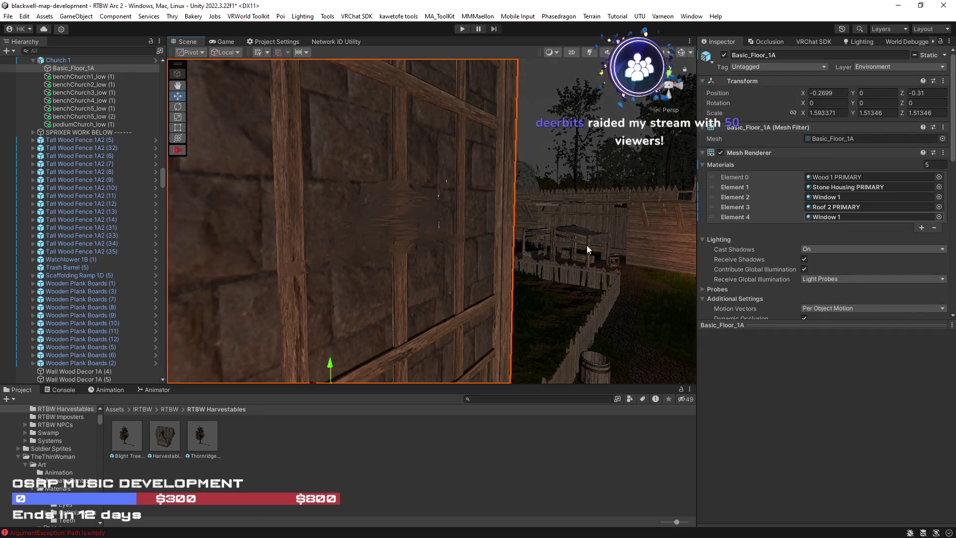
Step: Locate the Basic_Floor_1A wall mesh and apply the Map1 material to it
{"action": "left_click", "coordinate": [837, 139]}
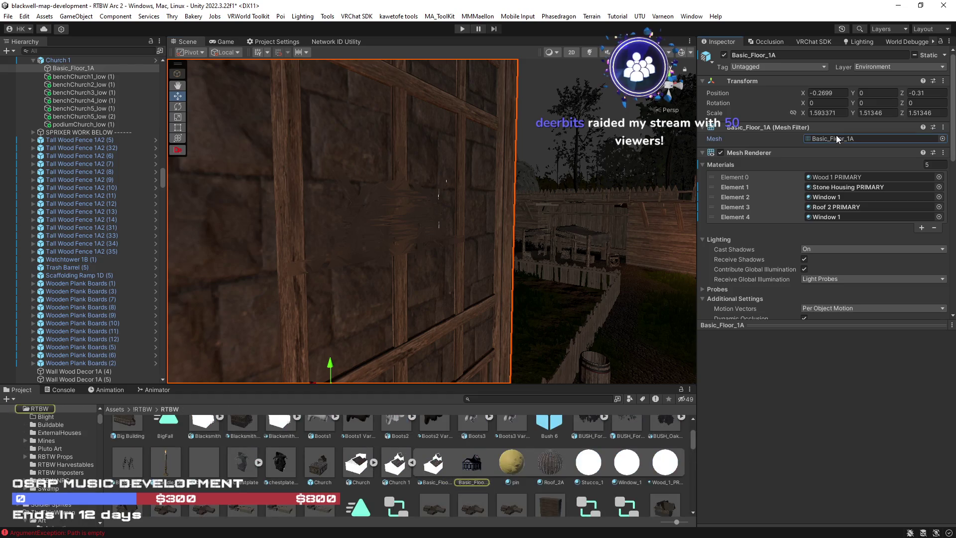
{"action": "scroll", "coordinate": [516, 461], "scroll_direction": "down", "scroll_amount": 10}
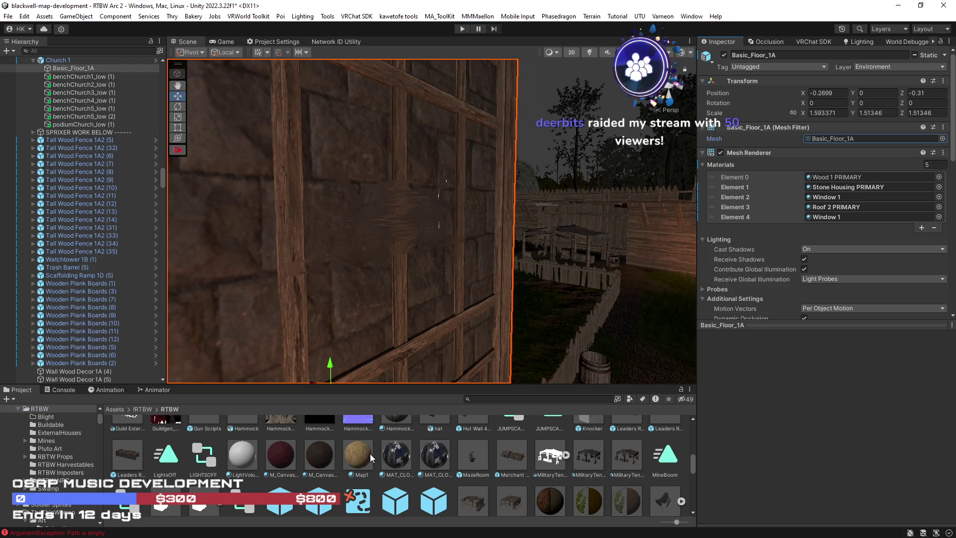
{"action": "mouse_move", "coordinate": [364, 452]}
{"action": "left_mouse_down"}
{"action": "mouse_move", "coordinate": [397, 218]}
{"action": "mouse_move", "coordinate": [416, 188]}
{"action": "left_mouse_up"}
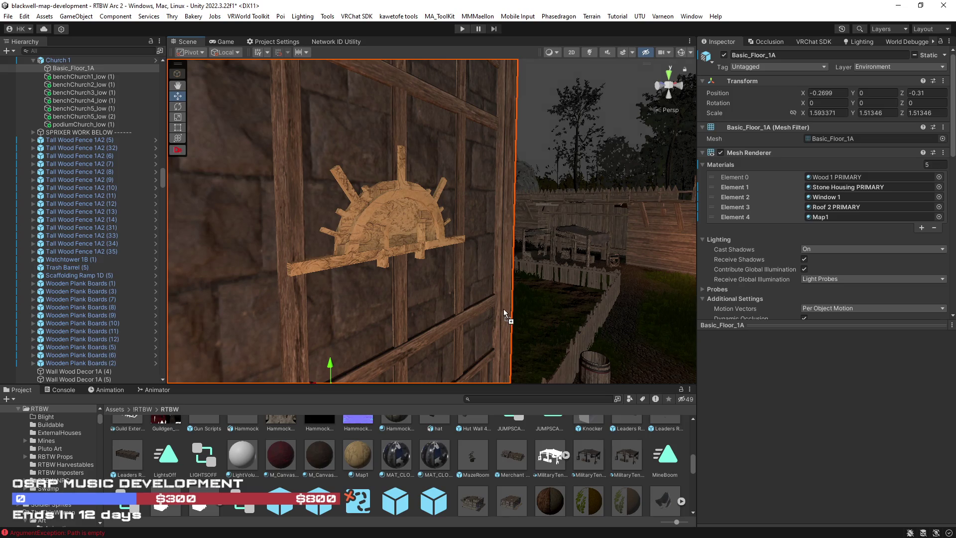
Step: Assign the golden pin material to the sun sign's Element 4 material slot
{"action": "mouse_move", "coordinate": [467, 264]}
{"action": "left_mouse_down"}
{"action": "mouse_move", "coordinate": [528, 234]}
{"action": "mouse_move", "coordinate": [595, 222]}
{"action": "mouse_move", "coordinate": [173, 225]}
{"action": "mouse_move", "coordinate": [346, 232]}
{"action": "mouse_move", "coordinate": [494, 351]}
{"action": "left_mouse_up"}
{"action": "scroll", "coordinate": [498, 457], "scroll_direction": "down", "scroll_amount": 2}
{"action": "left_click_drag", "start_coordinate": [418, 299], "coordinate": [424, 254]}
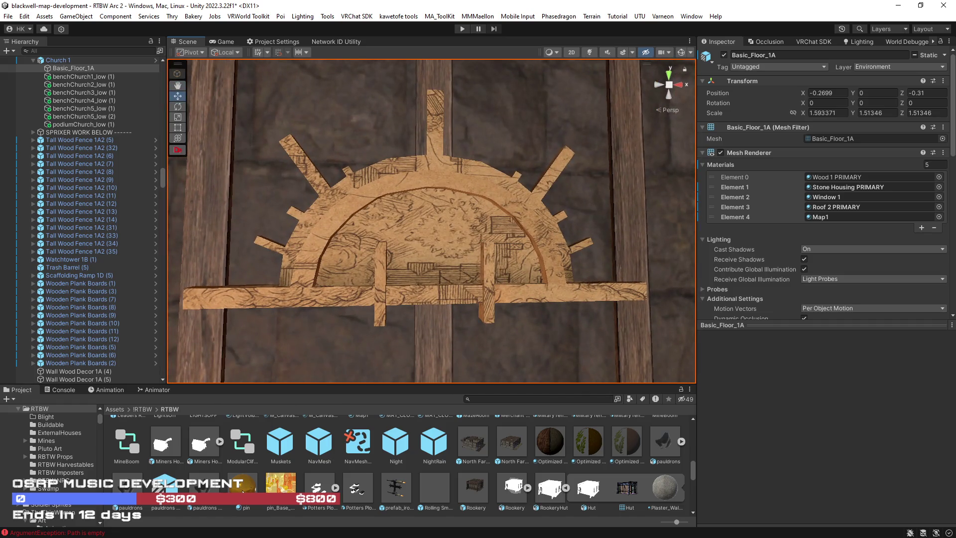
{"action": "left_click_drag", "start_coordinate": [242, 491], "coordinate": [831, 255]}
{"action": "mouse_move", "coordinate": [825, 189]}
{"action": "left_mouse_down"}
{"action": "mouse_move", "coordinate": [832, 210]}
{"action": "mouse_move", "coordinate": [838, 193]}
{"action": "mouse_move", "coordinate": [289, 479]}
{"action": "left_mouse_up"}
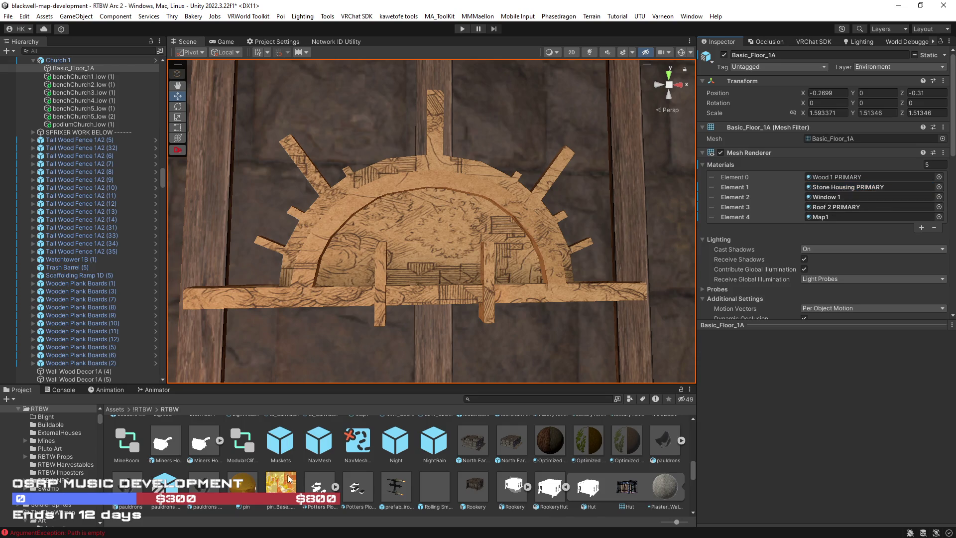
{"action": "left_click_drag", "start_coordinate": [730, 424], "coordinate": [833, 126]}
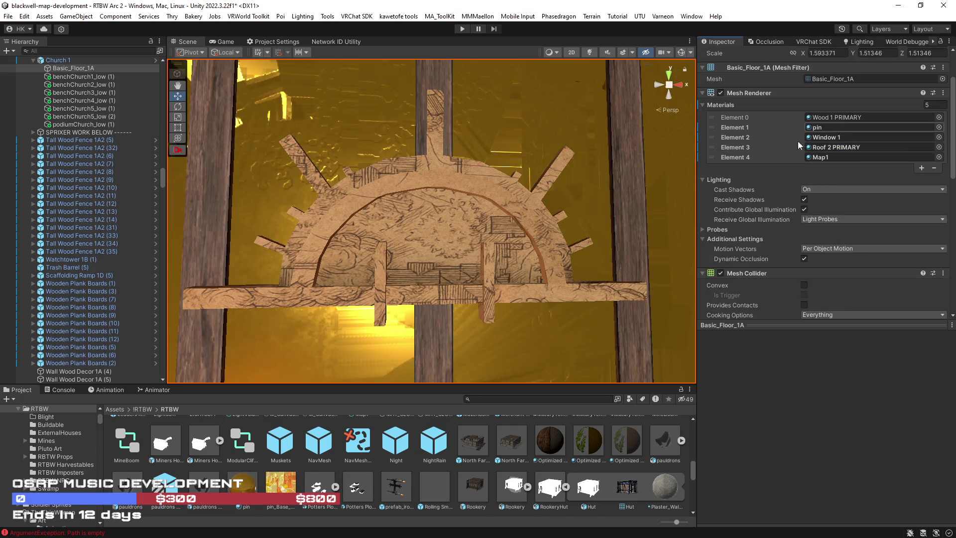
{"action": "key", "text": "ctrl+z"}
{"action": "mouse_move", "coordinate": [847, 213]}
{"action": "left_mouse_down"}
{"action": "mouse_move", "coordinate": [838, 140]}
{"action": "mouse_move", "coordinate": [841, 157]}
{"action": "left_mouse_up"}
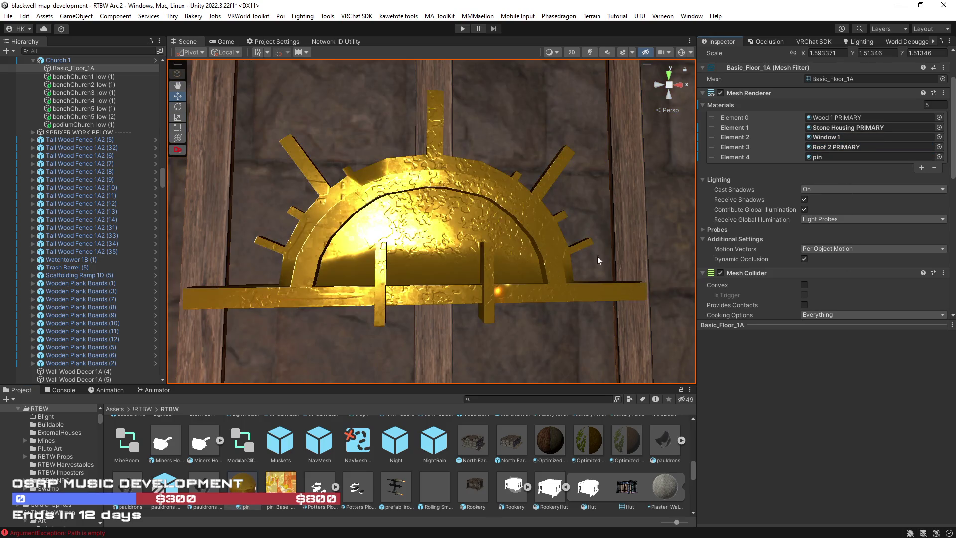
{"action": "scroll", "coordinate": [596, 255], "scroll_direction": "down", "scroll_amount": 10}
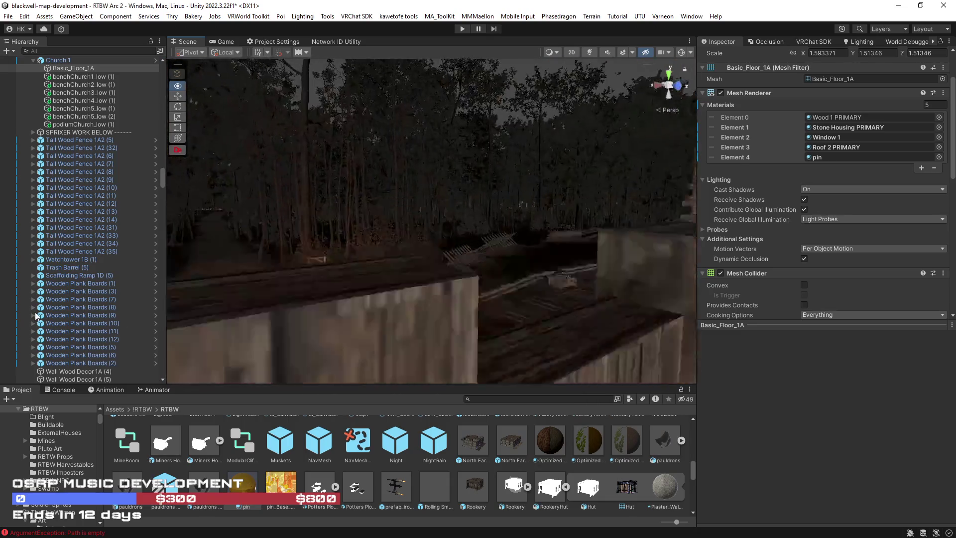
Step: Save the blackwell-map-development scene with Ctrl+S
{"action": "left_click_drag", "start_coordinate": [36, 314], "coordinate": [438, 318]}
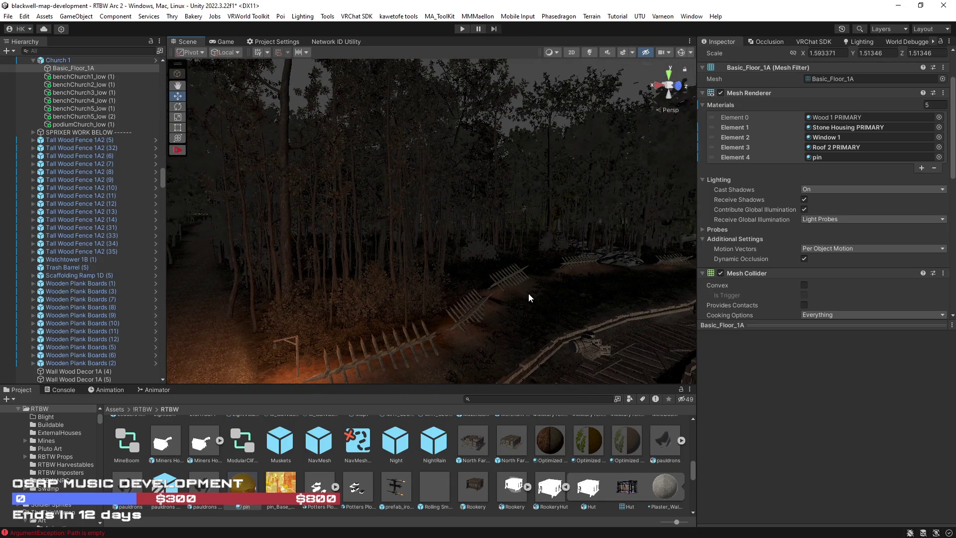
{"action": "key", "text": "ctrl+s"}
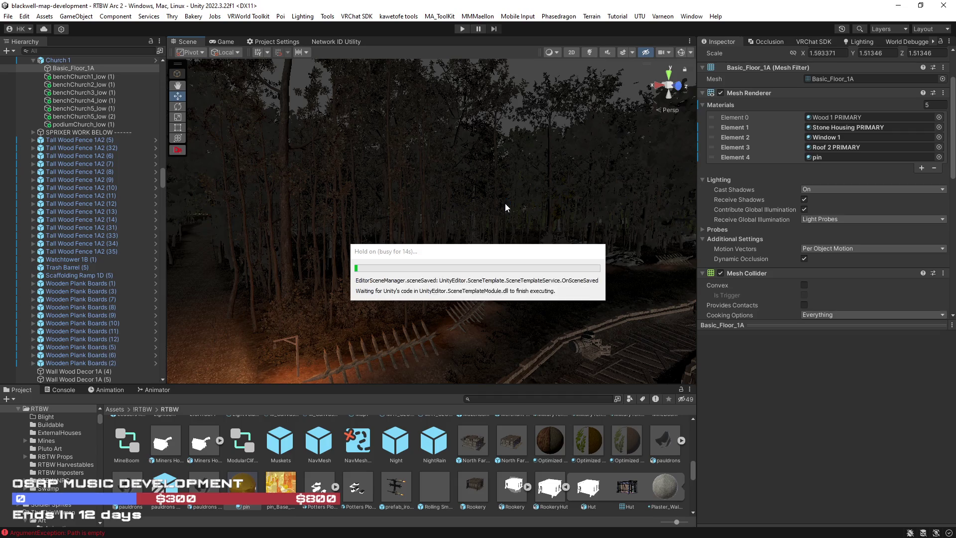
{"action": "mouse_move", "coordinate": [505, 203]}
{"action": "left_mouse_down"}
{"action": "mouse_move", "coordinate": [591, 236]}
{"action": "mouse_move", "coordinate": [597, 229]}
{"action": "left_mouse_up"}
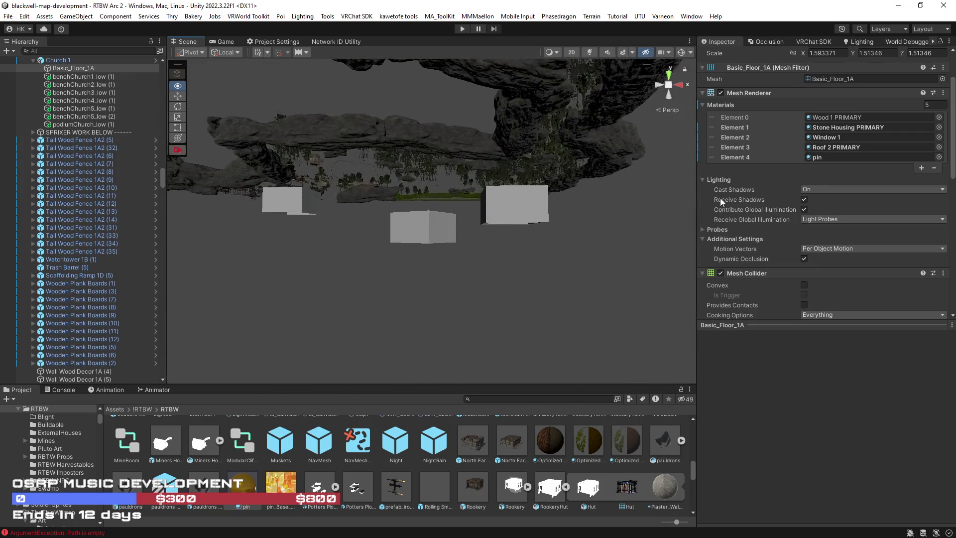
Step: Orbit around the grey blocks and select the LadderMid (22) ladder piece in the loft
{"action": "mouse_move", "coordinate": [490, 180]}
{"action": "left_mouse_down"}
{"action": "mouse_move", "coordinate": [301, 200]}
{"action": "mouse_move", "coordinate": [289, 175]}
{"action": "mouse_move", "coordinate": [444, 204]}
{"action": "mouse_move", "coordinate": [533, 72]}
{"action": "left_mouse_up"}
{"action": "mouse_move", "coordinate": [638, 138]}
{"action": "left_mouse_down"}
{"action": "mouse_move", "coordinate": [491, 267]}
{"action": "mouse_move", "coordinate": [471, 324]}
{"action": "mouse_move", "coordinate": [543, 278]}
{"action": "left_mouse_up"}
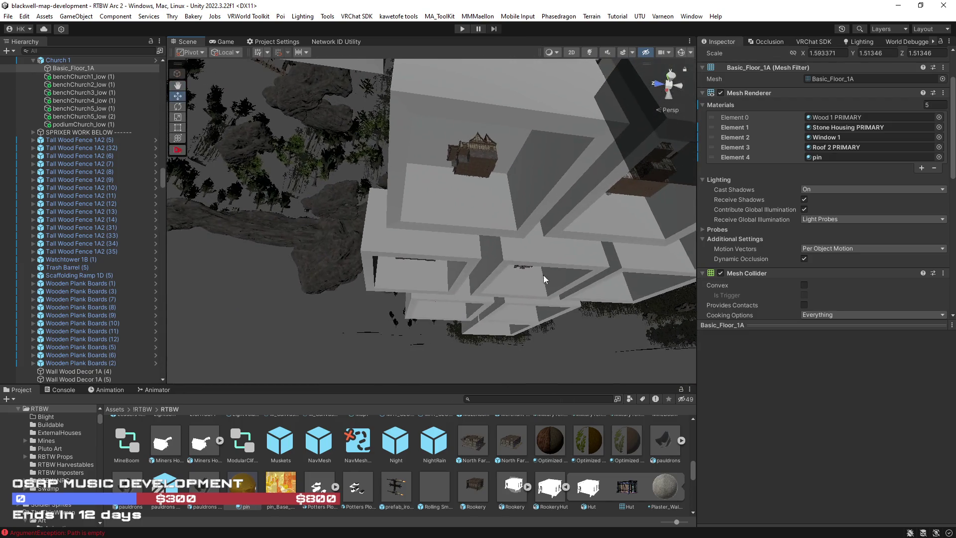
{"action": "mouse_move", "coordinate": [631, 304]}
{"action": "left_mouse_down"}
{"action": "mouse_move", "coordinate": [640, 271]}
{"action": "mouse_move", "coordinate": [623, 280]}
{"action": "mouse_move", "coordinate": [729, 312]}
{"action": "mouse_move", "coordinate": [708, 288]}
{"action": "mouse_move", "coordinate": [576, 277]}
{"action": "mouse_move", "coordinate": [736, 305]}
{"action": "mouse_move", "coordinate": [555, 292]}
{"action": "mouse_move", "coordinate": [624, 286]}
{"action": "mouse_move", "coordinate": [692, 259]}
{"action": "mouse_move", "coordinate": [728, 241]}
{"action": "mouse_move", "coordinate": [754, 201]}
{"action": "mouse_move", "coordinate": [776, 195]}
{"action": "mouse_move", "coordinate": [796, 226]}
{"action": "mouse_move", "coordinate": [707, 272]}
{"action": "mouse_move", "coordinate": [725, 334]}
{"action": "mouse_move", "coordinate": [682, 497]}
{"action": "mouse_move", "coordinate": [340, 390]}
{"action": "mouse_move", "coordinate": [370, 213]}
{"action": "mouse_move", "coordinate": [373, 230]}
{"action": "mouse_move", "coordinate": [458, 336]}
{"action": "mouse_move", "coordinate": [435, 305]}
{"action": "left_mouse_up"}
{"action": "left_click", "coordinate": [435, 304]}
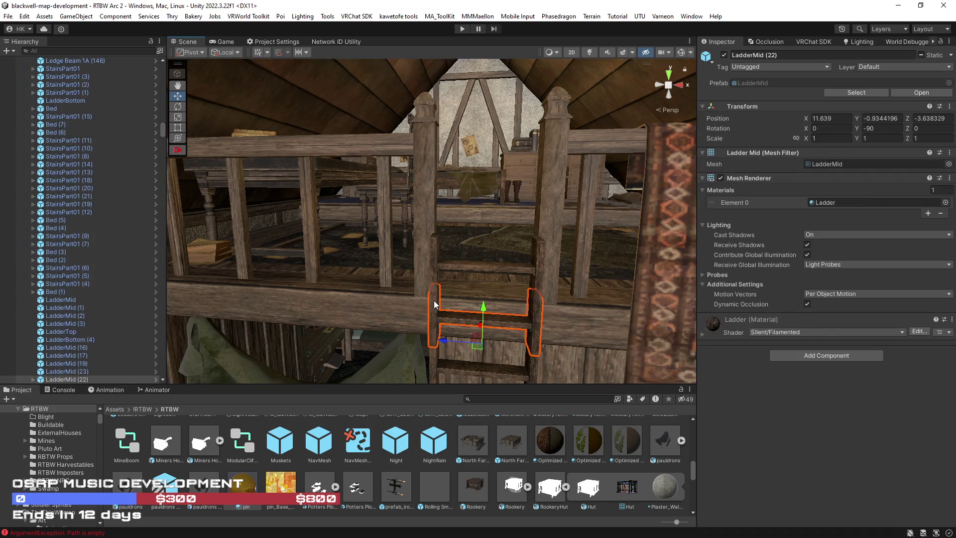
Step: Shift-select all ladder pieces from LadderMid to LadderTop (1) in the Hierarchy
{"action": "mouse_move", "coordinate": [578, 143]}
{"action": "left_mouse_down"}
{"action": "mouse_move", "coordinate": [531, 220]}
{"action": "mouse_move", "coordinate": [448, 214]}
{"action": "left_mouse_up"}
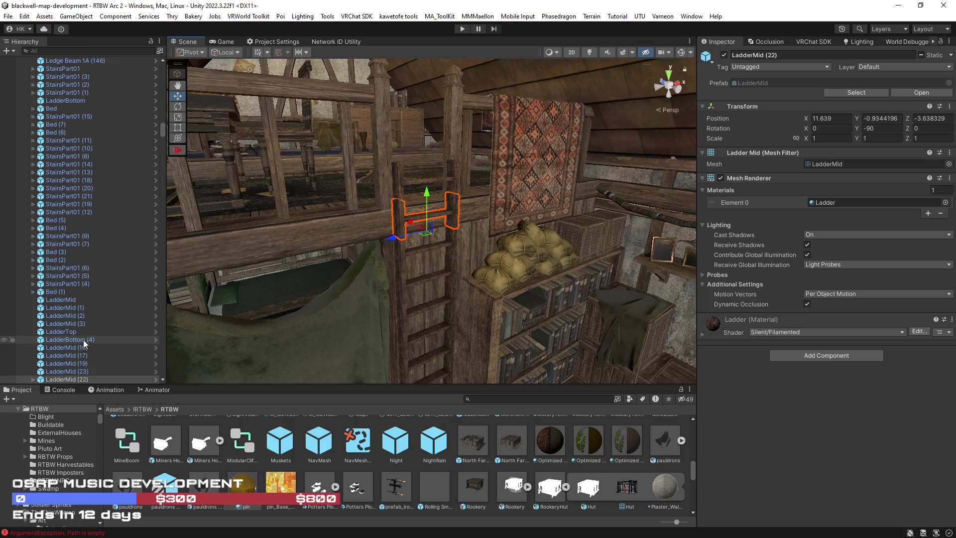
{"action": "left_click", "coordinate": [69, 300]}
{"action": "scroll", "coordinate": [72, 302], "scroll_direction": "down", "scroll_amount": 2}
{"action": "scroll", "coordinate": [79, 299], "scroll_direction": "down", "scroll_amount": 5}
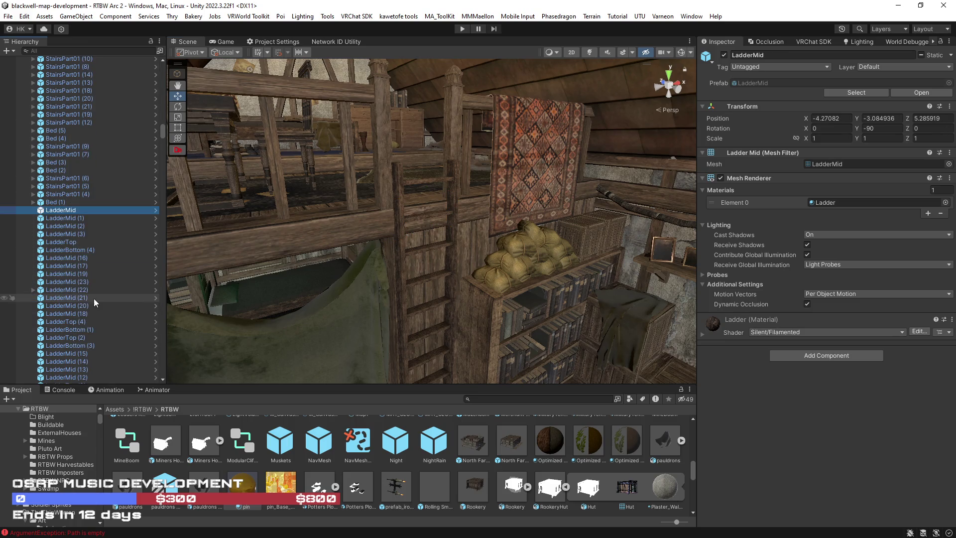
{"action": "scroll", "coordinate": [94, 314], "scroll_direction": "down", "scroll_amount": 4}
{"action": "left_click", "coordinate": [88, 316], "text": "shift"}
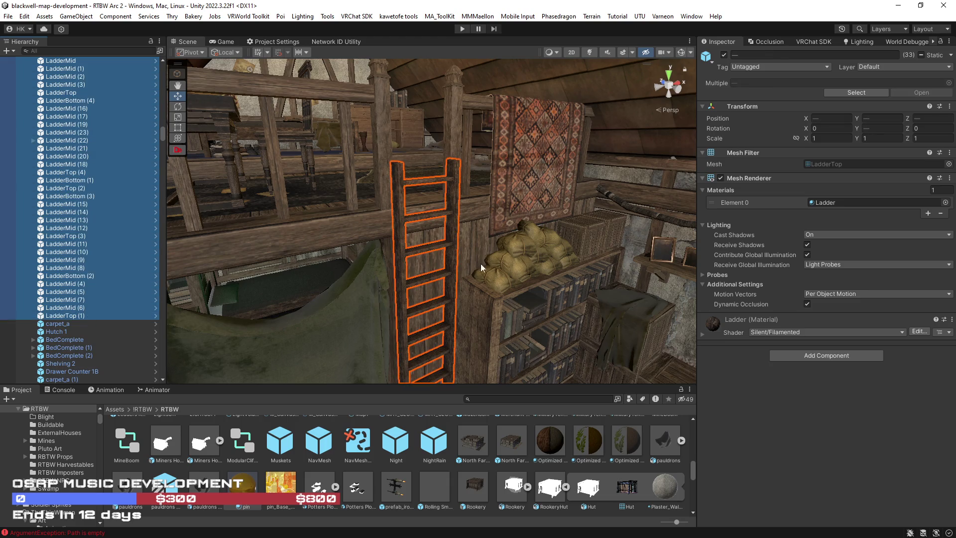
{"action": "left_click_drag", "start_coordinate": [527, 239], "coordinate": [558, 244]}
Step: Step up through the ladder pieces to LadderMid (22), expand it and select its first Cube
{"action": "left_click", "coordinate": [70, 315]}
{"action": "left_click", "coordinate": [63, 306]}
{"action": "left_click", "coordinate": [66, 292]}
{"action": "left_click", "coordinate": [67, 276]}
{"action": "left_click", "coordinate": [67, 268]}
{"action": "left_click", "coordinate": [68, 251]}
{"action": "left_click", "coordinate": [66, 179]}
{"action": "left_click", "coordinate": [62, 172]}
{"action": "left_click", "coordinate": [61, 147]}
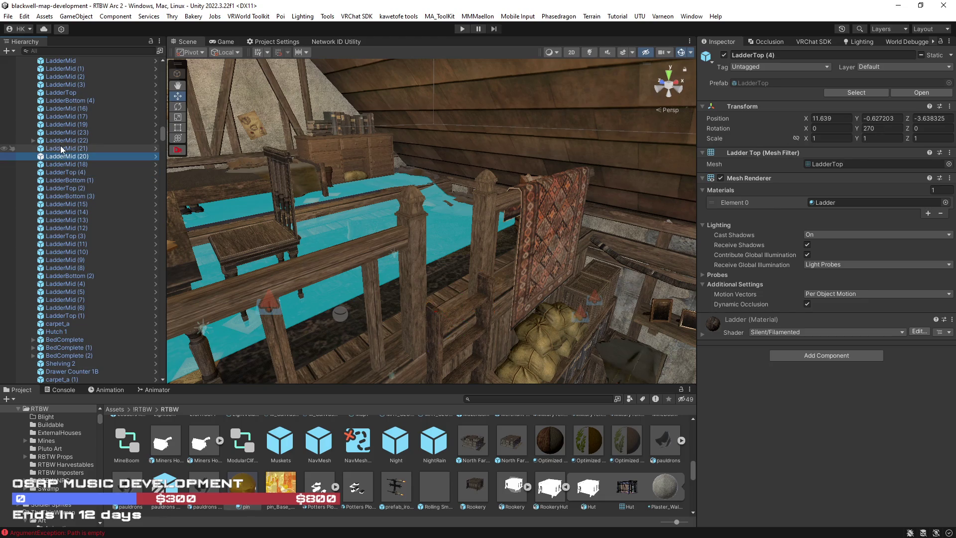
{"action": "left_click", "coordinate": [61, 142]}
{"action": "left_click", "coordinate": [33, 141]}
{"action": "left_click", "coordinate": [67, 149]}
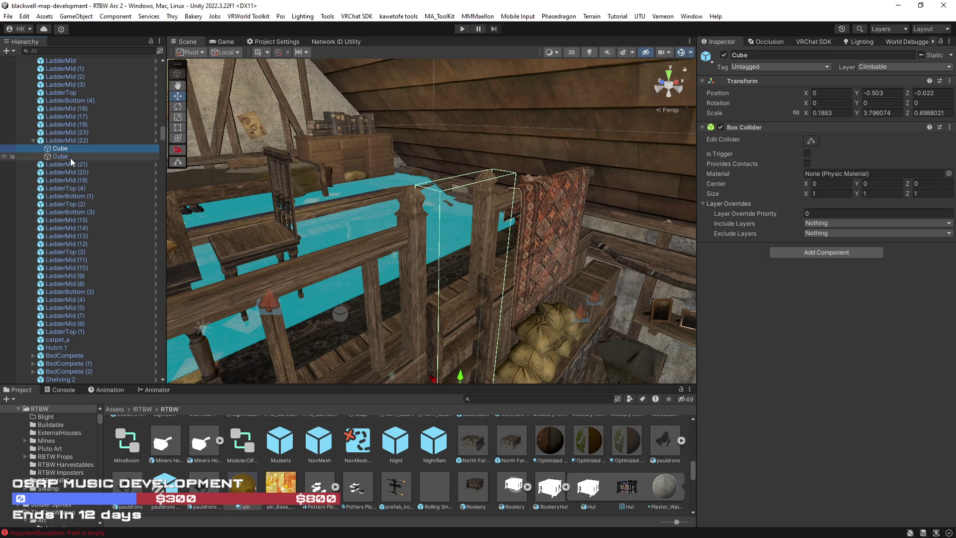
Step: Frame the first Cube under LadderMid (22) and enable Edit Collider on its Box Collider
{"action": "mouse_move", "coordinate": [448, 279]}
{"action": "left_mouse_down"}
{"action": "mouse_move", "coordinate": [480, 289]}
{"action": "mouse_move", "coordinate": [384, 293]}
{"action": "mouse_move", "coordinate": [387, 269]}
{"action": "left_mouse_up"}
{"action": "key", "text": "f"}
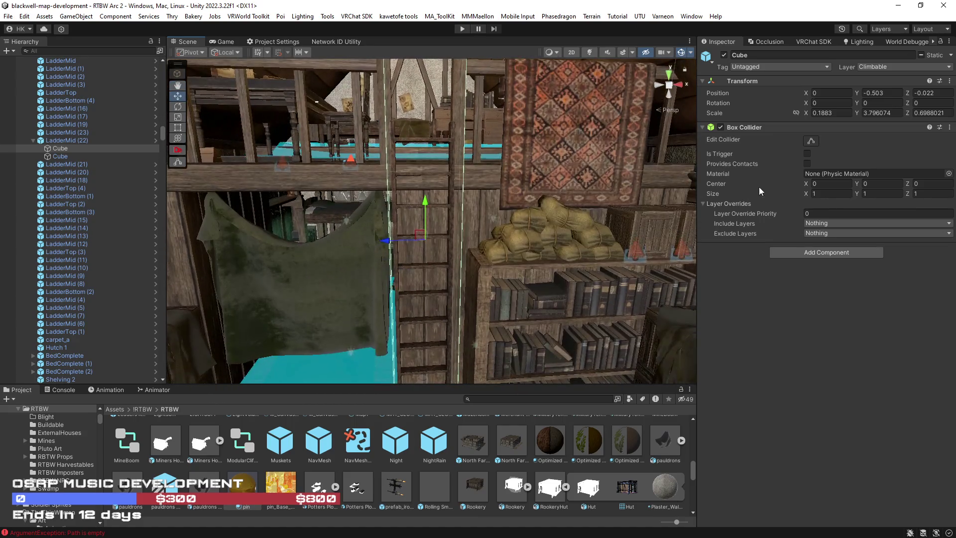
{"action": "left_click", "coordinate": [810, 141]}
{"action": "mouse_move", "coordinate": [414, 217]}
{"action": "left_mouse_down"}
{"action": "mouse_move", "coordinate": [438, 158]}
{"action": "mouse_move", "coordinate": [446, 234]}
{"action": "left_mouse_up"}
{"action": "mouse_move", "coordinate": [441, 190]}
{"action": "left_mouse_down"}
{"action": "mouse_move", "coordinate": [434, 142]}
{"action": "mouse_move", "coordinate": [454, 307]}
{"action": "mouse_move", "coordinate": [465, 309]}
{"action": "mouse_move", "coordinate": [467, 286]}
{"action": "mouse_move", "coordinate": [476, 354]}
{"action": "mouse_move", "coordinate": [483, 321]}
{"action": "left_mouse_up"}
Step: Delete the first Cube and duplicate the remaining one as Cube (1) with the Move tool active
{"action": "left_click", "coordinate": [70, 158]}
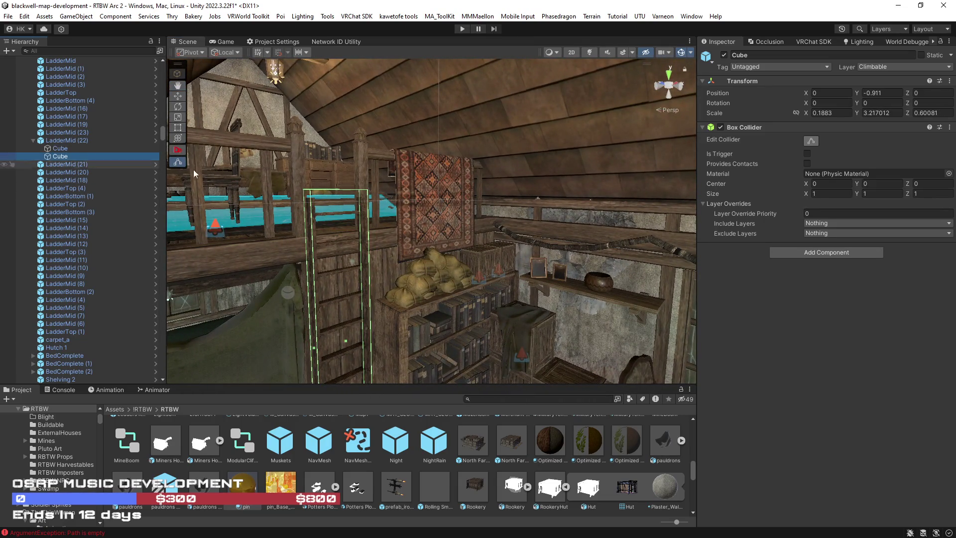
{"action": "left_click_drag", "start_coordinate": [468, 258], "coordinate": [306, 237]}
{"action": "left_click", "coordinate": [75, 150]}
{"action": "left_click", "coordinate": [76, 158]}
{"action": "left_click", "coordinate": [68, 150]}
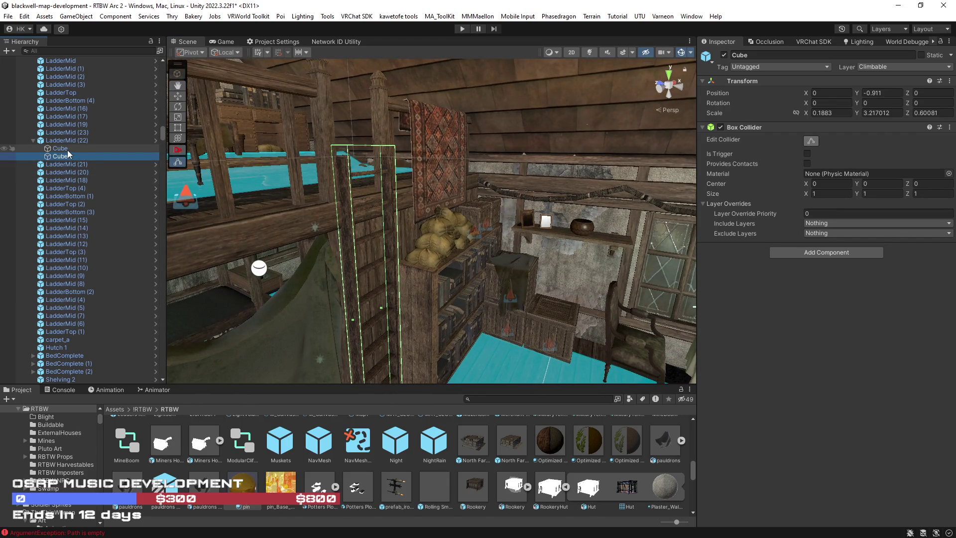
{"action": "key", "text": "Delete"}
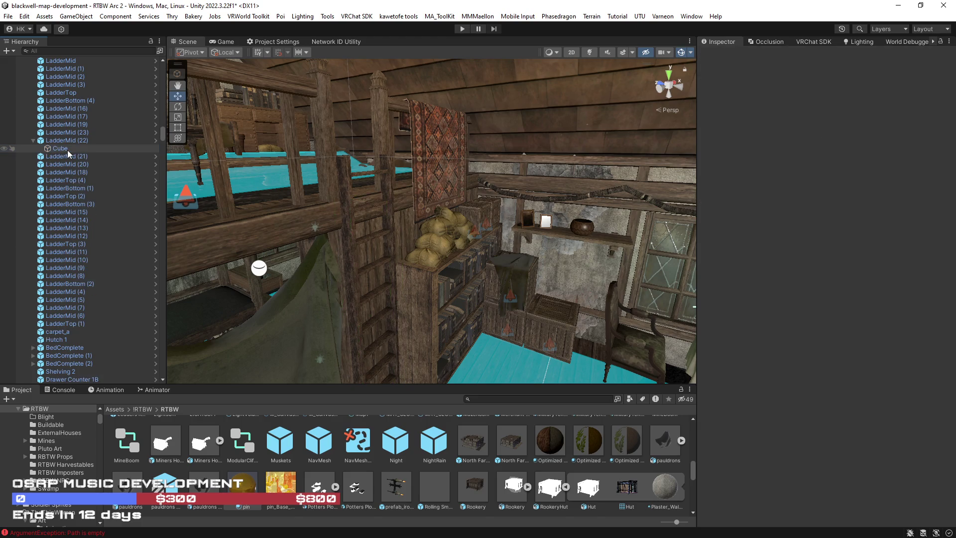
{"action": "mouse_move", "coordinate": [331, 189]}
{"action": "left_mouse_down"}
{"action": "mouse_move", "coordinate": [399, 207]}
{"action": "mouse_move", "coordinate": [471, 152]}
{"action": "mouse_move", "coordinate": [459, 223]}
{"action": "mouse_move", "coordinate": [378, 244]}
{"action": "mouse_move", "coordinate": [418, 289]}
{"action": "mouse_move", "coordinate": [396, 156]}
{"action": "mouse_move", "coordinate": [376, 142]}
{"action": "mouse_move", "coordinate": [404, 150]}
{"action": "left_mouse_up"}
{"action": "key", "text": "w"}
{"action": "key", "text": "ctrl+d"}
Step: Reshape Cube (1)'s box collider by raising its bottom and adjusting its width
{"action": "key", "text": "f"}
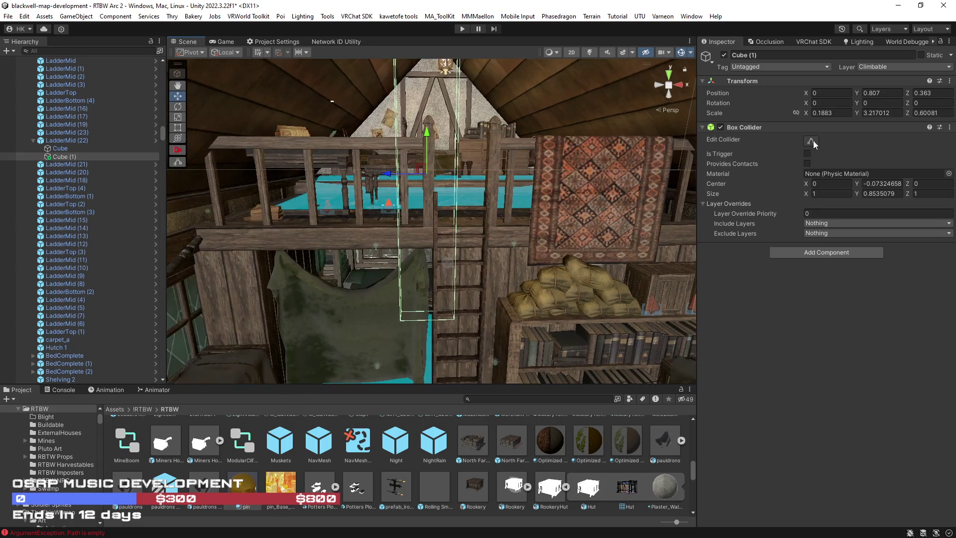
{"action": "left_click_drag", "start_coordinate": [427, 317], "coordinate": [432, 255]}
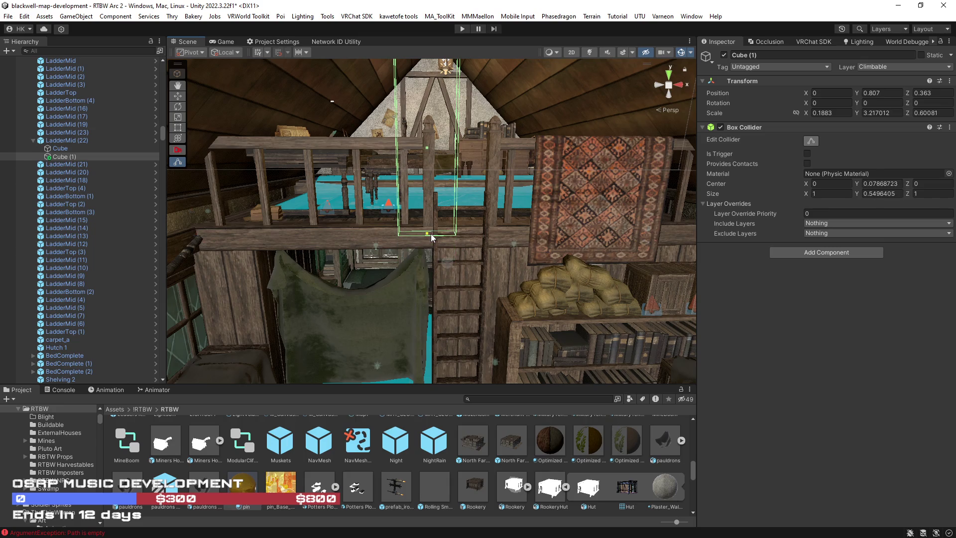
{"action": "left_click", "coordinate": [439, 146]}
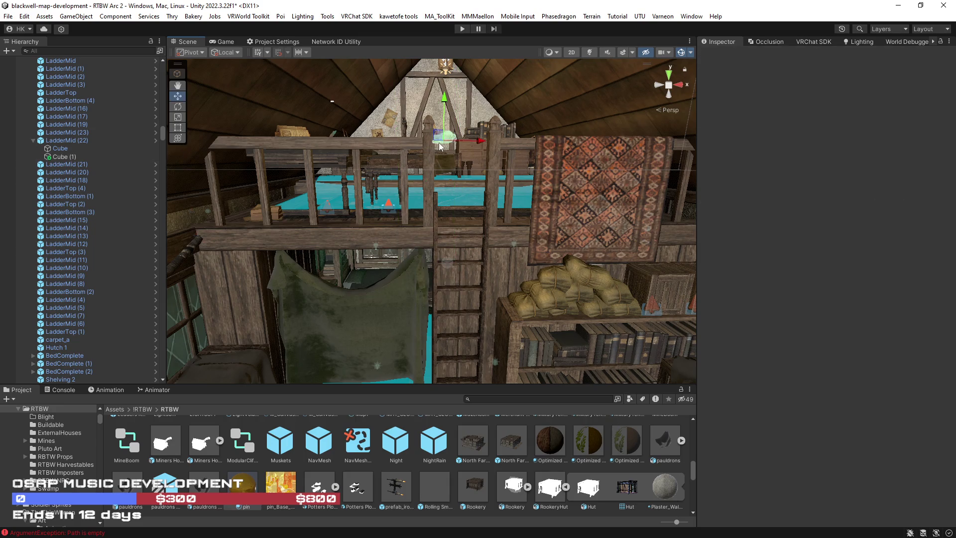
{"action": "left_click", "coordinate": [474, 154]}
{"action": "scroll", "coordinate": [478, 130], "scroll_direction": "up", "scroll_amount": 10}
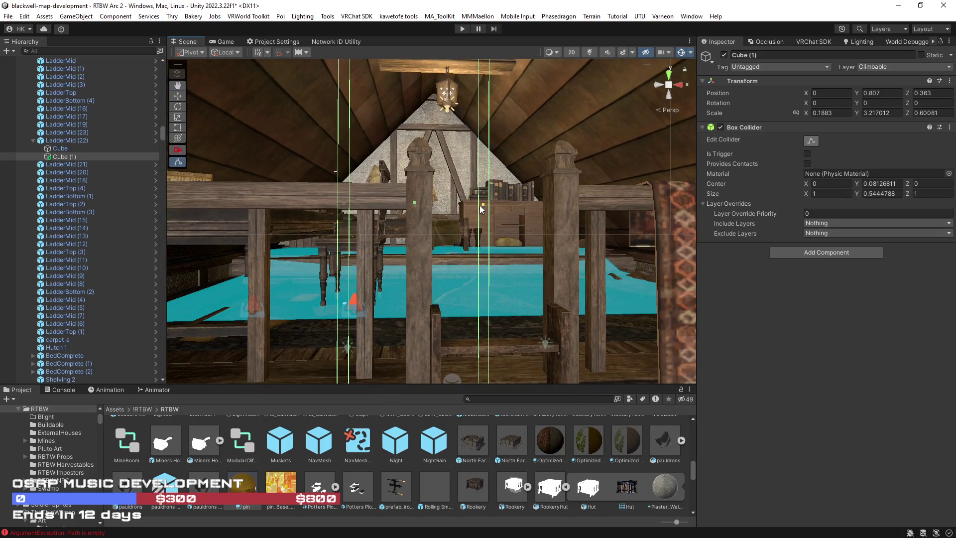
{"action": "scroll", "coordinate": [435, 217], "scroll_direction": "down", "scroll_amount": 5}
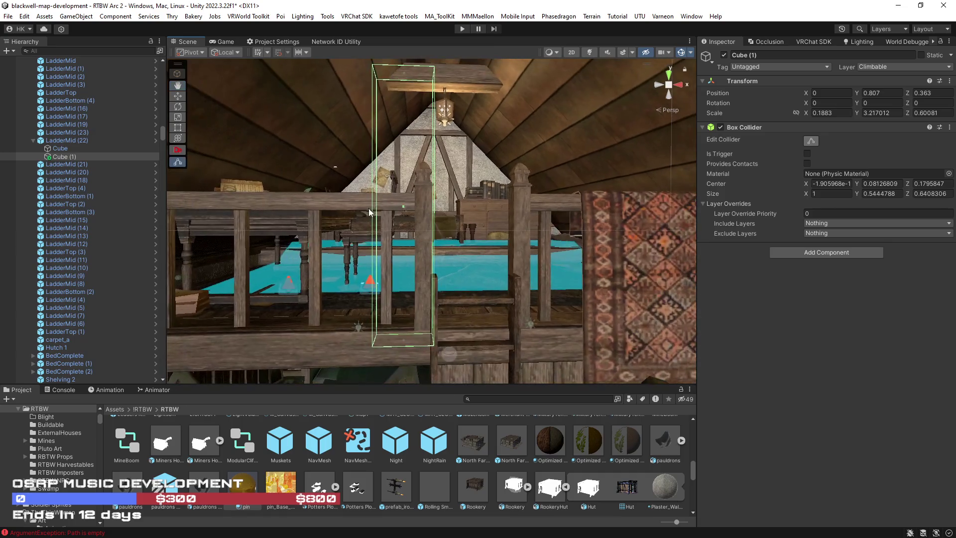
{"action": "mouse_move", "coordinate": [447, 232]}
{"action": "left_mouse_down"}
{"action": "mouse_move", "coordinate": [246, 249]}
{"action": "mouse_move", "coordinate": [228, 256]}
{"action": "mouse_move", "coordinate": [216, 306]}
{"action": "mouse_move", "coordinate": [307, 270]}
{"action": "left_mouse_up"}
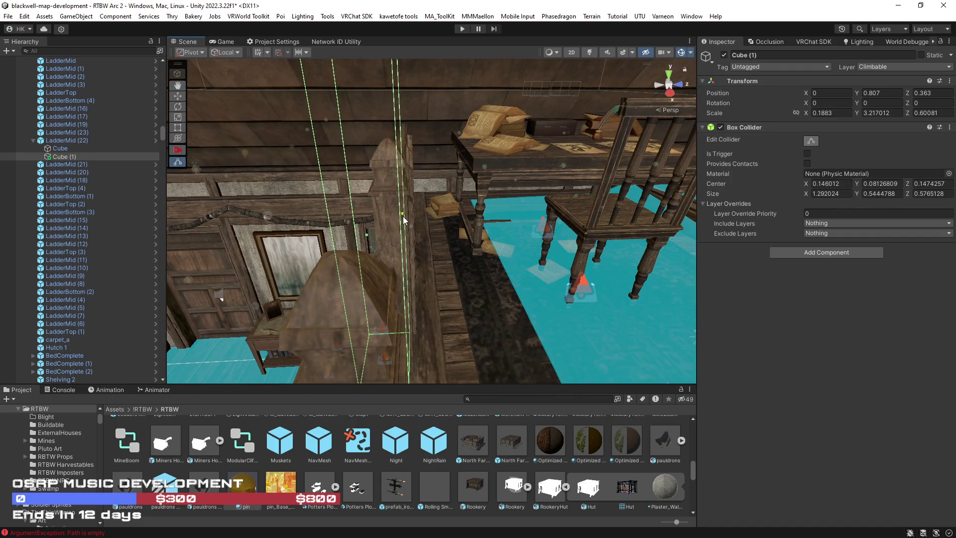
{"action": "left_click_drag", "start_coordinate": [404, 221], "coordinate": [399, 150]}
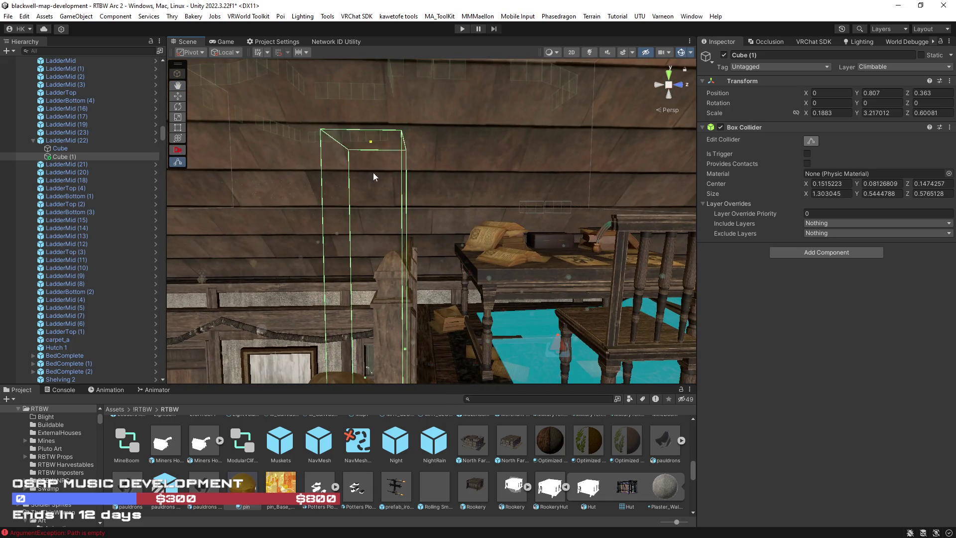
{"action": "left_click_drag", "start_coordinate": [405, 249], "coordinate": [418, 318]}
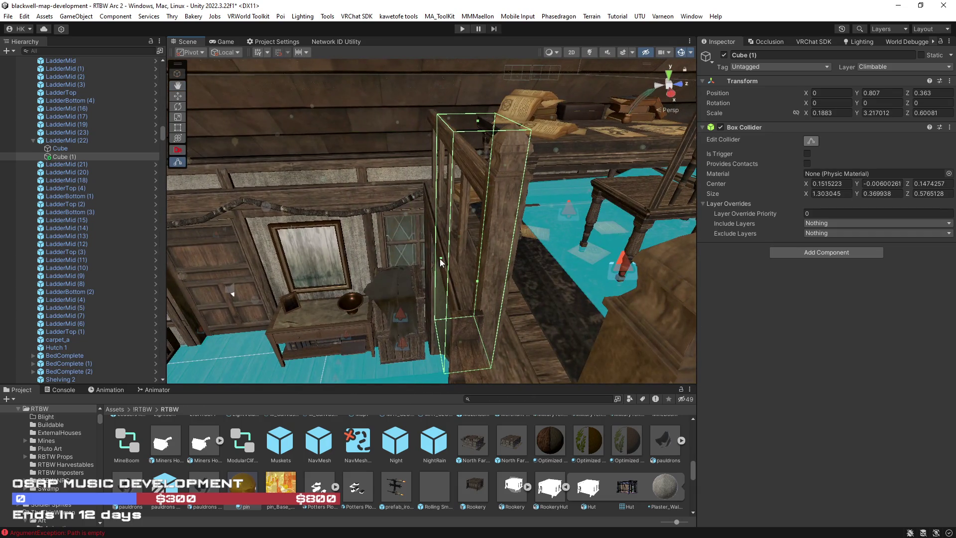
{"action": "left_click_drag", "start_coordinate": [463, 264], "coordinate": [449, 274]}
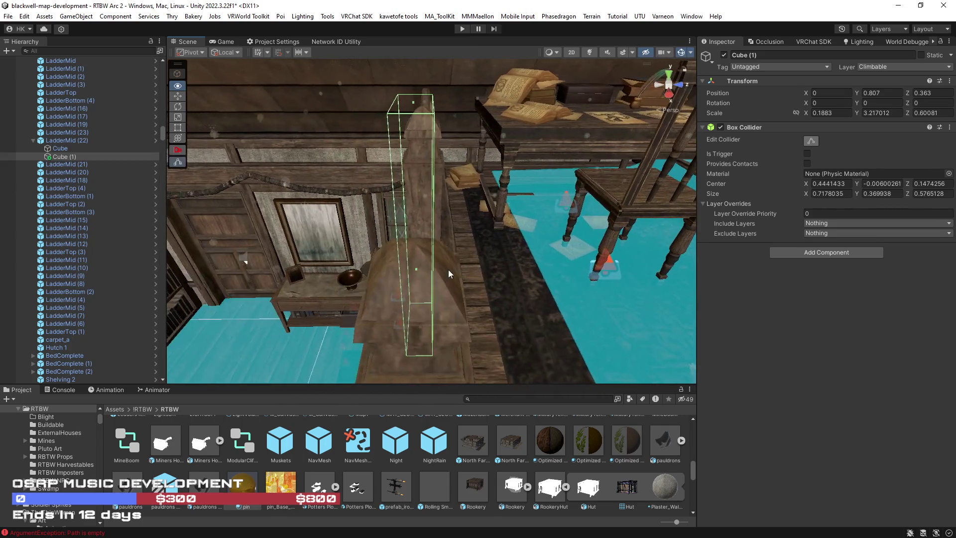
{"action": "scroll", "coordinate": [425, 254], "scroll_direction": "up", "scroll_amount": 5}
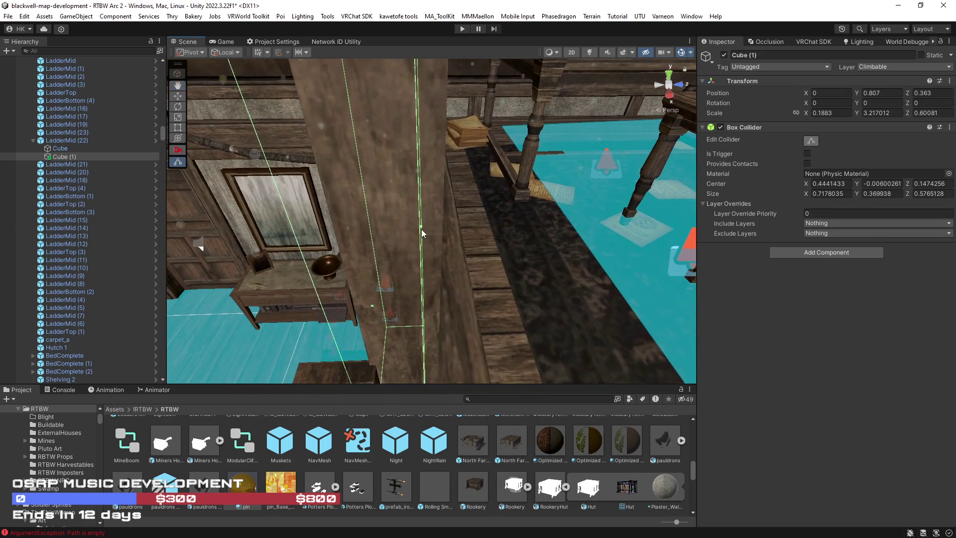
{"action": "left_click_drag", "start_coordinate": [433, 232], "coordinate": [495, 234]}
Step: Duplicate Cube (1) as Cube (2) and shift it along Z to -0.552
{"action": "key", "text": "ctrl+d"}
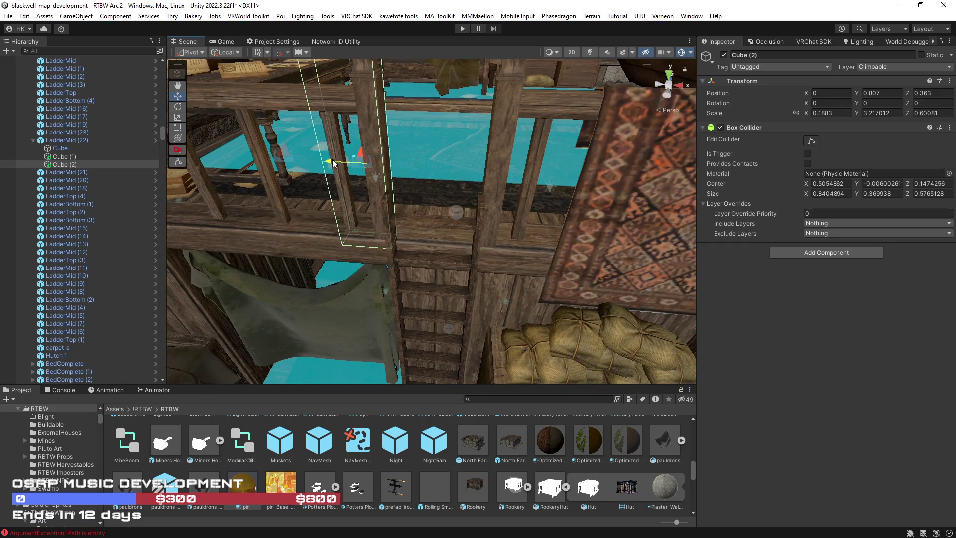
{"action": "mouse_move", "coordinate": [495, 192]}
{"action": "left_mouse_down"}
{"action": "mouse_move", "coordinate": [520, 167]}
{"action": "mouse_move", "coordinate": [478, 234]}
{"action": "mouse_move", "coordinate": [443, 256]}
{"action": "mouse_move", "coordinate": [468, 219]}
{"action": "mouse_move", "coordinate": [497, 205]}
{"action": "mouse_move", "coordinate": [464, 151]}
{"action": "mouse_move", "coordinate": [421, 193]}
{"action": "mouse_move", "coordinate": [289, 262]}
{"action": "mouse_move", "coordinate": [309, 320]}
{"action": "mouse_move", "coordinate": [348, 248]}
{"action": "mouse_move", "coordinate": [329, 210]}
{"action": "mouse_move", "coordinate": [265, 238]}
{"action": "mouse_move", "coordinate": [337, 262]}
{"action": "mouse_move", "coordinate": [290, 260]}
{"action": "mouse_move", "coordinate": [579, 292]}
{"action": "mouse_move", "coordinate": [426, 238]}
{"action": "left_mouse_up"}
{"action": "left_click", "coordinate": [428, 237]}
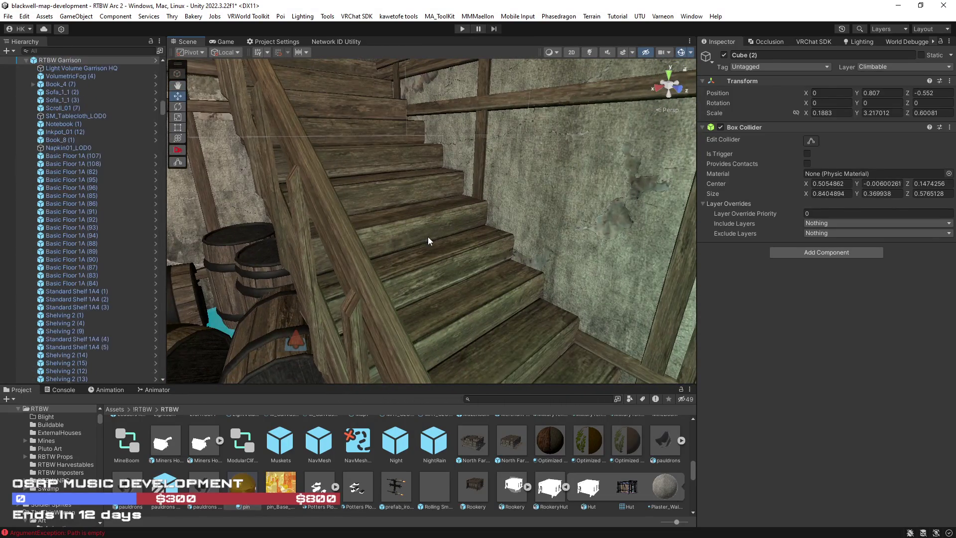
Step: Move Deck Stairs 1 to layer 11: Environment and save the scene
{"action": "left_click", "coordinate": [900, 68]}
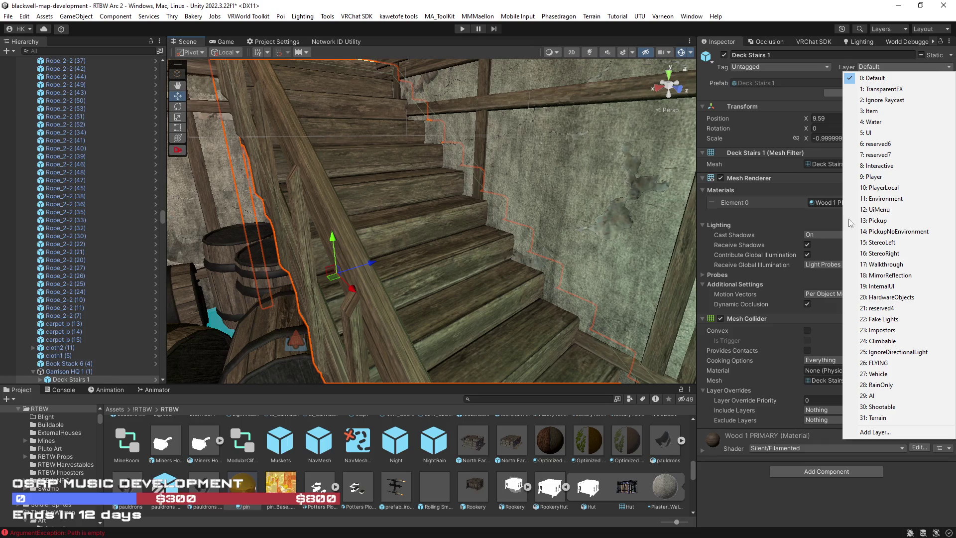
{"action": "left_click", "coordinate": [888, 199]}
{"action": "left_click", "coordinate": [452, 299]}
{"action": "left_click_drag", "start_coordinate": [452, 299], "coordinate": [428, 249]}
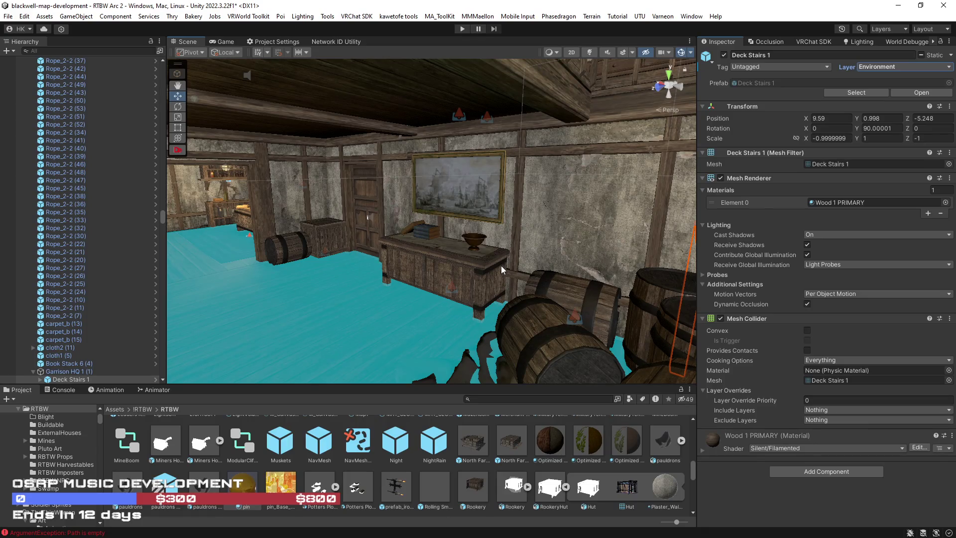
{"action": "key", "text": "ctrl+s"}
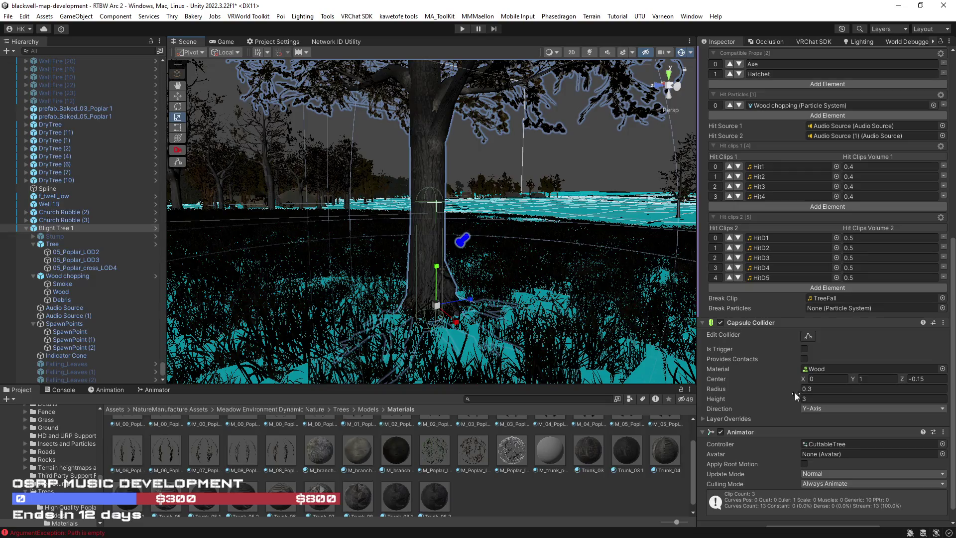
Step: Widen the tree's capsule collider radius and set its Height to 4 and Center Y to 1.4
{"action": "left_click", "coordinate": [794, 391]}
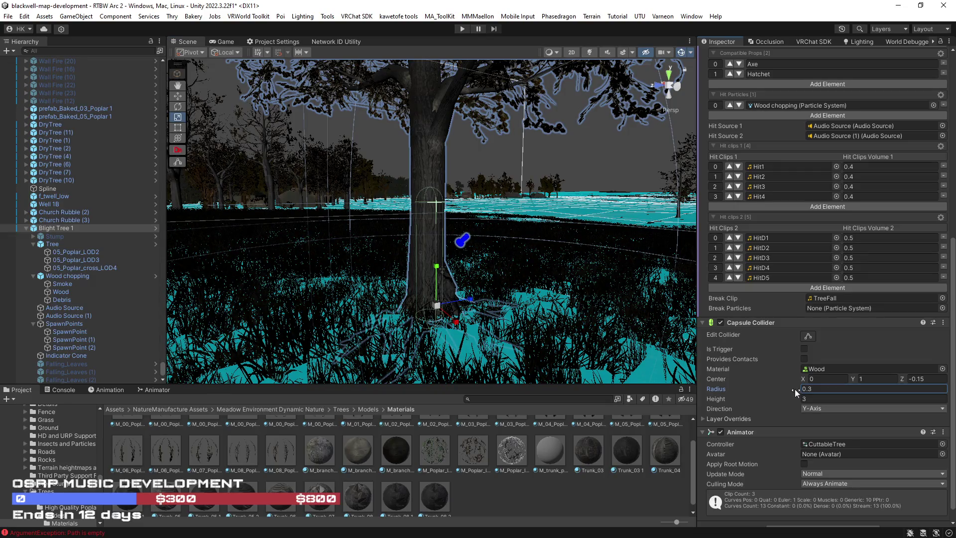
{"action": "left_click_drag", "start_coordinate": [794, 389], "coordinate": [797, 389]}
{"action": "scroll", "coordinate": [533, 290], "scroll_direction": "up", "scroll_amount": 5}
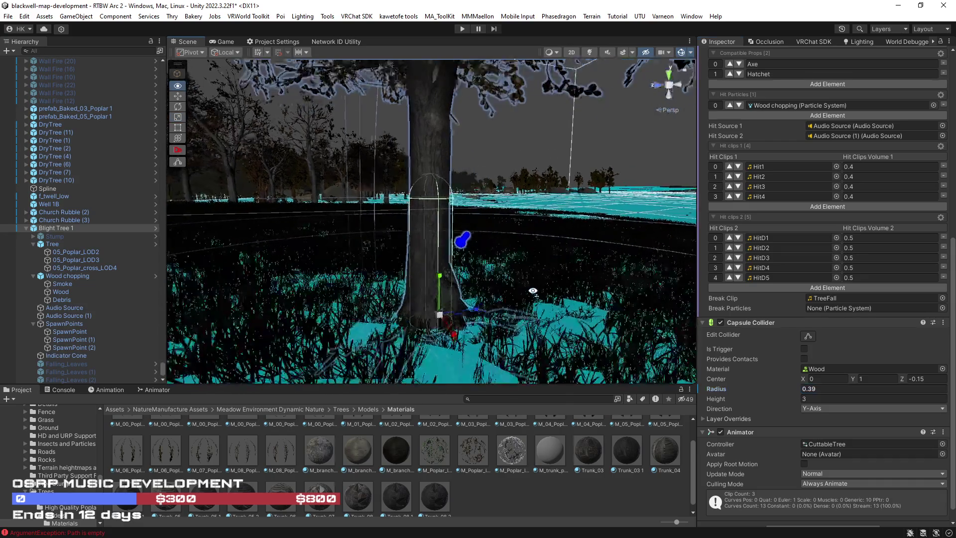
{"action": "key", "text": "f"}
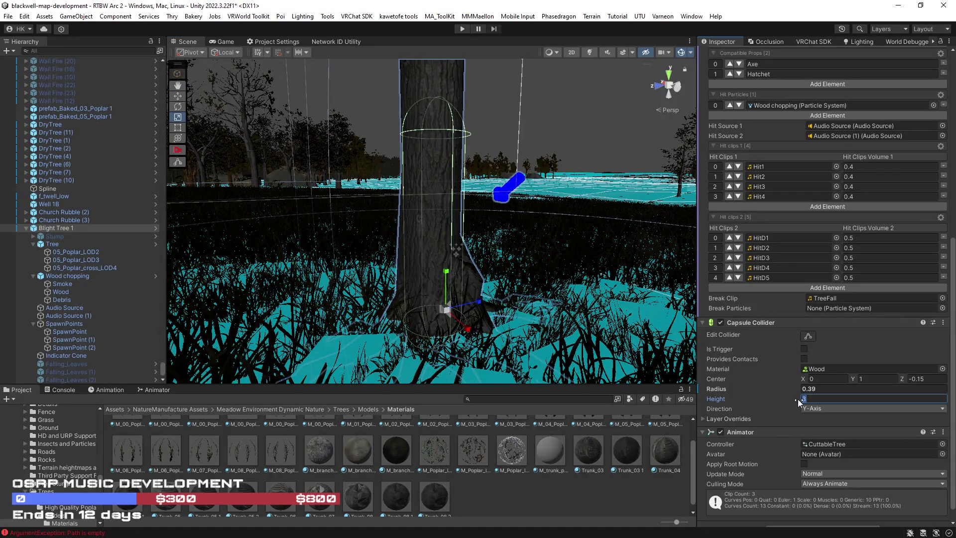
{"action": "type", "text": "4"}
{"action": "key", "text": "Return"}
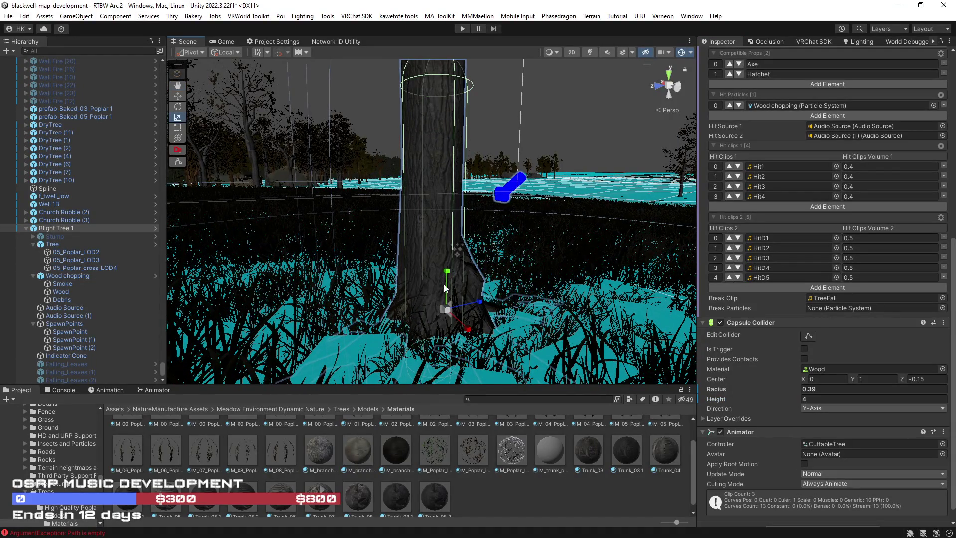
{"action": "type", "text": ".4"}
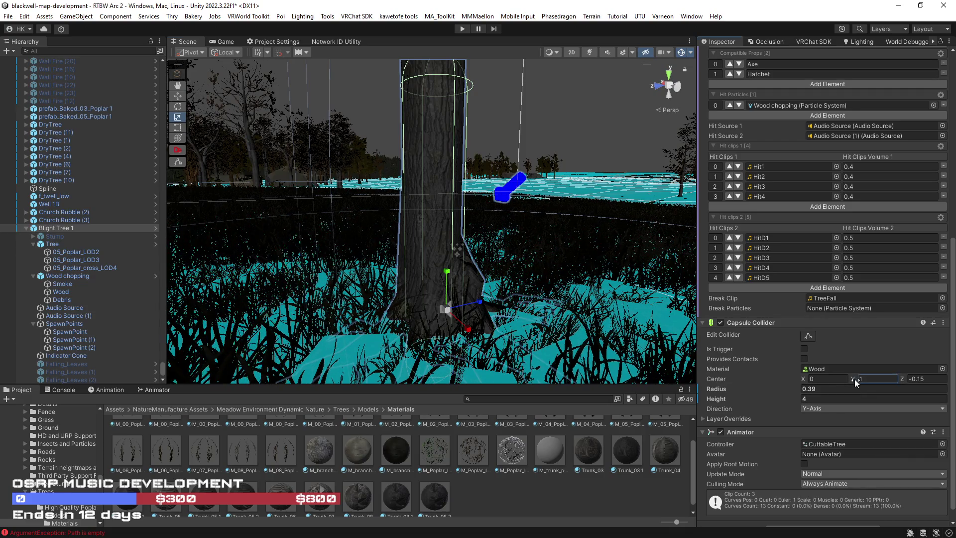
{"action": "key", "text": "Return"}
Step: Select Blight Tree 1 and apply all its overrides to the prefab
{"action": "scroll", "coordinate": [465, 237], "scroll_direction": "down", "scroll_amount": 10}
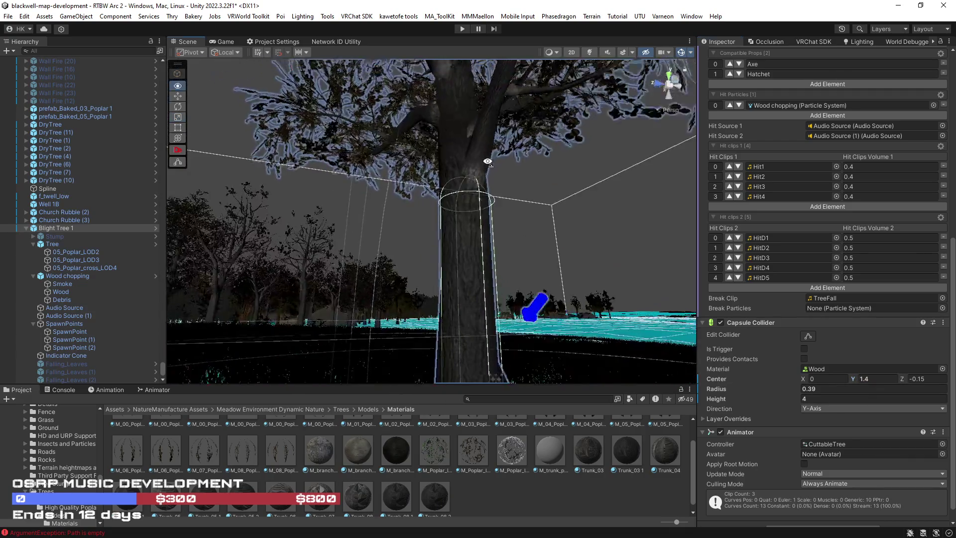
{"action": "left_click", "coordinate": [58, 228]}
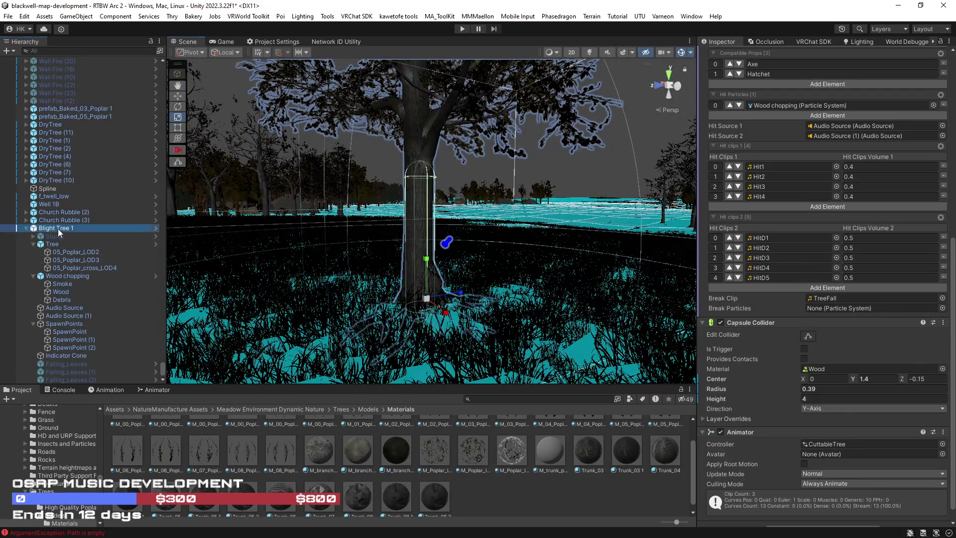
{"action": "scroll", "coordinate": [815, 153], "scroll_direction": "up", "scroll_amount": 10}
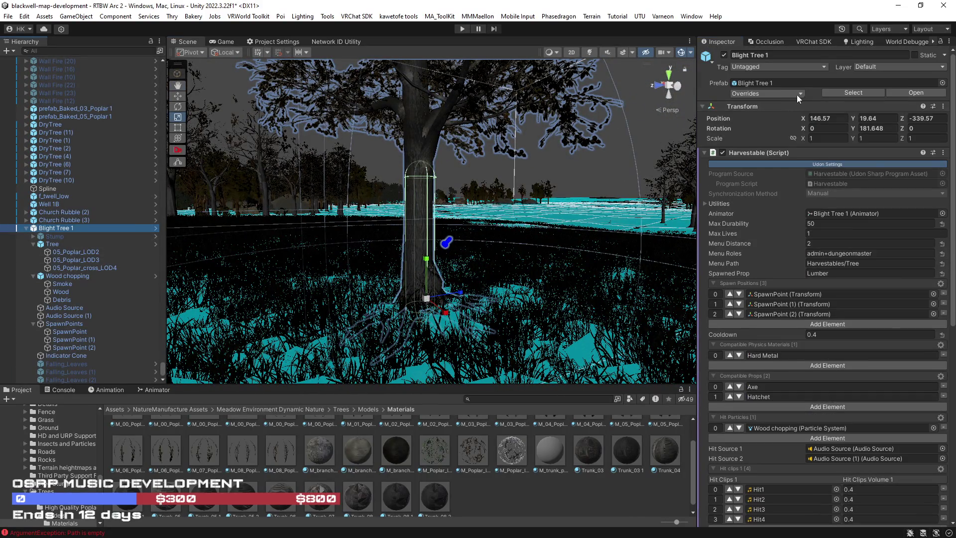
{"action": "left_click", "coordinate": [796, 95]}
{"action": "left_click", "coordinate": [847, 298]}
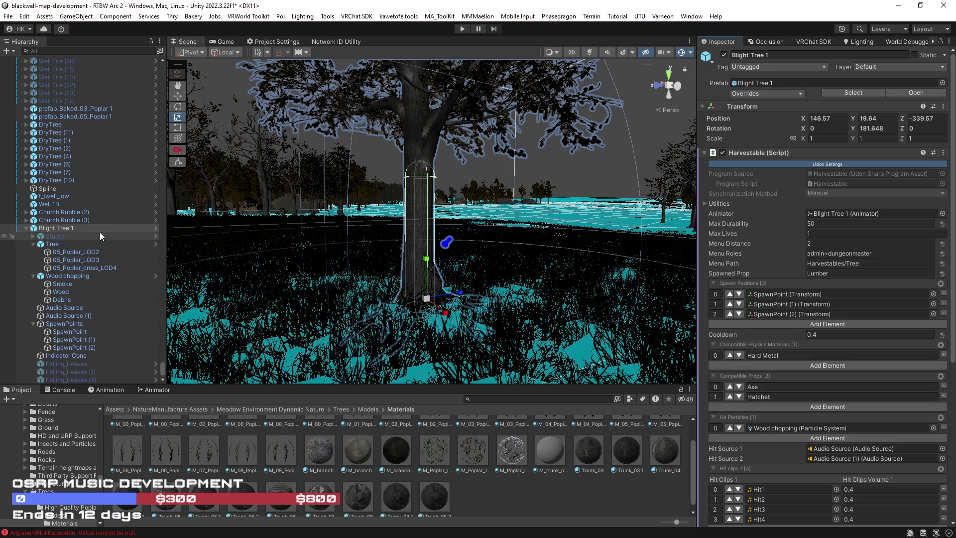
Step: Orbit around the tree and select the Trunk_05 2 trunk material to inspect it
{"action": "mouse_move", "coordinate": [424, 265]}
{"action": "left_mouse_down"}
{"action": "mouse_move", "coordinate": [448, 279]}
{"action": "mouse_move", "coordinate": [408, 289]}
{"action": "mouse_move", "coordinate": [477, 305]}
{"action": "mouse_move", "coordinate": [395, 288]}
{"action": "mouse_move", "coordinate": [688, 285]}
{"action": "mouse_move", "coordinate": [299, 271]}
{"action": "mouse_move", "coordinate": [674, 273]}
{"action": "mouse_move", "coordinate": [427, 272]}
{"action": "mouse_move", "coordinate": [407, 251]}
{"action": "mouse_move", "coordinate": [515, 284]}
{"action": "mouse_move", "coordinate": [496, 283]}
{"action": "left_mouse_up"}
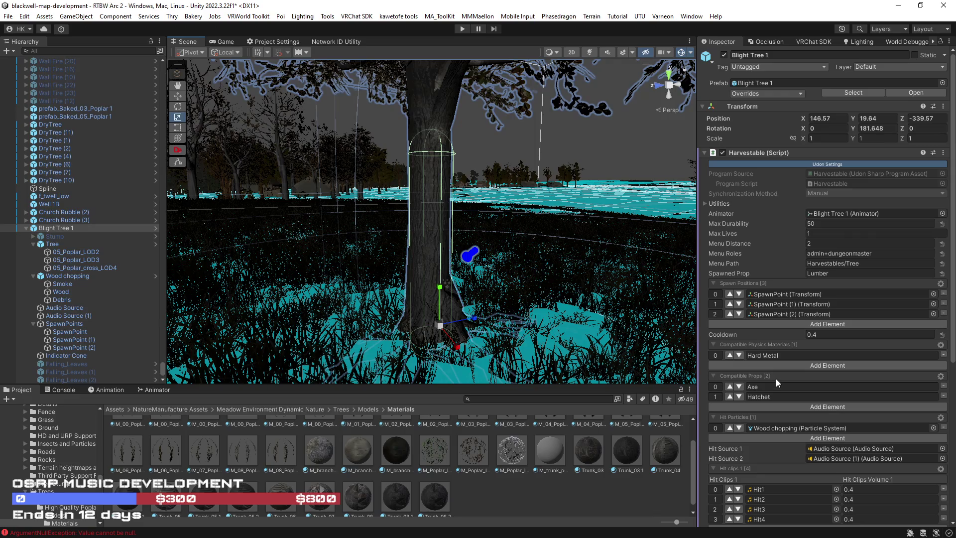
{"action": "left_click_drag", "start_coordinate": [518, 336], "coordinate": [506, 336]}
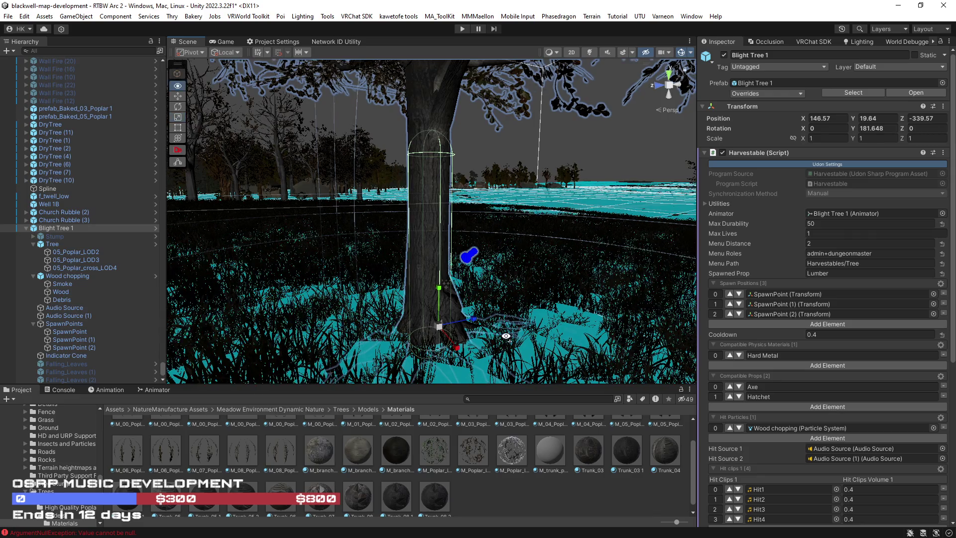
{"action": "left_click", "coordinate": [243, 497]}
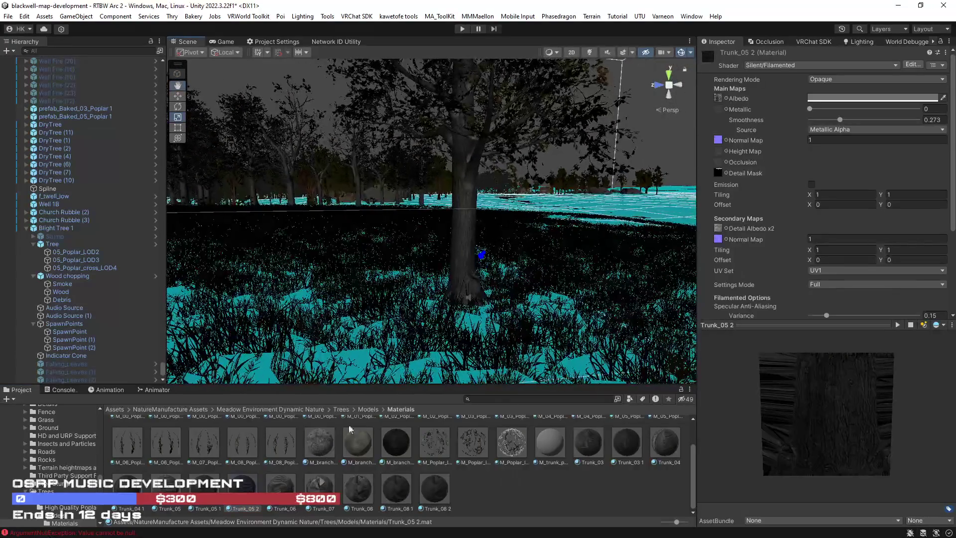
Step: Select the Trunk_05 3 material and lighten its albedo tint to a light grey
{"action": "left_click", "coordinate": [207, 488]}
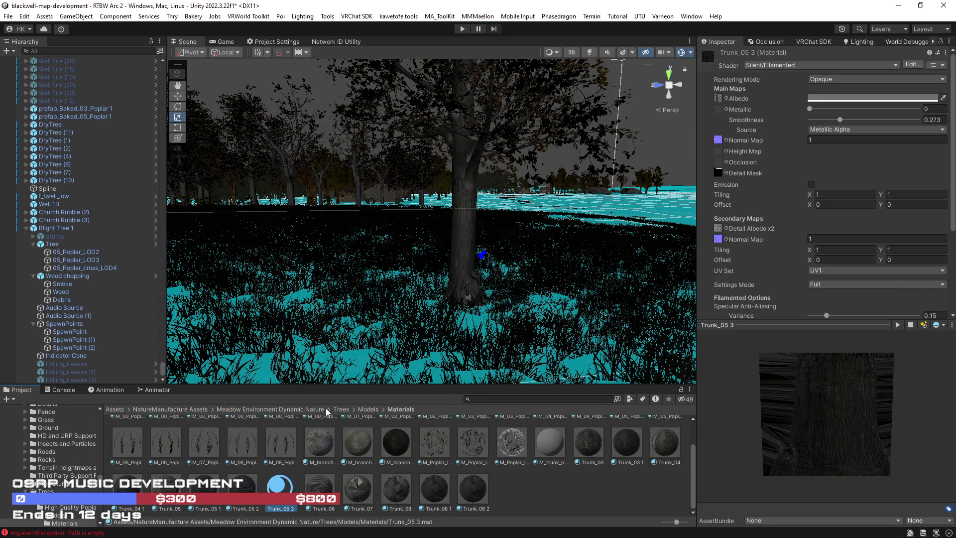
{"action": "left_click", "coordinate": [831, 100]}
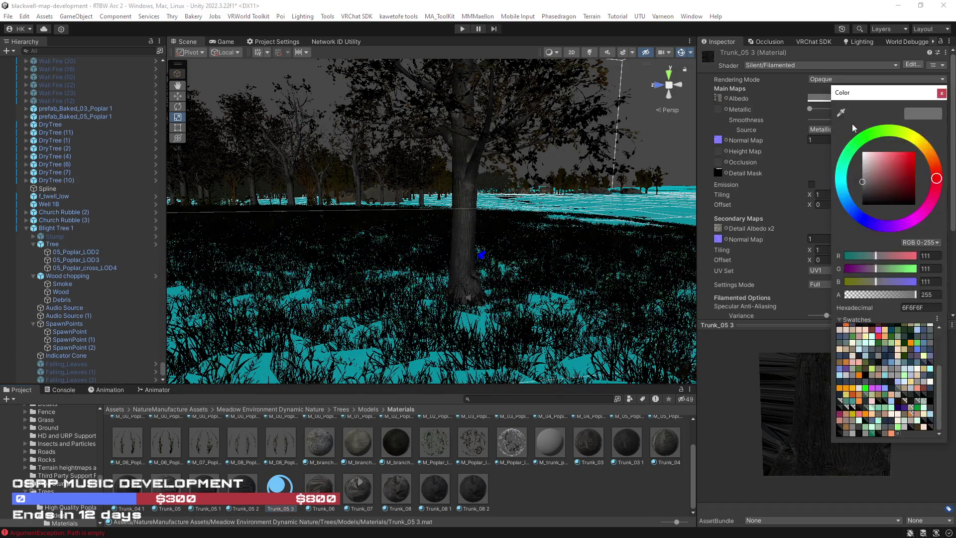
{"action": "left_click_drag", "start_coordinate": [863, 175], "coordinate": [844, 161]}
{"action": "scroll", "coordinate": [543, 240], "scroll_direction": "up", "scroll_amount": 3}
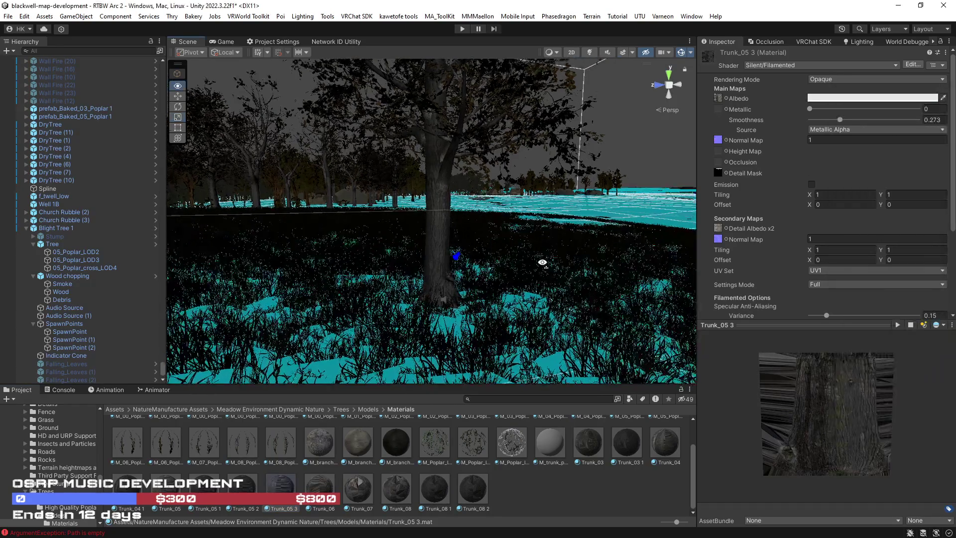
Step: Apply Trunk_05 3 to the tree trunk and enable scene lighting and effects
{"action": "mouse_move", "coordinate": [302, 417]}
{"action": "left_mouse_down"}
{"action": "mouse_move", "coordinate": [455, 224]}
{"action": "mouse_move", "coordinate": [457, 259]}
{"action": "mouse_move", "coordinate": [333, 264]}
{"action": "mouse_move", "coordinate": [359, 268]}
{"action": "left_mouse_up"}
{"action": "left_click", "coordinate": [590, 53]}
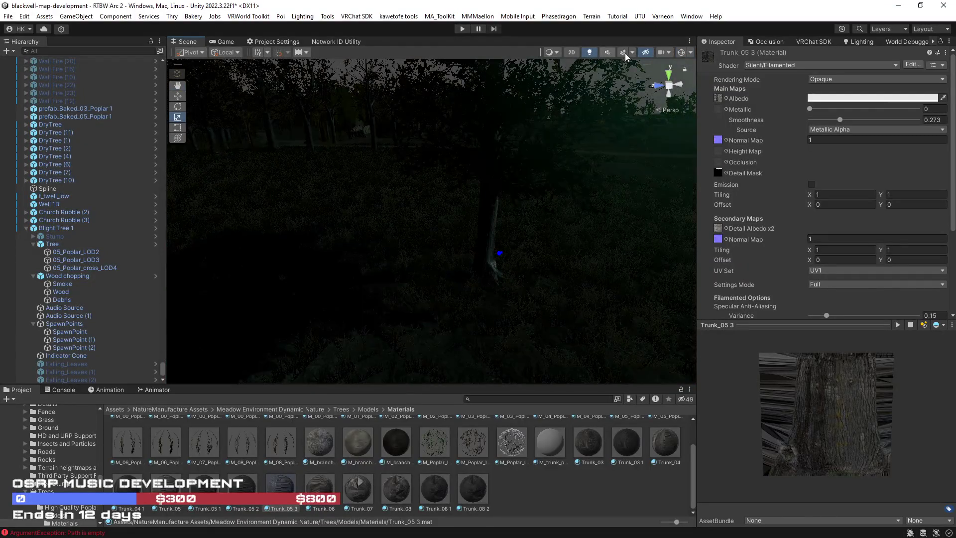
{"action": "left_click", "coordinate": [622, 52]}
{"action": "mouse_move", "coordinate": [510, 180]}
{"action": "left_mouse_down"}
{"action": "mouse_move", "coordinate": [335, 185]}
{"action": "mouse_move", "coordinate": [363, 179]}
{"action": "left_mouse_up"}
Step: Revisit the albedo tint colour, then select Blight Tree 1 among the other trees
{"action": "left_click", "coordinate": [861, 97]}
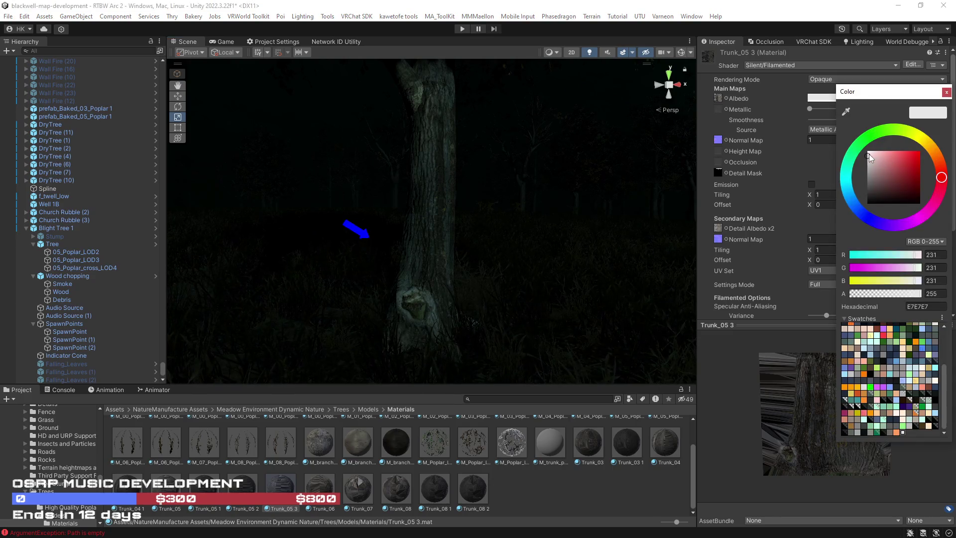
{"action": "scroll", "coordinate": [525, 144], "scroll_direction": "down", "scroll_amount": 5}
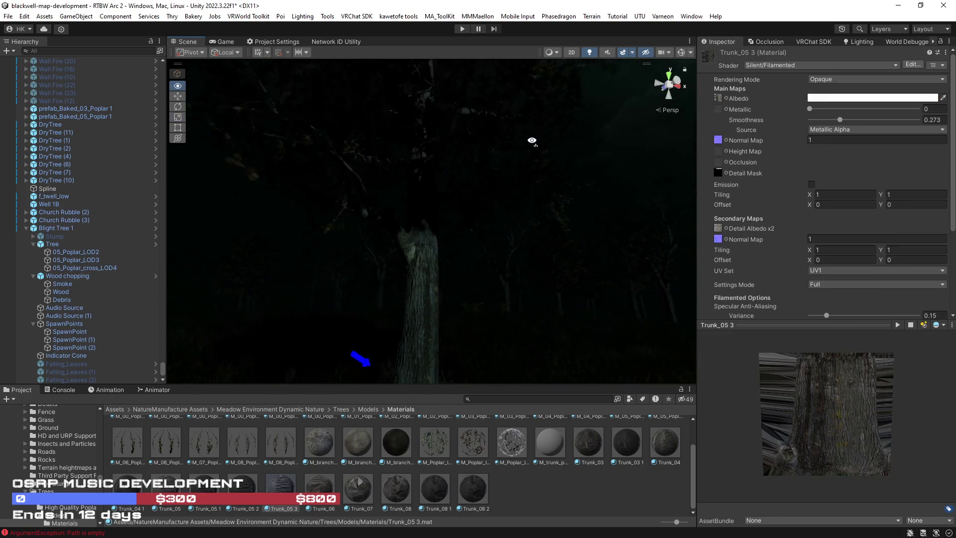
{"action": "mouse_move", "coordinate": [542, 187]}
{"action": "left_mouse_down"}
{"action": "mouse_move", "coordinate": [441, 189]}
{"action": "mouse_move", "coordinate": [512, 234]}
{"action": "mouse_move", "coordinate": [263, 228]}
{"action": "mouse_move", "coordinate": [366, 219]}
{"action": "mouse_move", "coordinate": [634, 248]}
{"action": "mouse_move", "coordinate": [473, 265]}
{"action": "mouse_move", "coordinate": [485, 273]}
{"action": "mouse_move", "coordinate": [446, 261]}
{"action": "mouse_move", "coordinate": [433, 289]}
{"action": "left_mouse_up"}
{"action": "left_click", "coordinate": [446, 260]}
Step: Move Blight Tree 1 among the dark forest trees, fine-tuning it to about X 181.5, Z -311.3
{"action": "left_click_drag", "start_coordinate": [324, 246], "coordinate": [617, 169]}
{"action": "key", "text": "f"}
{"action": "scroll", "coordinate": [622, 165], "scroll_direction": "up", "scroll_amount": 5}
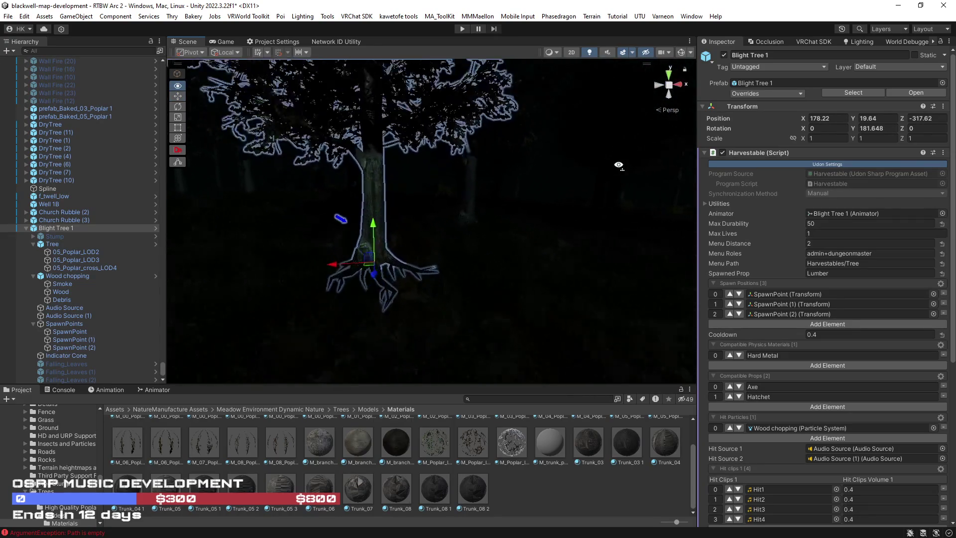
{"action": "mouse_move", "coordinate": [495, 180]}
{"action": "left_mouse_down"}
{"action": "mouse_move", "coordinate": [433, 259]}
{"action": "mouse_move", "coordinate": [571, 252]}
{"action": "mouse_move", "coordinate": [686, 197]}
{"action": "left_mouse_up"}
{"action": "scroll", "coordinate": [686, 198], "scroll_direction": "up", "scroll_amount": 8}
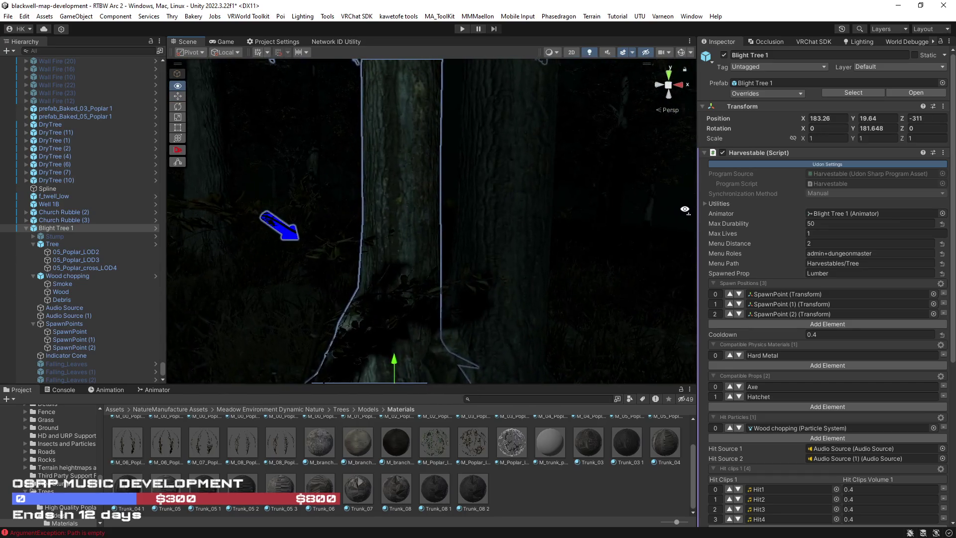
{"action": "scroll", "coordinate": [464, 332], "scroll_direction": "down", "scroll_amount": 2}
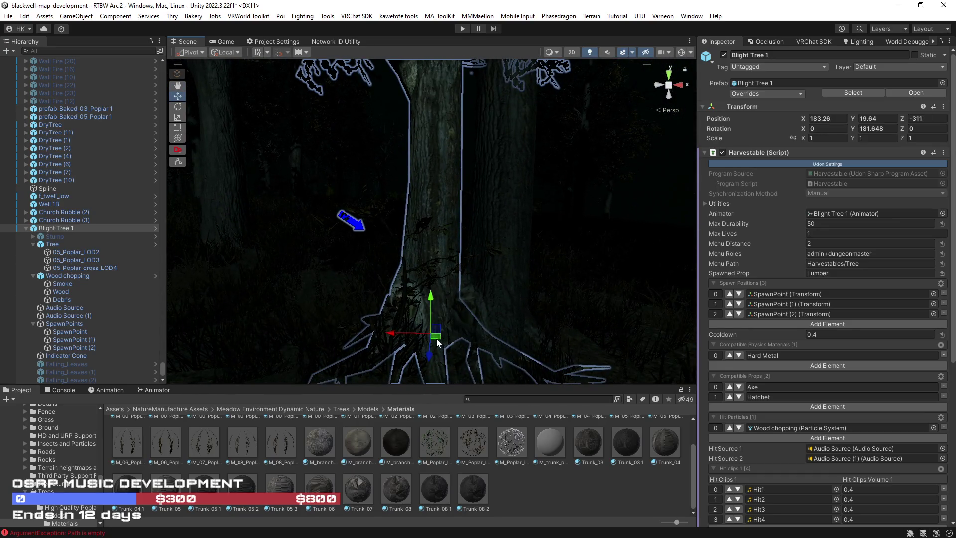
{"action": "left_click_drag", "start_coordinate": [437, 343], "coordinate": [274, 324]}
{"action": "mouse_move", "coordinate": [512, 314]}
{"action": "left_mouse_down"}
{"action": "mouse_move", "coordinate": [587, 335]}
{"action": "mouse_move", "coordinate": [486, 324]}
{"action": "left_mouse_up"}
{"action": "scroll", "coordinate": [737, 377], "scroll_direction": "down", "scroll_amount": 4}
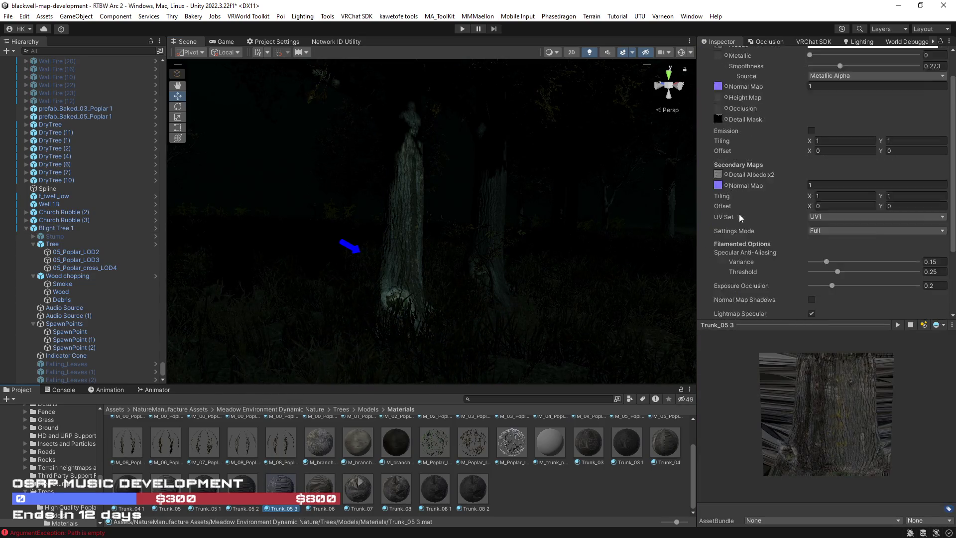
Step: Test a higher Smoothness on Trunk_05 3, then lower it to 0.134 for a matte trunk
{"action": "left_click_drag", "start_coordinate": [840, 120], "coordinate": [885, 119]}
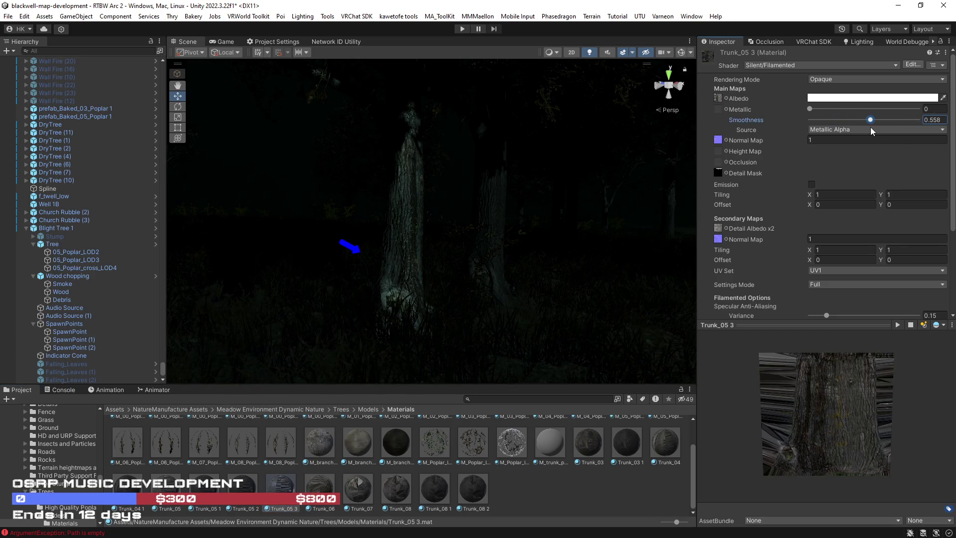
{"action": "mouse_move", "coordinate": [520, 258]}
{"action": "left_mouse_down"}
{"action": "mouse_move", "coordinate": [657, 258]}
{"action": "mouse_move", "coordinate": [722, 224]}
{"action": "mouse_move", "coordinate": [838, 114]}
{"action": "mouse_move", "coordinate": [765, 127]}
{"action": "left_mouse_up"}
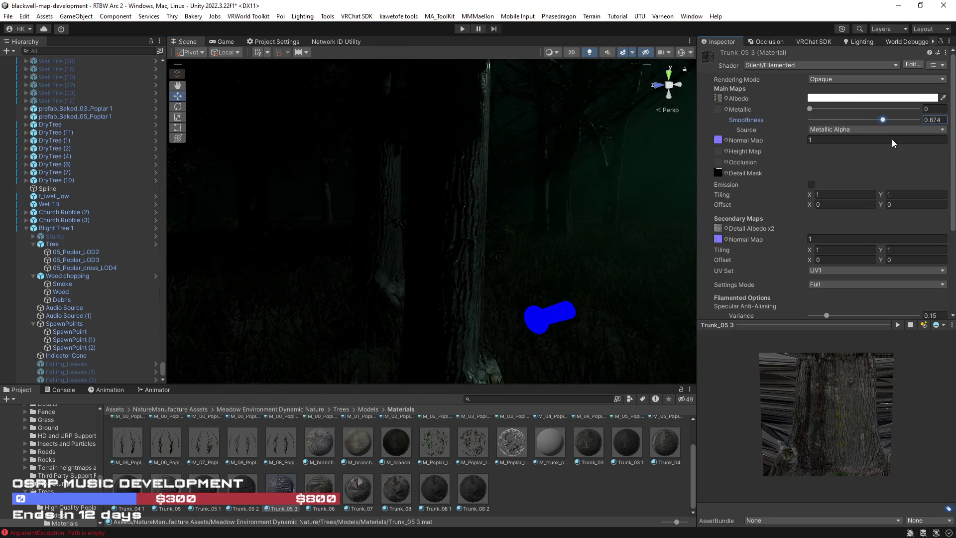
{"action": "left_click_drag", "start_coordinate": [849, 119], "coordinate": [825, 120]}
{"action": "left_click_drag", "start_coordinate": [565, 260], "coordinate": [506, 269]}
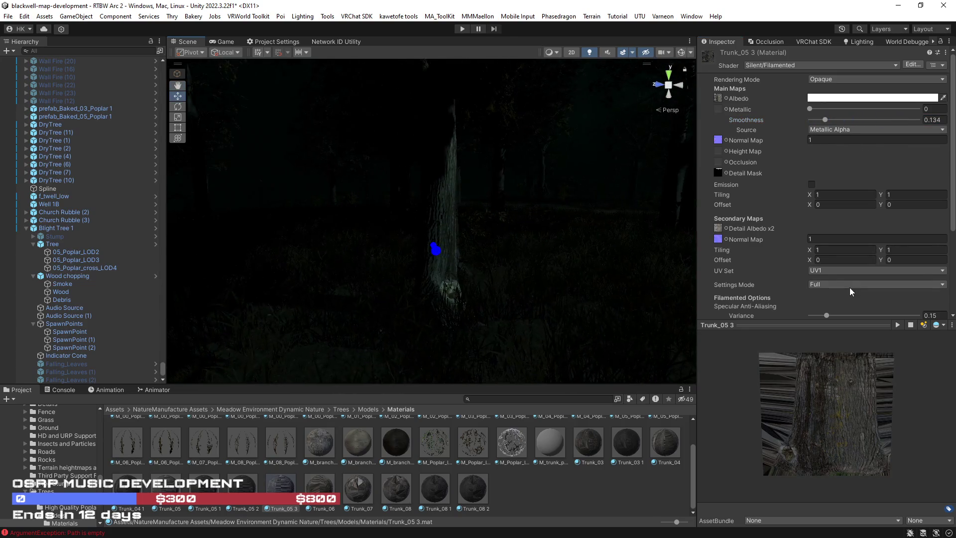
{"action": "scroll", "coordinate": [849, 288], "scroll_direction": "down", "scroll_amount": 3}
{"action": "scroll", "coordinate": [847, 285], "scroll_direction": "down", "scroll_amount": 5}
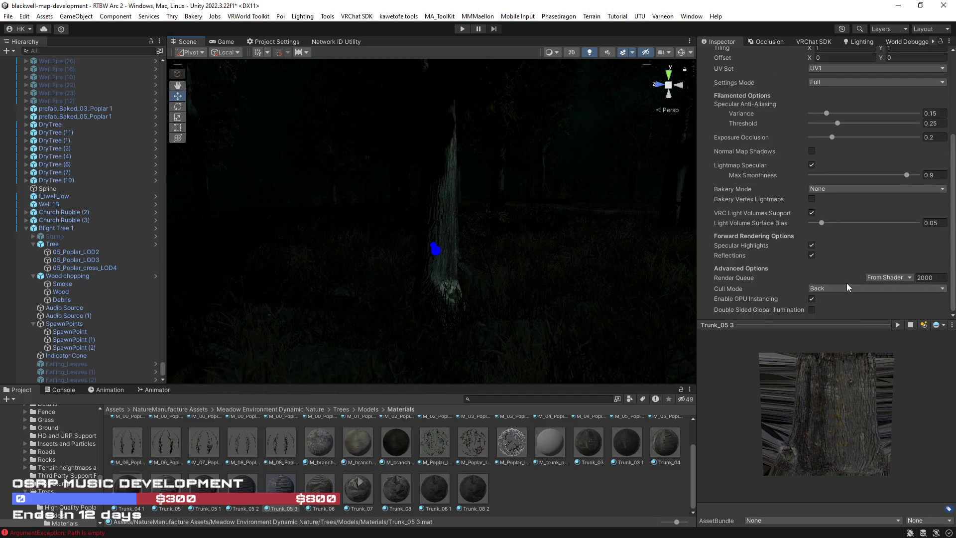
{"action": "left_click_drag", "start_coordinate": [603, 258], "coordinate": [560, 258]}
{"action": "mouse_move", "coordinate": [561, 257]}
{"action": "left_mouse_down"}
{"action": "mouse_move", "coordinate": [508, 259]}
{"action": "mouse_move", "coordinate": [404, 231]}
{"action": "mouse_move", "coordinate": [335, 248]}
{"action": "mouse_move", "coordinate": [313, 268]}
{"action": "mouse_move", "coordinate": [343, 266]}
{"action": "left_mouse_up"}
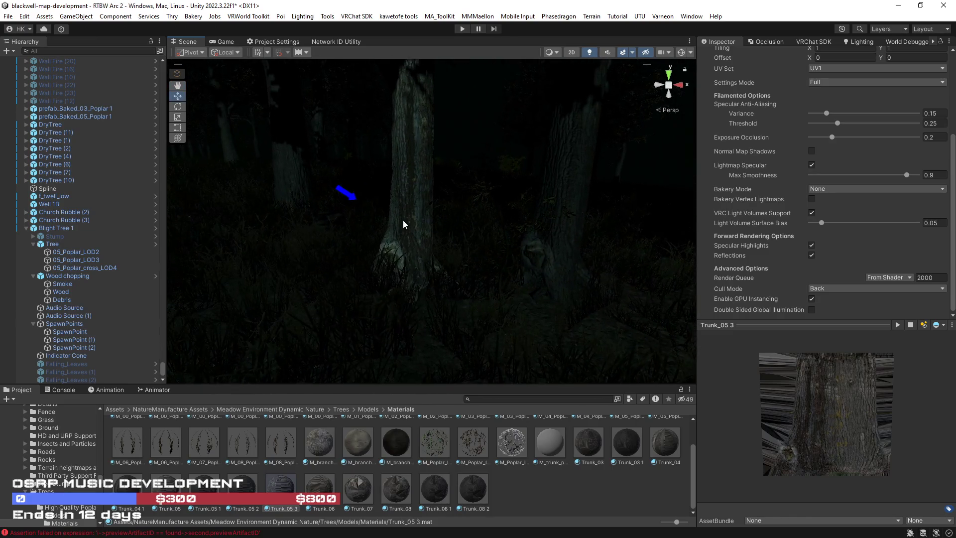
Step: Move Blight Tree 1 to X 180.543, Y 19.619, Z -314.187 and apply all overrides to its prefab
{"action": "left_click", "coordinate": [405, 225]}
{"action": "mouse_move", "coordinate": [424, 240]}
{"action": "left_mouse_down"}
{"action": "mouse_move", "coordinate": [363, 298]}
{"action": "mouse_move", "coordinate": [353, 324]}
{"action": "left_mouse_up"}
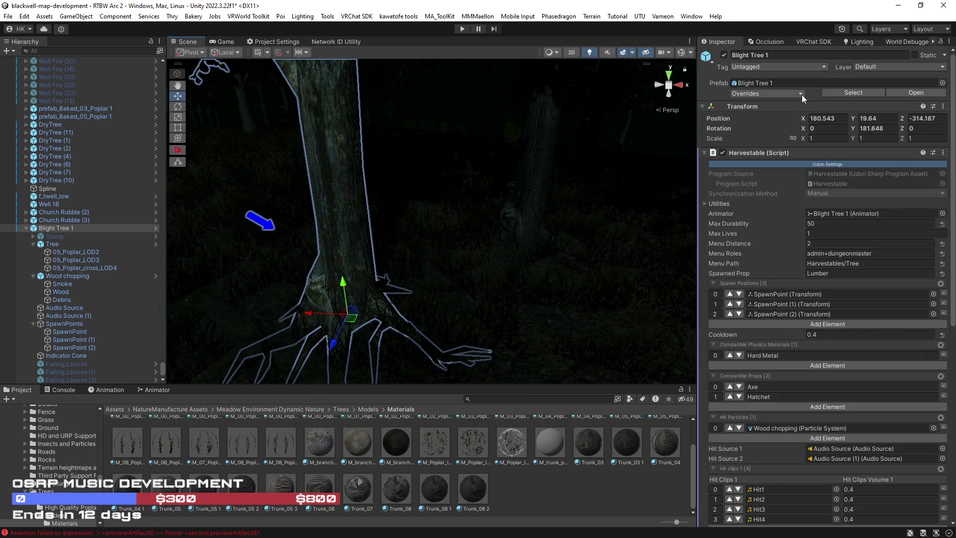
{"action": "left_click_drag", "start_coordinate": [343, 288], "coordinate": [343, 290]}
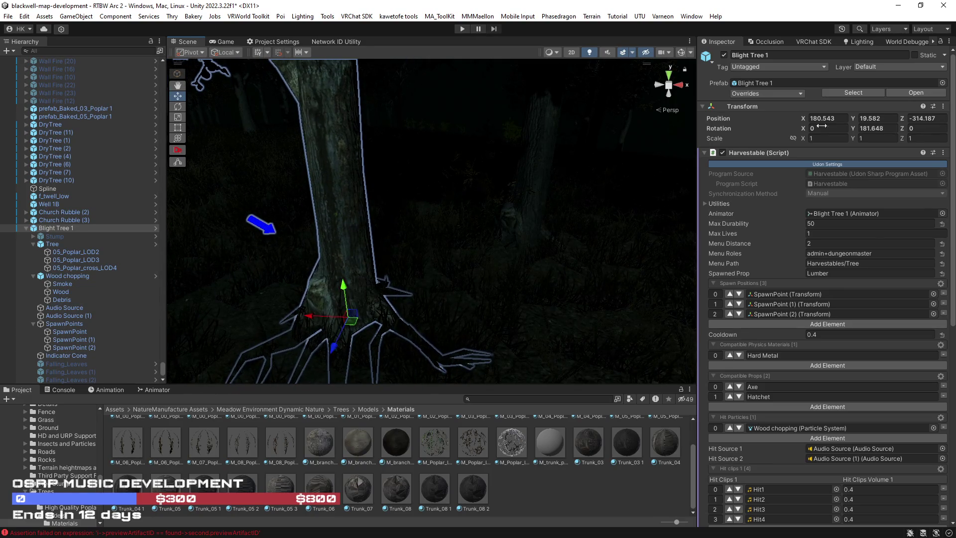
{"action": "mouse_move", "coordinate": [478, 239]}
{"action": "left_mouse_down"}
{"action": "mouse_move", "coordinate": [369, 255]}
{"action": "mouse_move", "coordinate": [320, 198]}
{"action": "mouse_move", "coordinate": [443, 241]}
{"action": "left_mouse_up"}
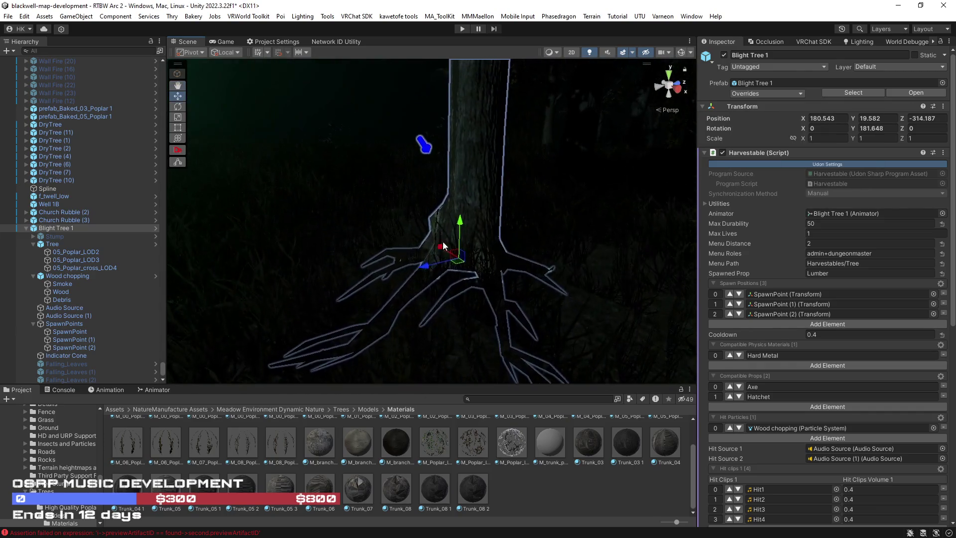
{"action": "left_click", "coordinate": [798, 93]}
{"action": "left_click", "coordinate": [852, 181]}
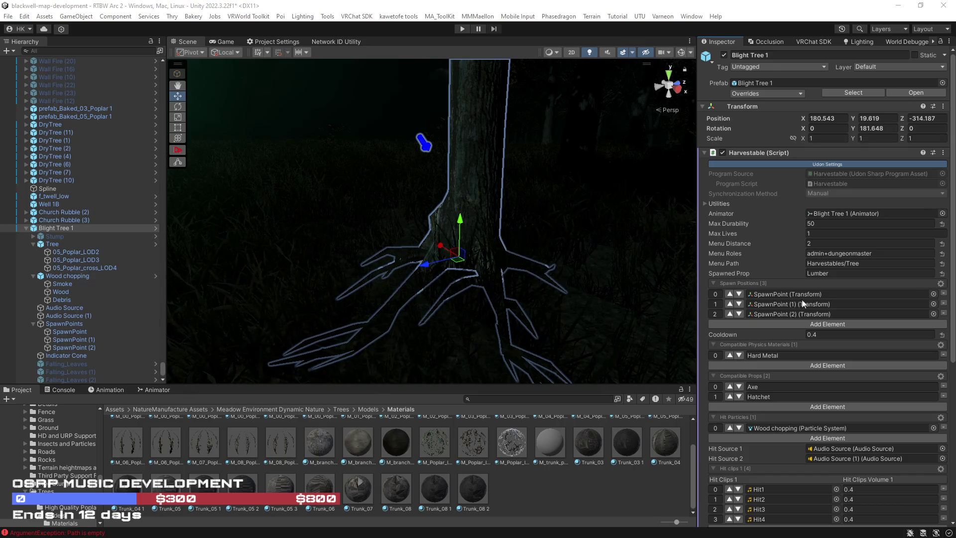
Step: Turn off scene lighting and place a duplicate of Blight Tree 1 sunk slightly into the ground
{"action": "key", "text": "f"}
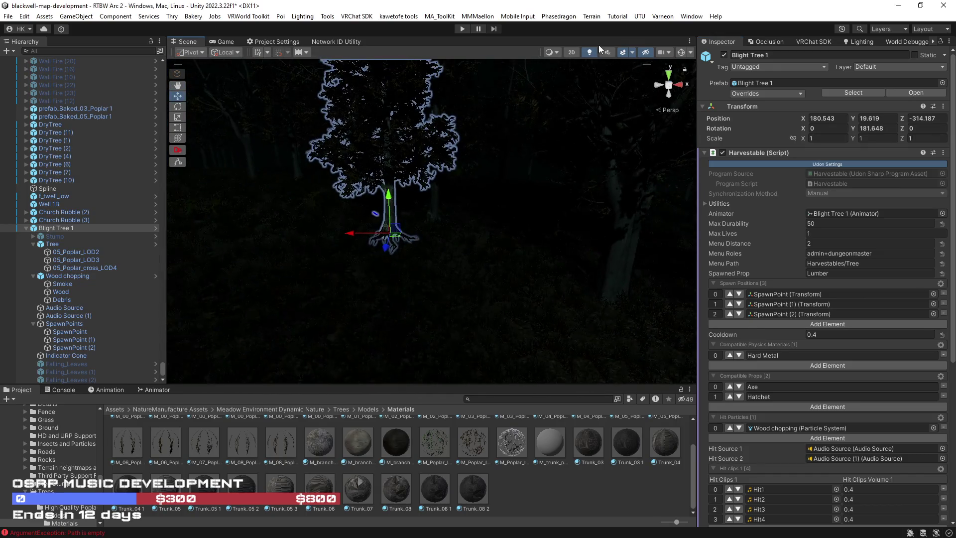
{"action": "left_click", "coordinate": [590, 51]}
{"action": "mouse_move", "coordinate": [451, 261]}
{"action": "left_mouse_down"}
{"action": "mouse_move", "coordinate": [668, 299]}
{"action": "mouse_move", "coordinate": [559, 324]}
{"action": "left_mouse_up"}
{"action": "key", "text": "ctrl+d"}
{"action": "mouse_move", "coordinate": [350, 237]}
{"action": "left_mouse_down"}
{"action": "mouse_move", "coordinate": [473, 258]}
{"action": "mouse_move", "coordinate": [448, 269]}
{"action": "mouse_move", "coordinate": [473, 241]}
{"action": "mouse_move", "coordinate": [464, 207]}
{"action": "mouse_move", "coordinate": [437, 207]}
{"action": "mouse_move", "coordinate": [376, 242]}
{"action": "left_mouse_up"}
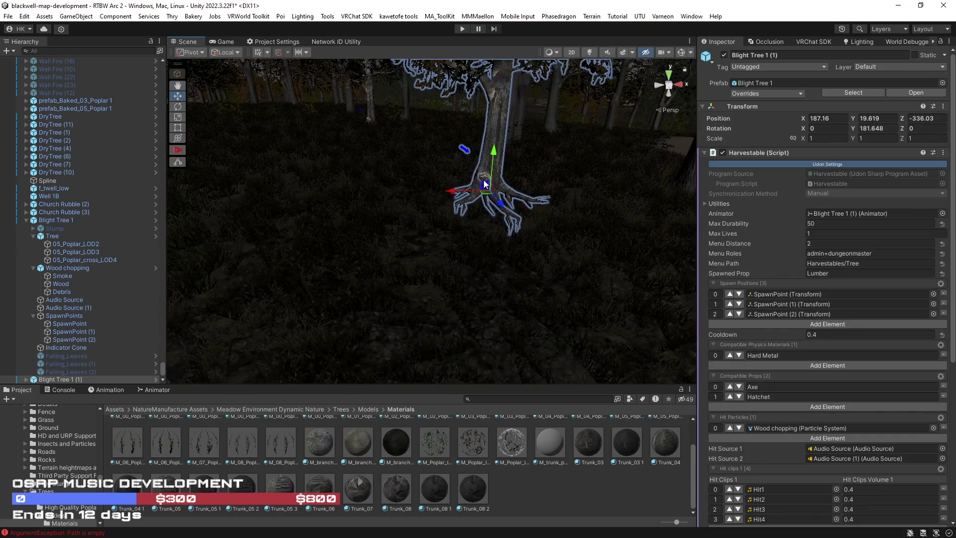
{"action": "left_click_drag", "start_coordinate": [485, 193], "coordinate": [488, 210]}
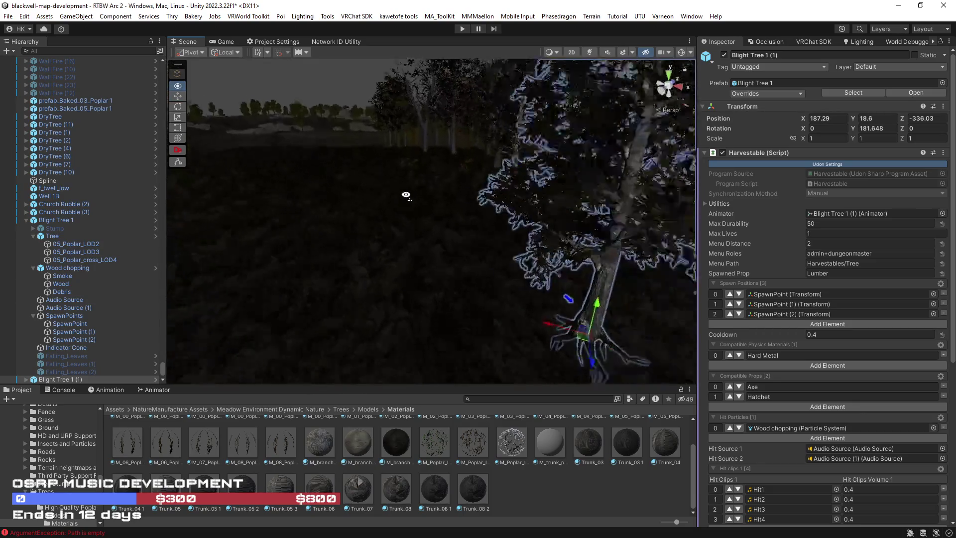
Step: Duplicate the tree again and position the second copy elsewhere in the forest
{"action": "key", "text": "ctrl+d"}
{"action": "mouse_move", "coordinate": [573, 277]}
{"action": "left_mouse_down"}
{"action": "mouse_move", "coordinate": [458, 222]}
{"action": "mouse_move", "coordinate": [438, 199]}
{"action": "mouse_move", "coordinate": [448, 182]}
{"action": "mouse_move", "coordinate": [484, 186]}
{"action": "mouse_move", "coordinate": [501, 171]}
{"action": "left_mouse_up"}
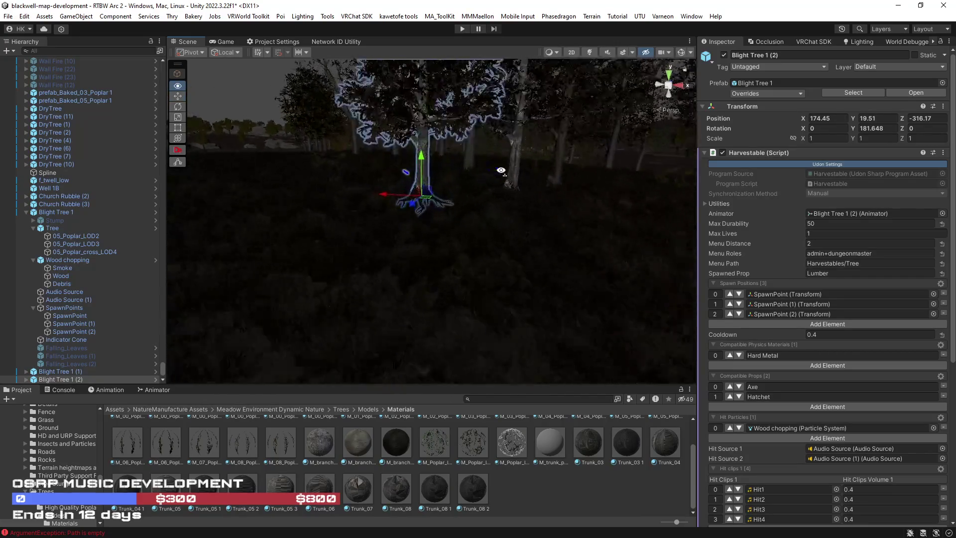
{"action": "scroll", "coordinate": [438, 199], "scroll_direction": "up", "scroll_amount": 5}
{"action": "mouse_move", "coordinate": [438, 199]}
{"action": "left_mouse_down"}
{"action": "mouse_move", "coordinate": [572, 213]}
{"action": "mouse_move", "coordinate": [559, 260]}
{"action": "left_mouse_up"}
{"action": "scroll", "coordinate": [559, 260], "scroll_direction": "down", "scroll_amount": 3}
{"action": "mouse_move", "coordinate": [423, 232]}
{"action": "left_mouse_down"}
{"action": "mouse_move", "coordinate": [399, 243]}
{"action": "mouse_move", "coordinate": [449, 355]}
{"action": "mouse_move", "coordinate": [478, 345]}
{"action": "mouse_move", "coordinate": [472, 253]}
{"action": "left_mouse_up"}
Step: Make a third duplicate of the tree and lower it slightly into the ground
{"action": "key", "text": "ctrl+d"}
{"action": "scroll", "coordinate": [472, 253], "scroll_direction": "up", "scroll_amount": 3}
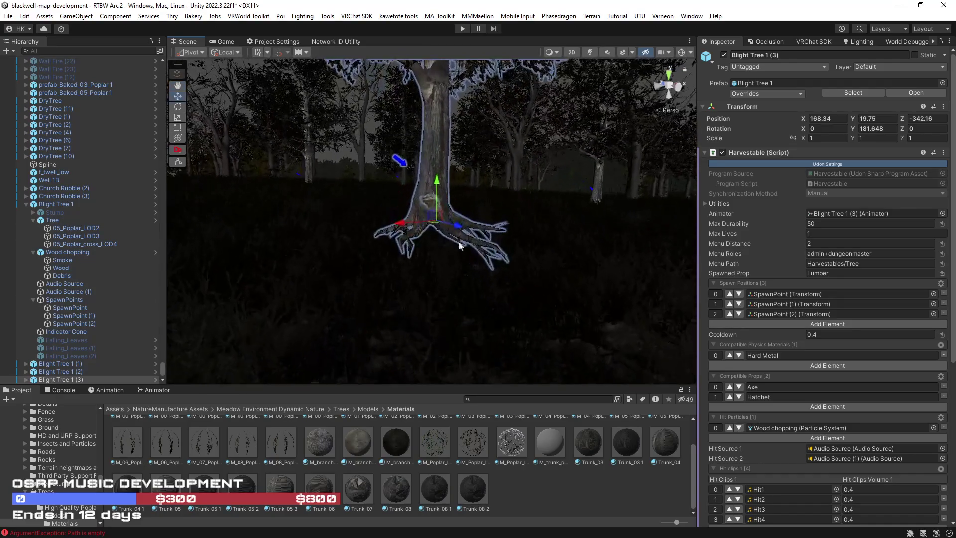
{"action": "mouse_move", "coordinate": [433, 209]}
{"action": "left_mouse_down"}
{"action": "mouse_move", "coordinate": [431, 247]}
{"action": "mouse_move", "coordinate": [454, 278]}
{"action": "mouse_move", "coordinate": [525, 299]}
{"action": "mouse_move", "coordinate": [504, 303]}
{"action": "left_mouse_up"}
{"action": "key", "text": "e"}
Step: Drag three more Blight Tree 1 prefab copies into the forest and select Blight Tree 1 (7)
{"action": "left_click", "coordinate": [845, 93]}
{"action": "mouse_move", "coordinate": [129, 444]}
{"action": "left_mouse_down"}
{"action": "mouse_move", "coordinate": [452, 193]}
{"action": "mouse_move", "coordinate": [507, 196]}
{"action": "left_mouse_up"}
{"action": "mouse_move", "coordinate": [130, 444]}
{"action": "left_mouse_down"}
{"action": "mouse_move", "coordinate": [254, 243]}
{"action": "mouse_move", "coordinate": [201, 213]}
{"action": "mouse_move", "coordinate": [242, 201]}
{"action": "left_mouse_up"}
{"action": "mouse_move", "coordinate": [129, 444]}
{"action": "left_mouse_down"}
{"action": "mouse_move", "coordinate": [410, 273]}
{"action": "mouse_move", "coordinate": [450, 271]}
{"action": "mouse_move", "coordinate": [142, 414]}
{"action": "mouse_move", "coordinate": [319, 142]}
{"action": "mouse_move", "coordinate": [348, 157]}
{"action": "mouse_move", "coordinate": [517, 165]}
{"action": "left_mouse_up"}
{"action": "left_click", "coordinate": [55, 371]}
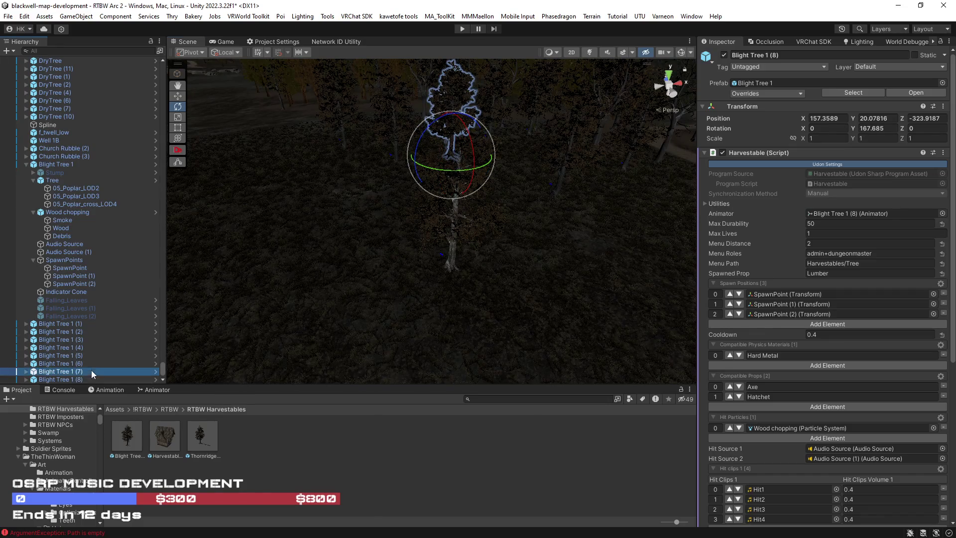
Step: Rotate Blight Trees 1 (5), (4) and (3) to new headings, (3) ending at Y 62.185
{"action": "left_click", "coordinate": [57, 363]}
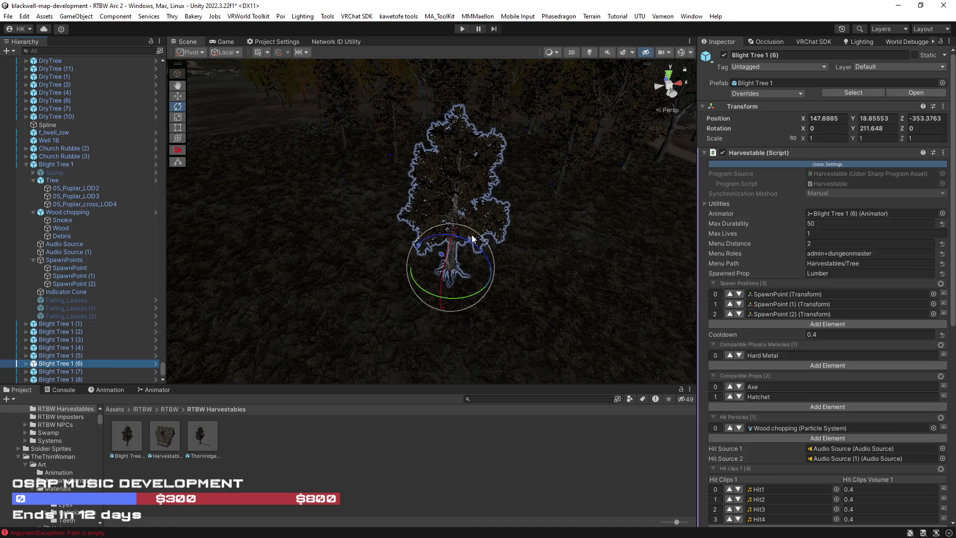
{"action": "key", "text": "Up"}
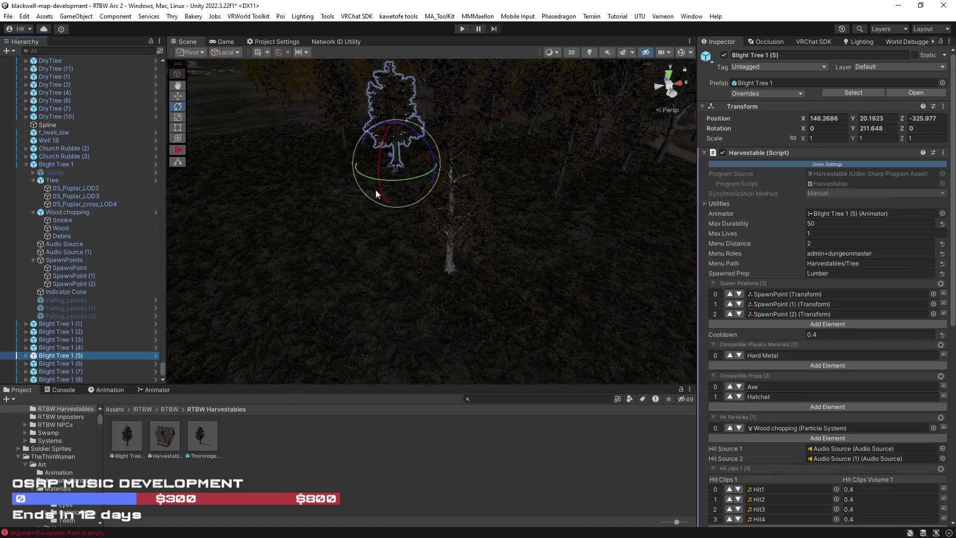
{"action": "left_click_drag", "start_coordinate": [418, 182], "coordinate": [829, 167]}
{"action": "key", "text": "Up"}
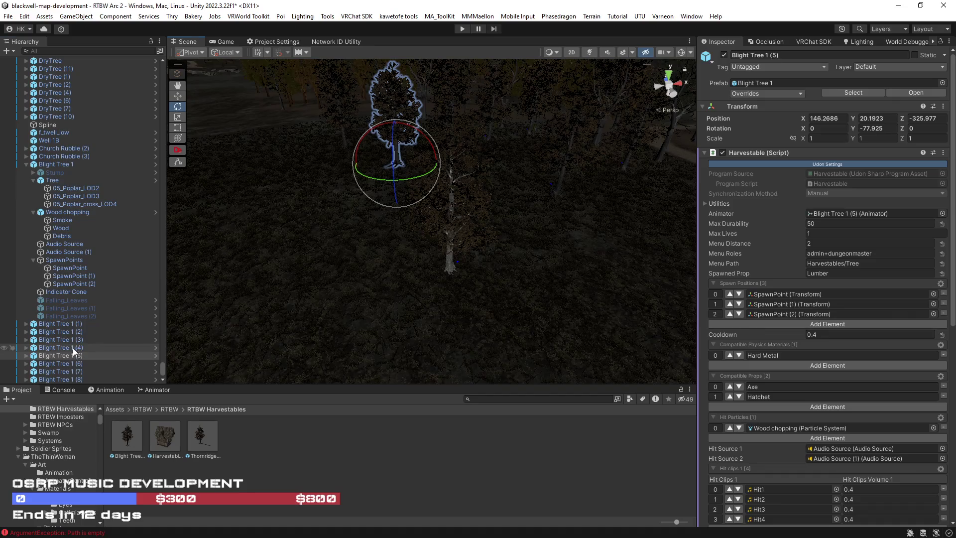
{"action": "key", "text": "f"}
{"action": "mouse_move", "coordinate": [527, 204]}
{"action": "left_mouse_down"}
{"action": "mouse_move", "coordinate": [649, 201]}
{"action": "mouse_move", "coordinate": [237, 269]}
{"action": "left_mouse_up"}
{"action": "left_click", "coordinate": [84, 341]}
{"action": "key", "text": "f"}
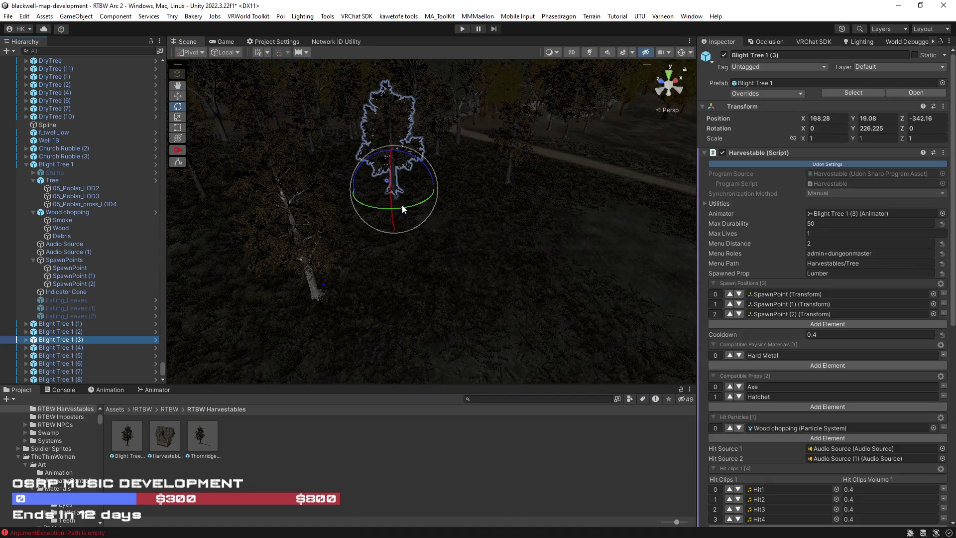
{"action": "mouse_move", "coordinate": [429, 198]}
{"action": "left_mouse_down"}
{"action": "mouse_move", "coordinate": [635, 159]}
{"action": "mouse_move", "coordinate": [437, 228]}
{"action": "mouse_move", "coordinate": [420, 213]}
{"action": "mouse_move", "coordinate": [273, 204]}
{"action": "mouse_move", "coordinate": [450, 219]}
{"action": "mouse_move", "coordinate": [349, 214]}
{"action": "mouse_move", "coordinate": [478, 209]}
{"action": "left_mouse_up"}
Step: Select Blight Trees 1 (2), (5) and (8) together
{"action": "left_click", "coordinate": [77, 332]}
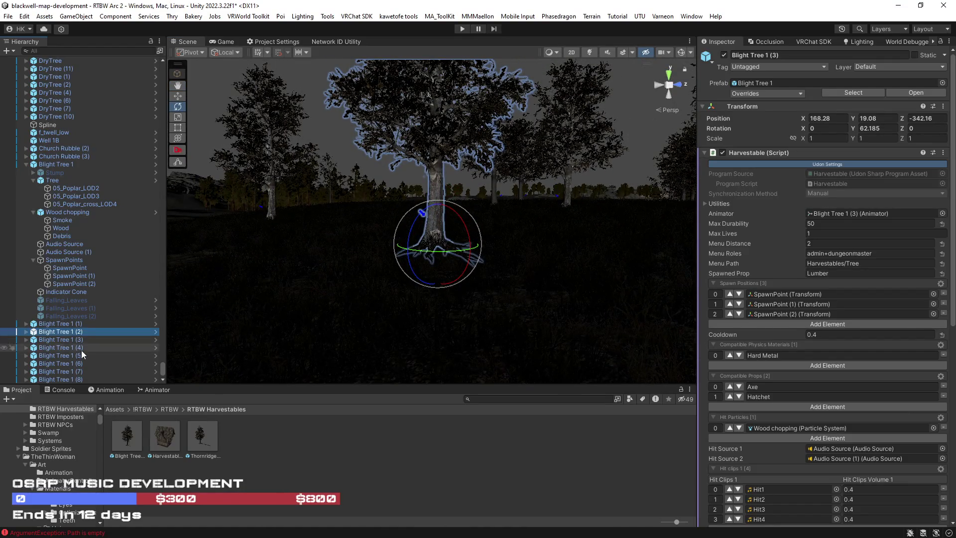
{"action": "left_click", "coordinate": [83, 355], "text": "ctrl"}
{"action": "left_click", "coordinate": [75, 380], "text": "ctrl"}
Step: Scale the three selected Blight Trees uniformly to 1.2
{"action": "left_click", "coordinate": [795, 138]}
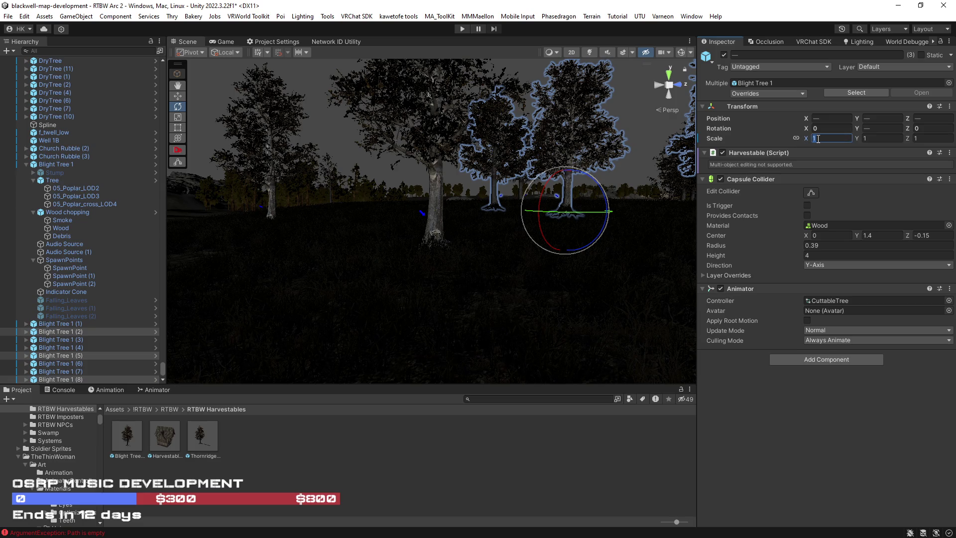
{"action": "type", "text": ".2"}
{"action": "mouse_move", "coordinate": [617, 224]}
{"action": "left_mouse_down"}
{"action": "mouse_move", "coordinate": [633, 226]}
{"action": "mouse_move", "coordinate": [493, 232]}
{"action": "left_mouse_up"}
Step: Scale Blight Trees 1 (2), (4) and (7) to 1.1, then place a Harvestable House beside the path
{"action": "left_click", "coordinate": [82, 371]}
{"action": "left_click", "coordinate": [83, 347], "text": "ctrl"}
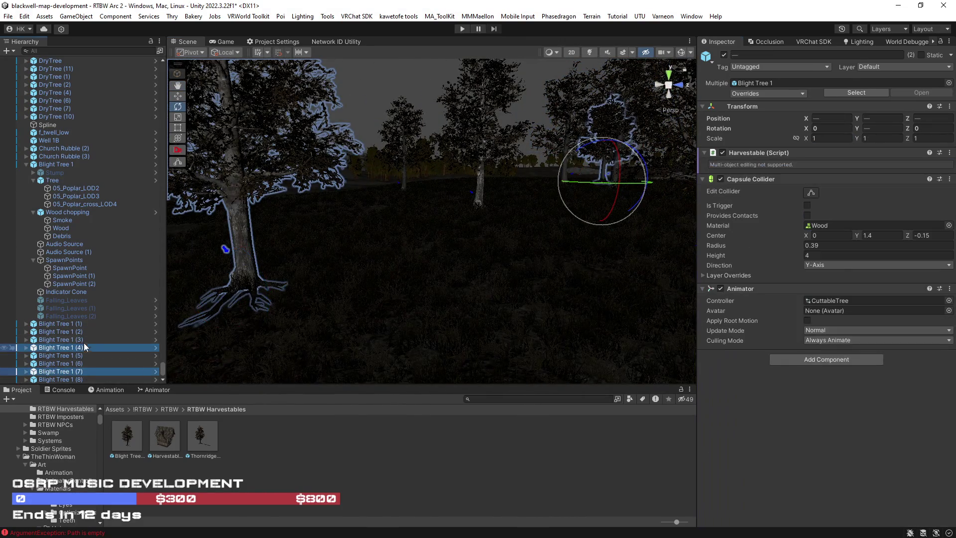
{"action": "left_click", "coordinate": [85, 332], "text": "ctrl"}
{"action": "left_click", "coordinate": [815, 138]}
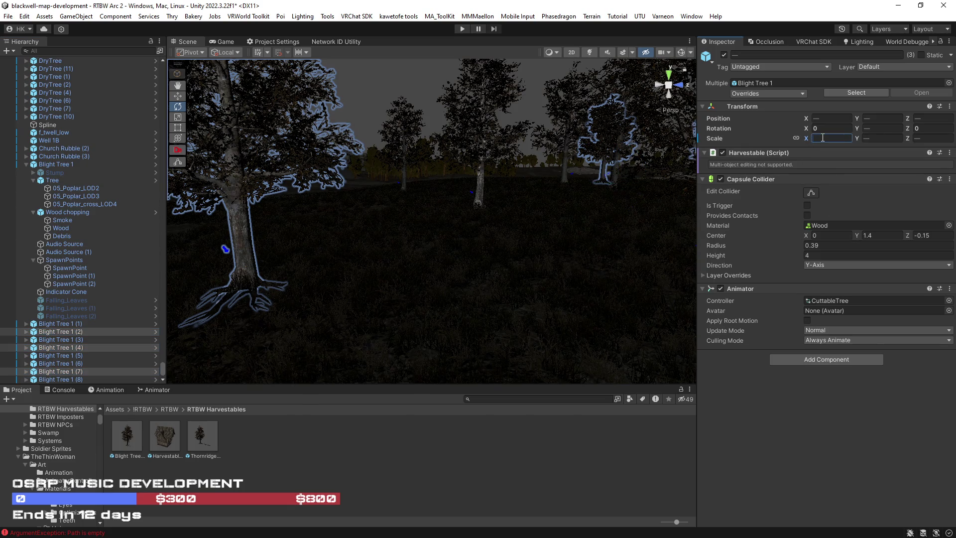
{"action": "type", "text": ".1"}
{"action": "mouse_move", "coordinate": [348, 239]}
{"action": "left_mouse_down"}
{"action": "mouse_move", "coordinate": [429, 256]}
{"action": "mouse_move", "coordinate": [498, 256]}
{"action": "mouse_move", "coordinate": [382, 325]}
{"action": "mouse_move", "coordinate": [455, 293]}
{"action": "mouse_move", "coordinate": [634, 312]}
{"action": "mouse_move", "coordinate": [572, 319]}
{"action": "left_mouse_up"}
{"action": "mouse_move", "coordinate": [359, 336]}
{"action": "left_mouse_down"}
{"action": "mouse_move", "coordinate": [435, 225]}
{"action": "mouse_move", "coordinate": [447, 227]}
{"action": "left_mouse_up"}
Step: Lower the first Harvestable House slightly and rotate it to -300 degrees around Y
{"action": "scroll", "coordinate": [495, 238], "scroll_direction": "up", "scroll_amount": 6}
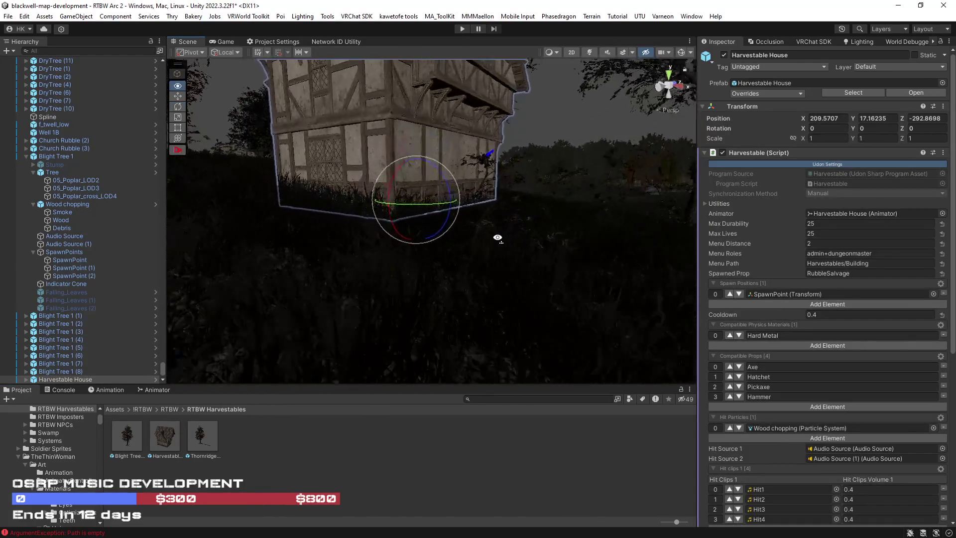
{"action": "mouse_move", "coordinate": [425, 230]}
{"action": "left_mouse_down"}
{"action": "mouse_move", "coordinate": [433, 186]}
{"action": "mouse_move", "coordinate": [436, 198]}
{"action": "left_mouse_up"}
{"action": "scroll", "coordinate": [436, 198], "scroll_direction": "down", "scroll_amount": 5}
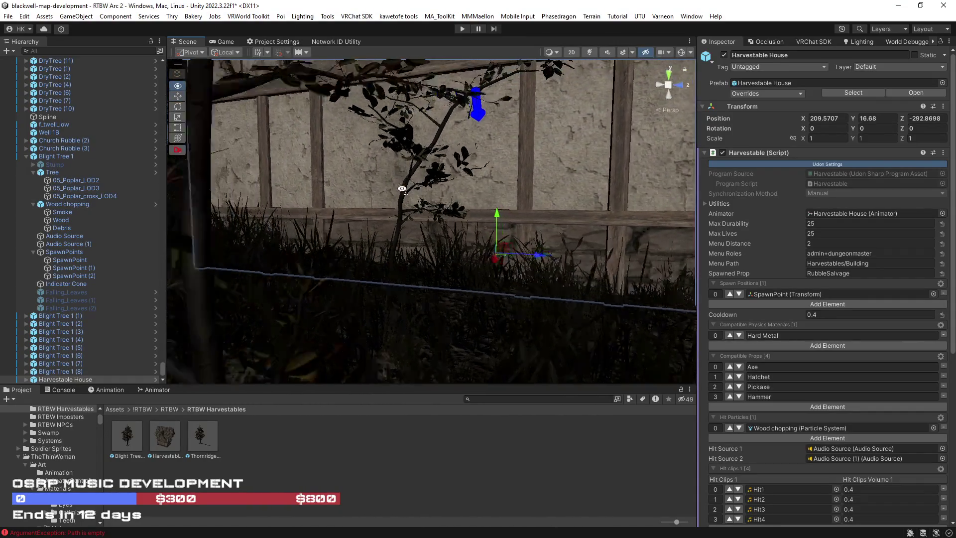
{"action": "key", "text": "e"}
{"action": "mouse_move", "coordinate": [472, 260]}
{"action": "left_mouse_down"}
{"action": "mouse_move", "coordinate": [524, 244]}
{"action": "mouse_move", "coordinate": [766, 255]}
{"action": "mouse_move", "coordinate": [843, 269]}
{"action": "left_mouse_up"}
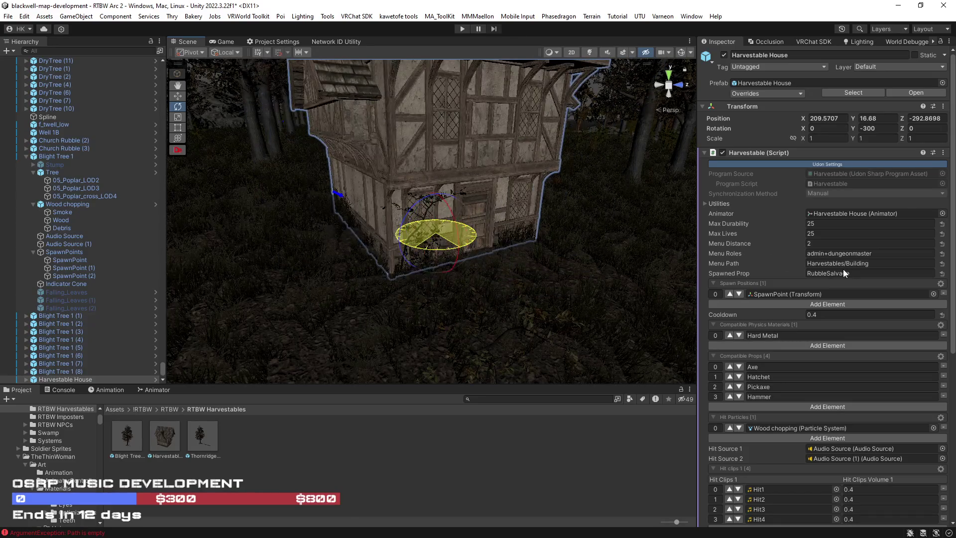
{"action": "key", "text": "w"}
{"action": "mouse_move", "coordinate": [435, 197]}
{"action": "left_mouse_down"}
{"action": "mouse_move", "coordinate": [280, 223]}
{"action": "mouse_move", "coordinate": [412, 283]}
{"action": "mouse_move", "coordinate": [471, 287]}
{"action": "mouse_move", "coordinate": [378, 224]}
{"action": "mouse_move", "coordinate": [320, 203]}
{"action": "left_mouse_up"}
{"action": "key", "text": "f"}
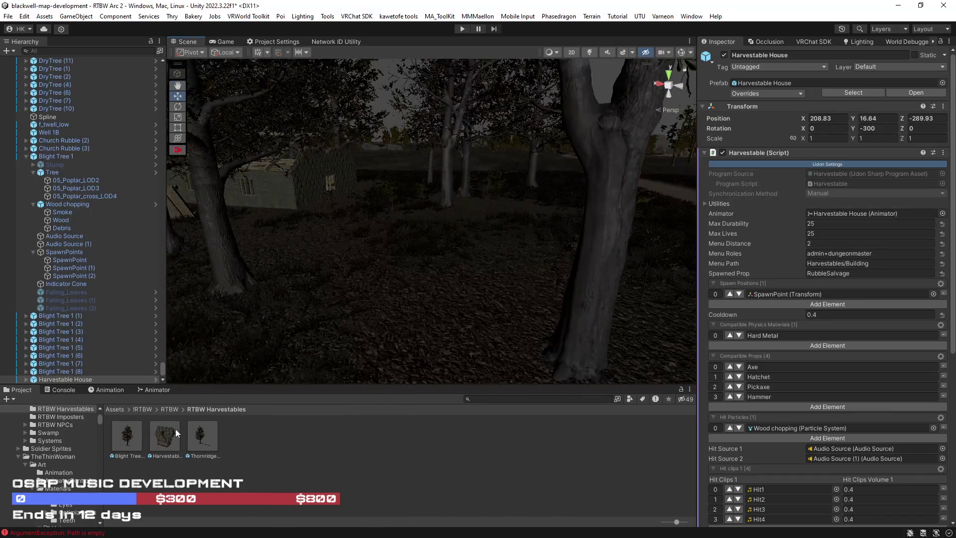
Step: Place a second and a third Harvestable House along the forest path
{"action": "left_click_drag", "start_coordinate": [461, 237], "coordinate": [459, 234]}
{"action": "mouse_move", "coordinate": [459, 234]}
{"action": "left_mouse_down"}
{"action": "mouse_move", "coordinate": [293, 235]}
{"action": "mouse_move", "coordinate": [313, 252]}
{"action": "mouse_move", "coordinate": [295, 341]}
{"action": "left_mouse_up"}
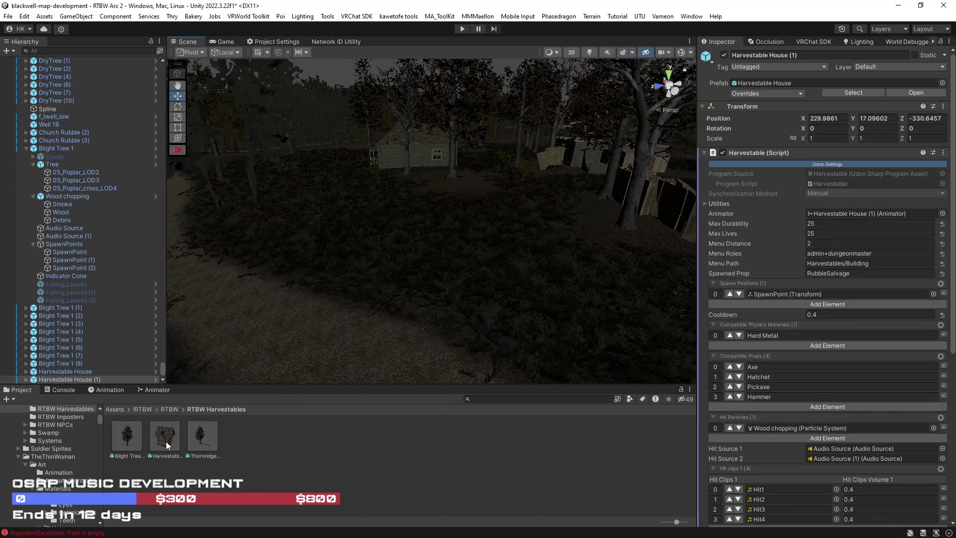
{"action": "key", "text": "f"}
{"action": "mouse_move", "coordinate": [476, 201]}
{"action": "left_mouse_down"}
{"action": "mouse_move", "coordinate": [499, 185]}
{"action": "mouse_move", "coordinate": [224, 189]}
{"action": "mouse_move", "coordinate": [247, 184]}
{"action": "mouse_move", "coordinate": [190, 244]}
{"action": "mouse_move", "coordinate": [224, 214]}
{"action": "mouse_move", "coordinate": [299, 248]}
{"action": "left_mouse_up"}
Step: Place another Harvestable House in the village and start an occlusion culling bake
{"action": "left_click", "coordinate": [356, 279]}
{"action": "mouse_move", "coordinate": [164, 436]}
{"action": "left_mouse_down"}
{"action": "mouse_move", "coordinate": [298, 429]}
{"action": "mouse_move", "coordinate": [477, 359]}
{"action": "mouse_move", "coordinate": [470, 334]}
{"action": "mouse_move", "coordinate": [519, 330]}
{"action": "mouse_move", "coordinate": [504, 305]}
{"action": "mouse_move", "coordinate": [489, 177]}
{"action": "mouse_move", "coordinate": [721, 169]}
{"action": "mouse_move", "coordinate": [572, 213]}
{"action": "mouse_move", "coordinate": [734, 184]}
{"action": "mouse_move", "coordinate": [793, 214]}
{"action": "mouse_move", "coordinate": [870, 46]}
{"action": "left_mouse_up"}
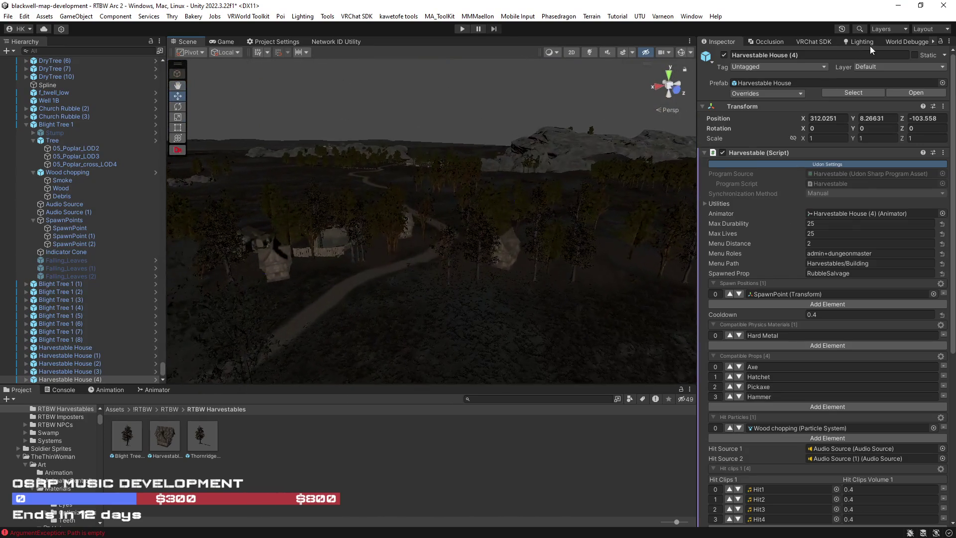
{"action": "left_click", "coordinate": [769, 41]}
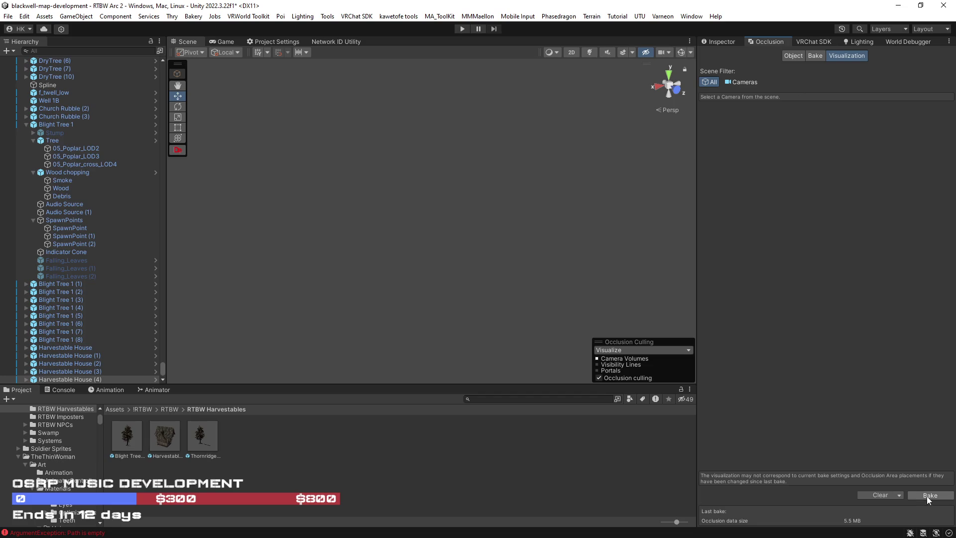
{"action": "left_click", "coordinate": [725, 42]}
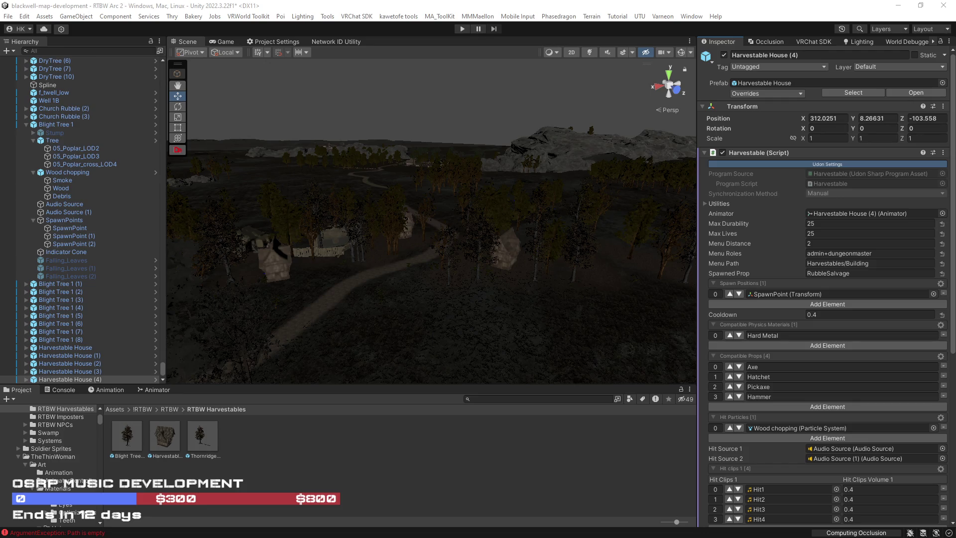
{"action": "mouse_move", "coordinate": [479, 222]}
{"action": "left_mouse_down"}
{"action": "mouse_move", "coordinate": [491, 262]}
{"action": "mouse_move", "coordinate": [540, 259]}
{"action": "mouse_move", "coordinate": [547, 215]}
{"action": "mouse_move", "coordinate": [537, 188]}
{"action": "mouse_move", "coordinate": [418, 185]}
{"action": "mouse_move", "coordinate": [422, 201]}
{"action": "mouse_move", "coordinate": [320, 214]}
{"action": "mouse_move", "coordinate": [405, 222]}
{"action": "mouse_move", "coordinate": [311, 214]}
{"action": "mouse_move", "coordinate": [323, 225]}
{"action": "mouse_move", "coordinate": [359, 209]}
{"action": "left_mouse_up"}
Step: Search the project for 'harves', inspect the StoneHarvestable prefab, then select the large mossy quarry rock
{"action": "mouse_move", "coordinate": [895, 252]}
{"action": "left_mouse_down"}
{"action": "mouse_move", "coordinate": [399, 207]}
{"action": "mouse_move", "coordinate": [322, 237]}
{"action": "mouse_move", "coordinate": [279, 271]}
{"action": "mouse_move", "coordinate": [495, 267]}
{"action": "mouse_move", "coordinate": [393, 267]}
{"action": "mouse_move", "coordinate": [487, 280]}
{"action": "mouse_move", "coordinate": [499, 262]}
{"action": "mouse_move", "coordinate": [489, 254]}
{"action": "mouse_move", "coordinate": [475, 262]}
{"action": "left_mouse_up"}
{"action": "type", "text": "stone"}
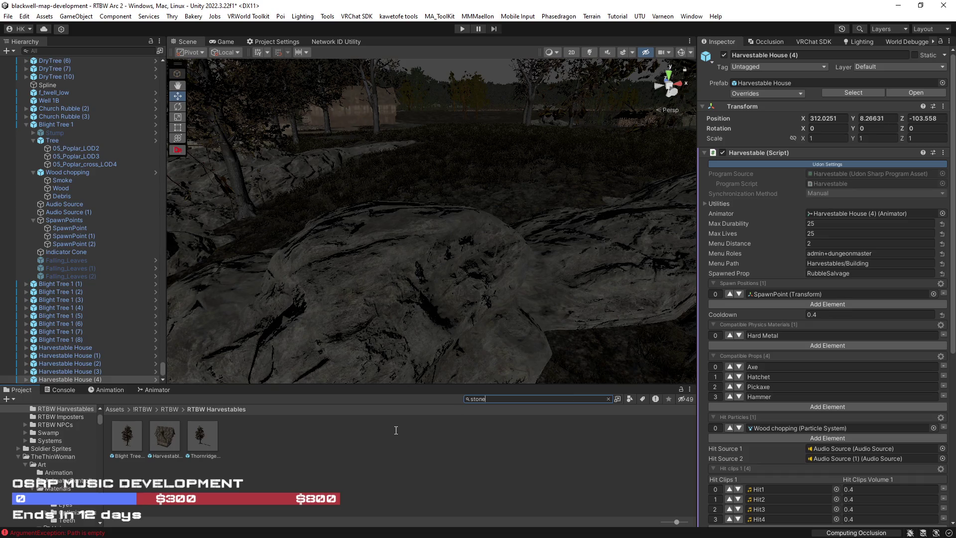
{"action": "type", "text": " harves"}
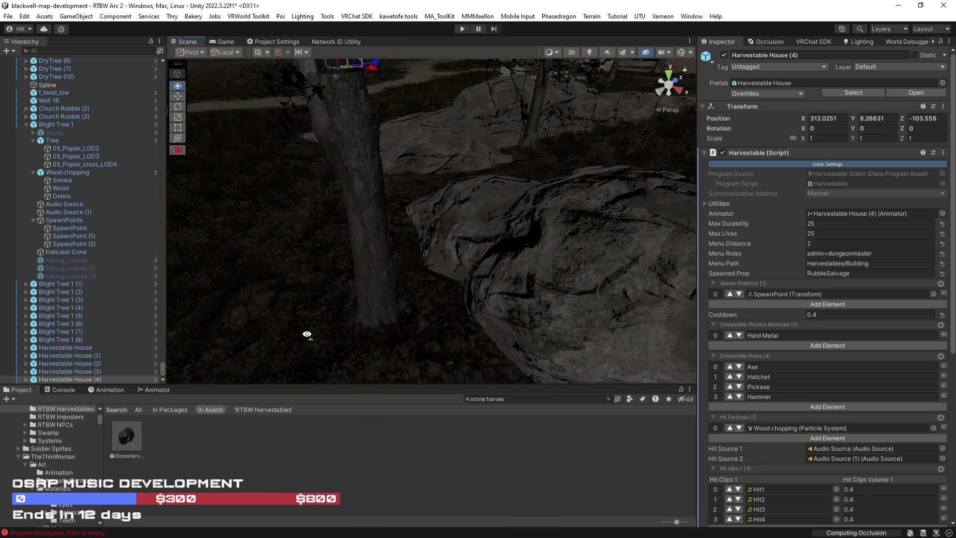
{"action": "left_click", "coordinate": [130, 440]}
{"action": "mouse_move", "coordinate": [608, 264]}
{"action": "left_mouse_down"}
{"action": "mouse_move", "coordinate": [551, 240]}
{"action": "mouse_move", "coordinate": [589, 259]}
{"action": "mouse_move", "coordinate": [503, 264]}
{"action": "mouse_move", "coordinate": [237, 239]}
{"action": "mouse_move", "coordinate": [395, 249]}
{"action": "mouse_move", "coordinate": [324, 258]}
{"action": "mouse_move", "coordinate": [452, 247]}
{"action": "mouse_move", "coordinate": [553, 275]}
{"action": "mouse_move", "coordinate": [547, 259]}
{"action": "mouse_move", "coordinate": [482, 264]}
{"action": "mouse_move", "coordinate": [533, 262]}
{"action": "mouse_move", "coordinate": [633, 202]}
{"action": "mouse_move", "coordinate": [642, 214]}
{"action": "mouse_move", "coordinate": [398, 227]}
{"action": "left_mouse_up"}
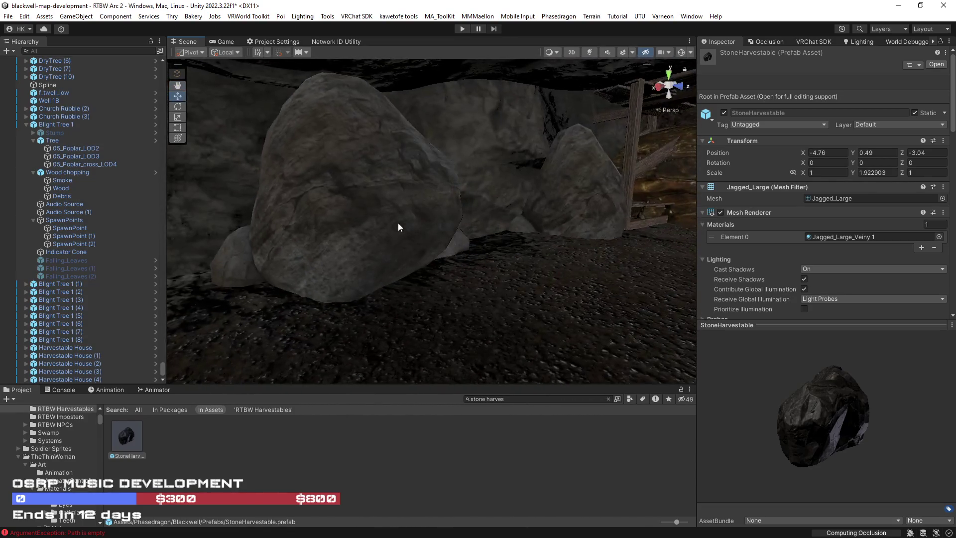
{"action": "left_click", "coordinate": [391, 223]}
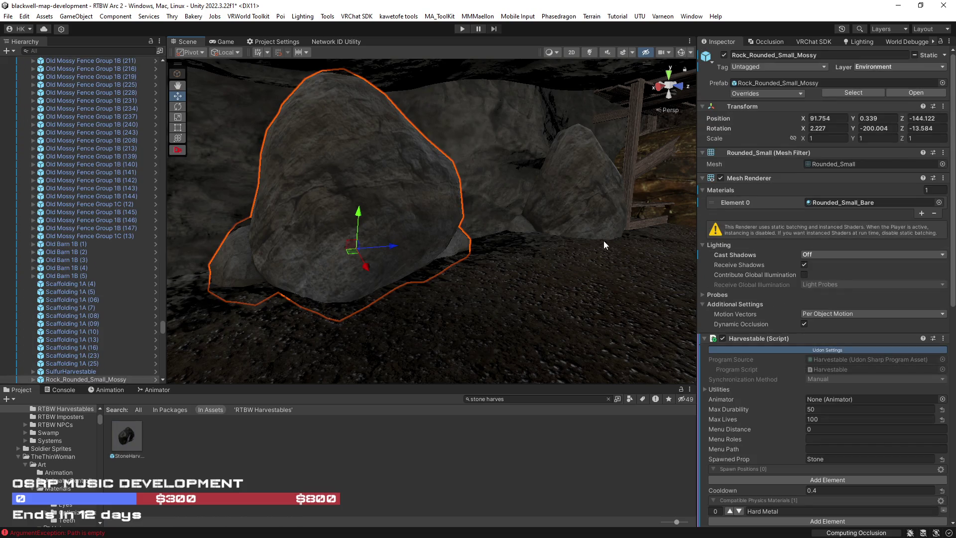
Step: Turn off Batching Static on both quarry rocks, including their child objects
{"action": "left_click", "coordinate": [605, 196], "text": "shift"}
{"action": "left_click", "coordinate": [944, 55]}
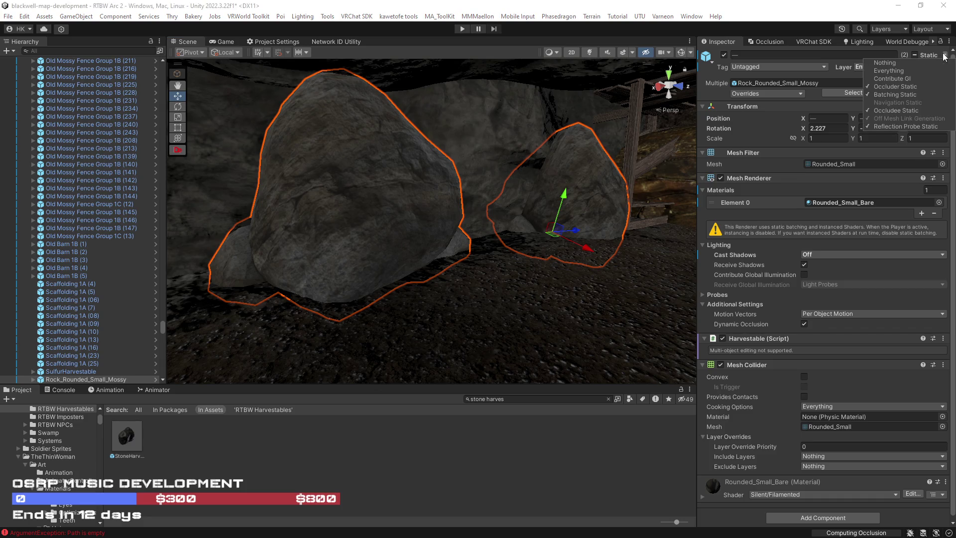
{"action": "left_click", "coordinate": [897, 95]}
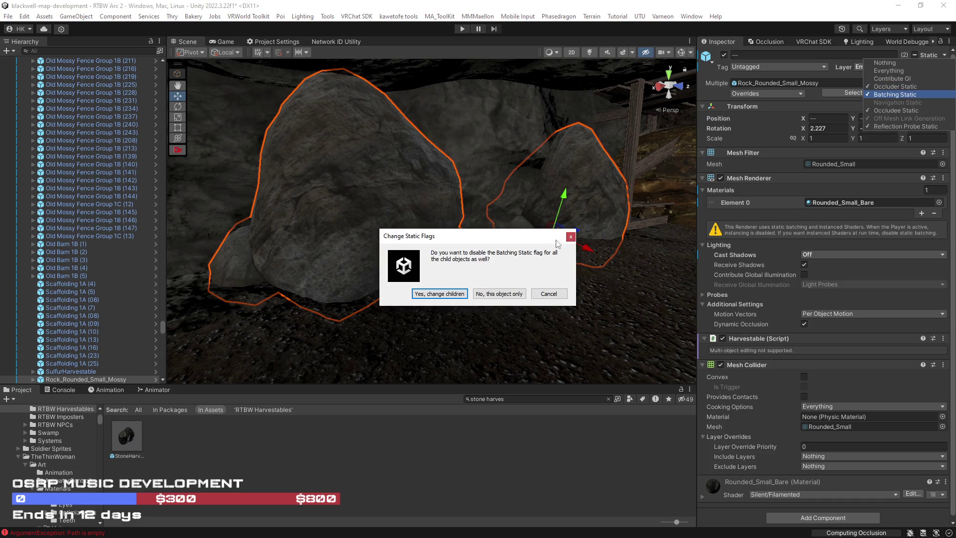
{"action": "left_click", "coordinate": [447, 294]}
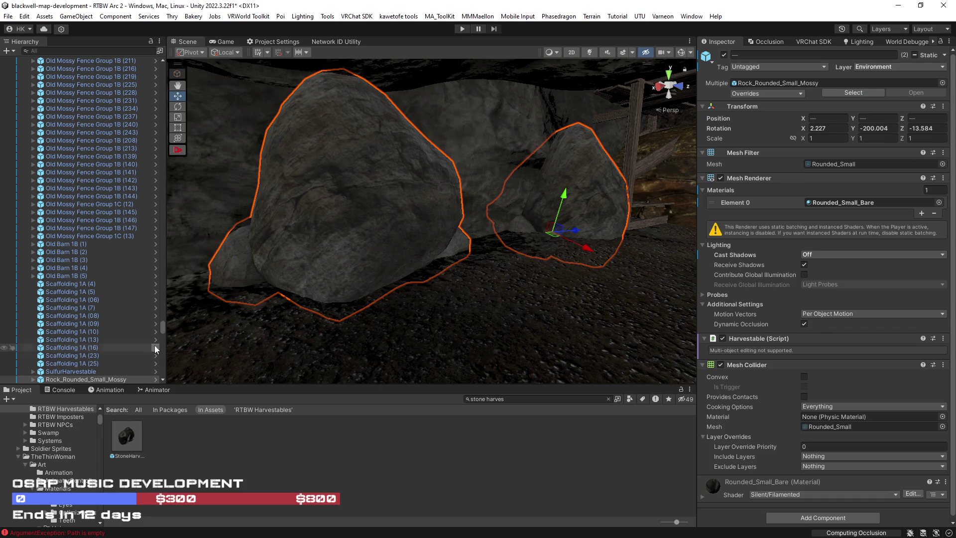
Step: Inspect Rock_Rounded_Small_Mossy and the cliff rock, clear the selection, and clear the search filter
{"action": "left_click", "coordinate": [78, 378]}
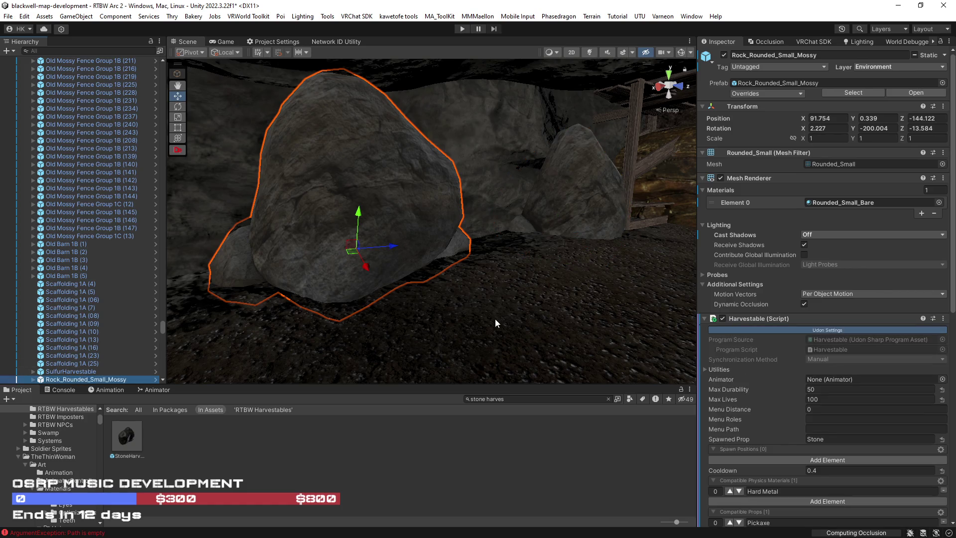
{"action": "mouse_move", "coordinate": [486, 306]}
{"action": "left_mouse_down"}
{"action": "mouse_move", "coordinate": [907, 234]}
{"action": "mouse_move", "coordinate": [865, 282]}
{"action": "mouse_move", "coordinate": [793, 288]}
{"action": "mouse_move", "coordinate": [844, 281]}
{"action": "mouse_move", "coordinate": [951, 298]}
{"action": "mouse_move", "coordinate": [22, 301]}
{"action": "mouse_move", "coordinate": [153, 309]}
{"action": "mouse_move", "coordinate": [375, 348]}
{"action": "mouse_move", "coordinate": [349, 288]}
{"action": "mouse_move", "coordinate": [251, 266]}
{"action": "mouse_move", "coordinate": [213, 278]}
{"action": "mouse_move", "coordinate": [386, 243]}
{"action": "mouse_move", "coordinate": [316, 267]}
{"action": "mouse_move", "coordinate": [239, 269]}
{"action": "left_mouse_up"}
{"action": "left_click", "coordinate": [388, 244]}
{"action": "left_click", "coordinate": [389, 240]}
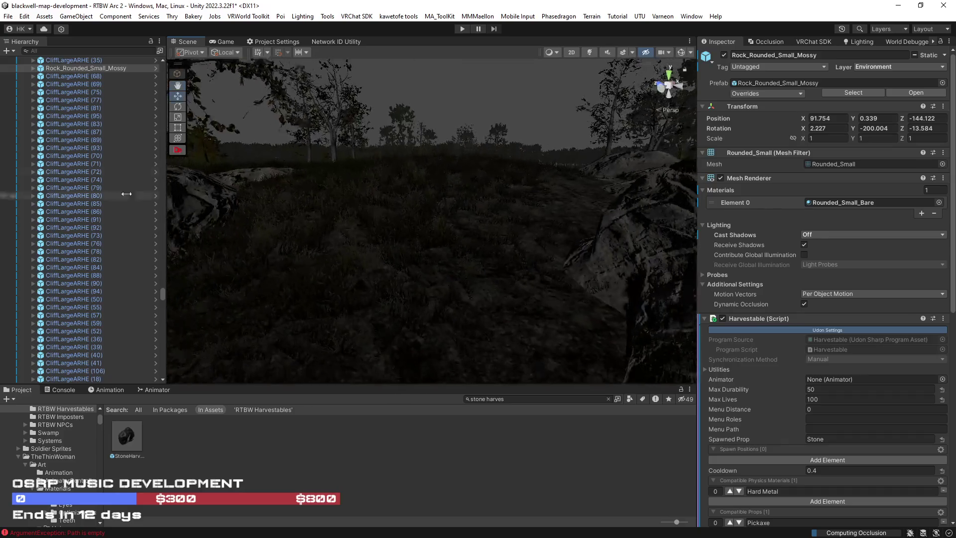
{"action": "left_click", "coordinate": [55, 70]}
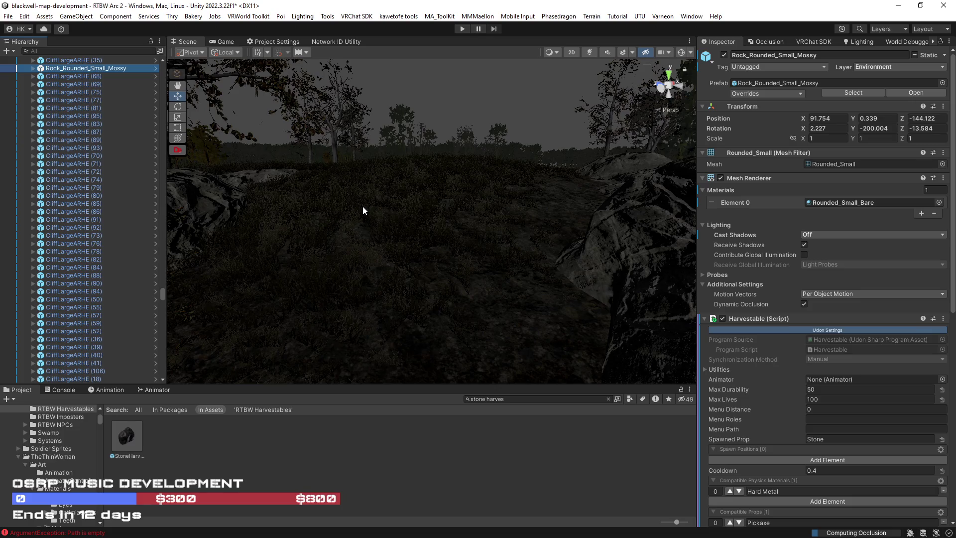
{"action": "left_click", "coordinate": [330, 211]}
{"action": "mouse_move", "coordinate": [331, 213]}
{"action": "left_mouse_down"}
{"action": "mouse_move", "coordinate": [560, 195]}
{"action": "mouse_move", "coordinate": [513, 186]}
{"action": "mouse_move", "coordinate": [676, 188]}
{"action": "mouse_move", "coordinate": [640, 209]}
{"action": "mouse_move", "coordinate": [679, 197]}
{"action": "mouse_move", "coordinate": [759, 197]}
{"action": "mouse_move", "coordinate": [596, 177]}
{"action": "mouse_move", "coordinate": [744, 203]}
{"action": "mouse_move", "coordinate": [907, 214]}
{"action": "mouse_move", "coordinate": [567, 183]}
{"action": "mouse_move", "coordinate": [153, 183]}
{"action": "mouse_move", "coordinate": [55, 196]}
{"action": "mouse_move", "coordinate": [205, 194]}
{"action": "mouse_move", "coordinate": [91, 186]}
{"action": "mouse_move", "coordinate": [28, 210]}
{"action": "mouse_move", "coordinate": [358, 270]}
{"action": "left_mouse_up"}
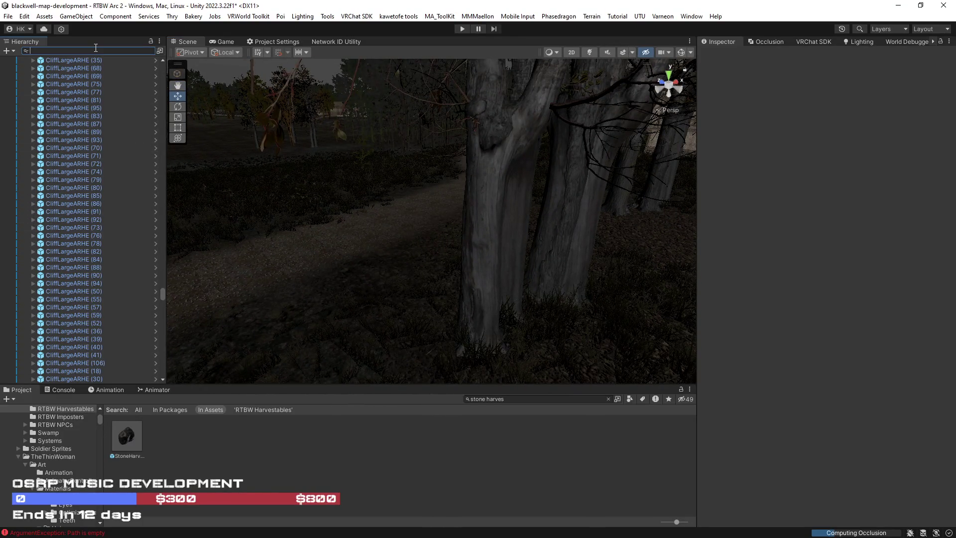
{"action": "key", "text": "BackSpace"}
{"action": "type", "text": "main t"}
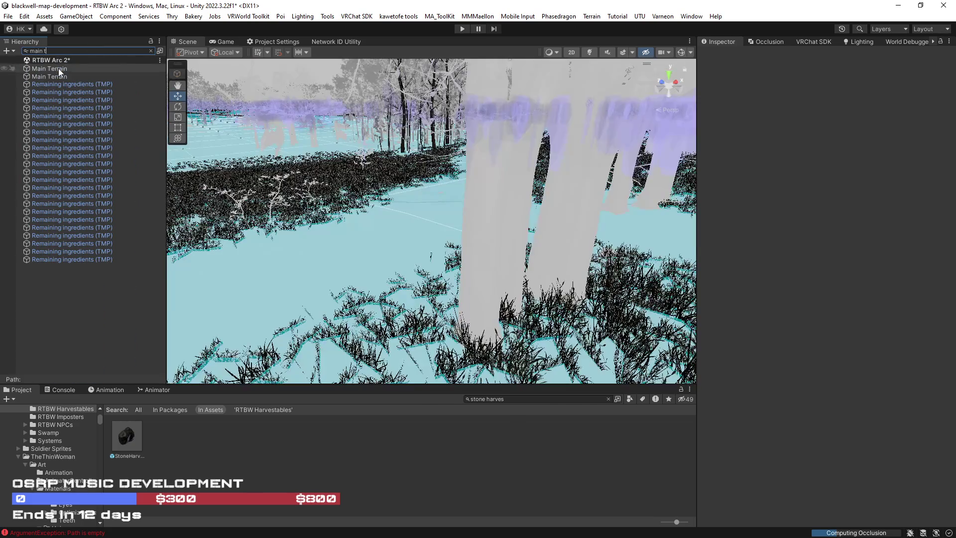
Step: Clear the Hierarchy filter, select Big Terrain under Vegitation (1) › Tile 0,0, and activate Paint Trees
{"action": "left_click", "coordinate": [150, 51]}
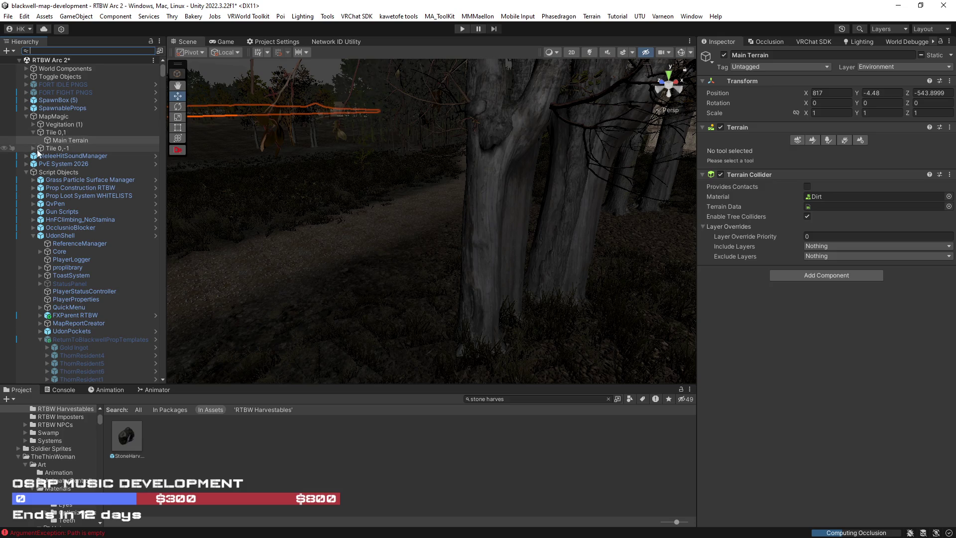
{"action": "left_click", "coordinate": [33, 124]}
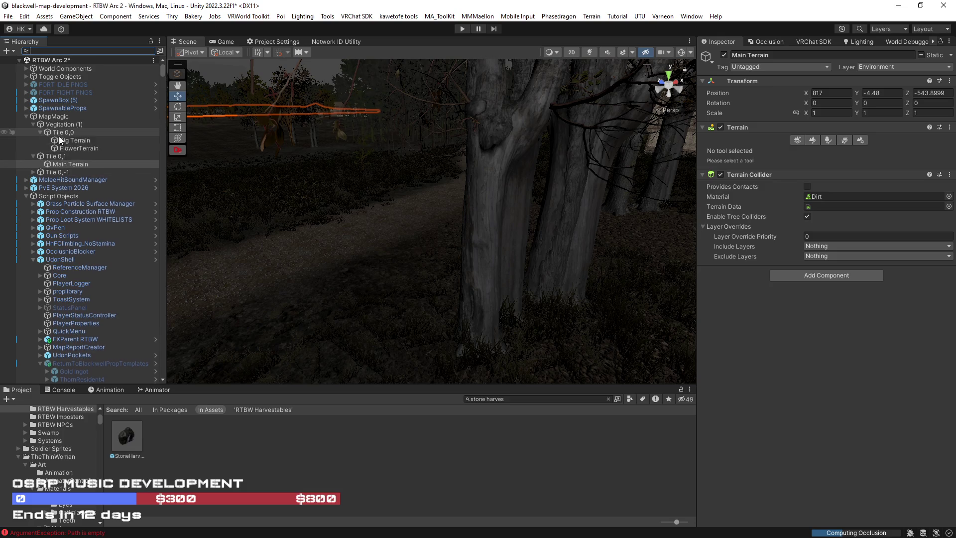
{"action": "left_click", "coordinate": [70, 141]}
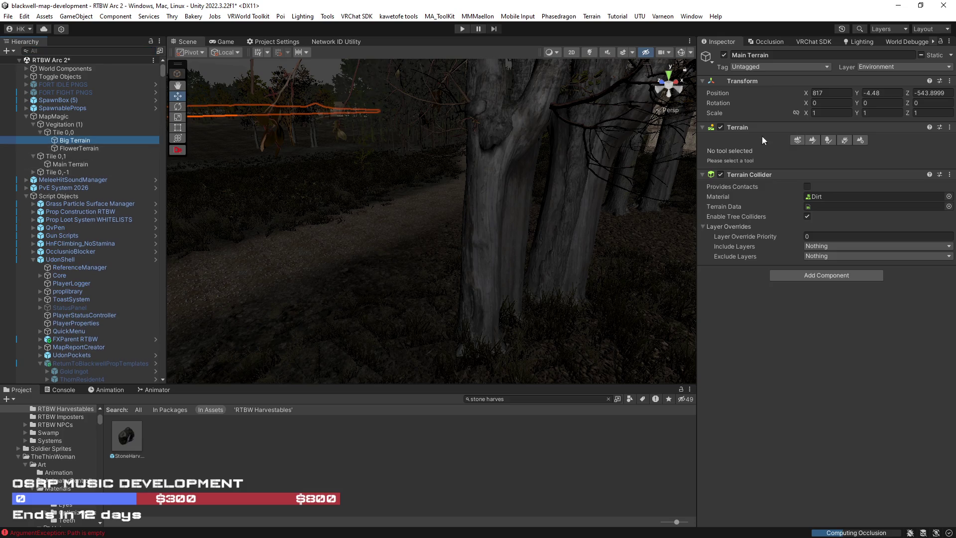
{"action": "left_click", "coordinate": [828, 140]}
Step: Pick a tree type and erase the thick and thin trunks in front of the forest path
{"action": "left_click", "coordinate": [789, 220]}
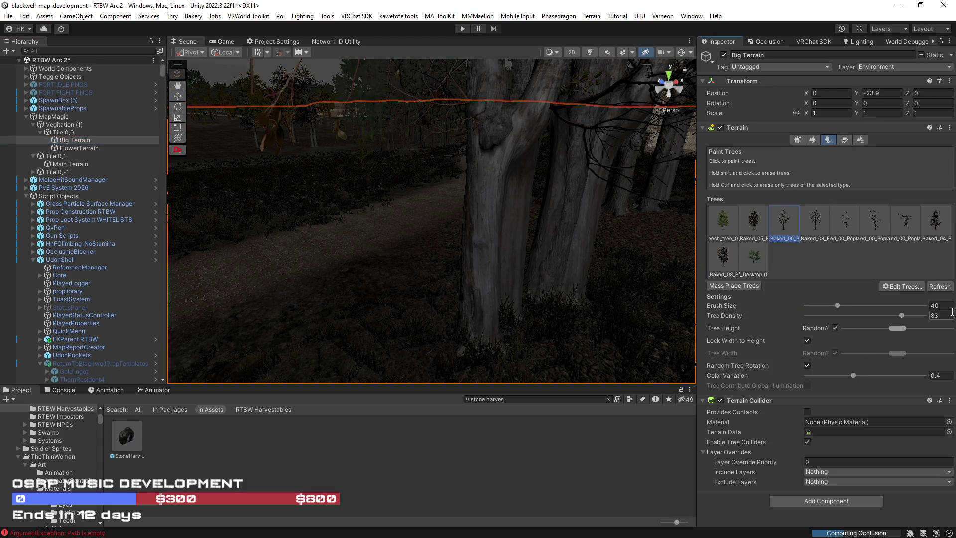
{"action": "scroll", "coordinate": [539, 320], "scroll_direction": "up", "scroll_amount": 5}
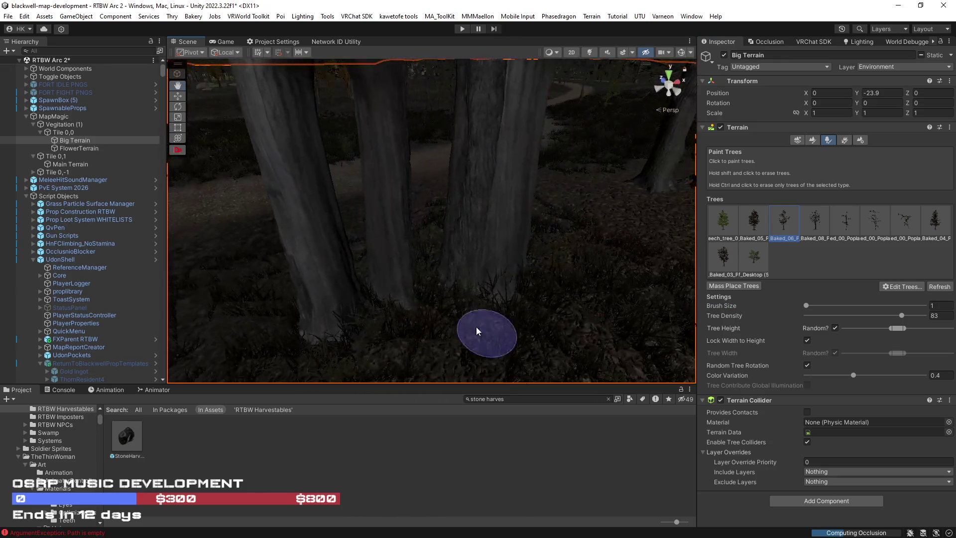
{"action": "left_click", "coordinate": [453, 291], "text": "shift"}
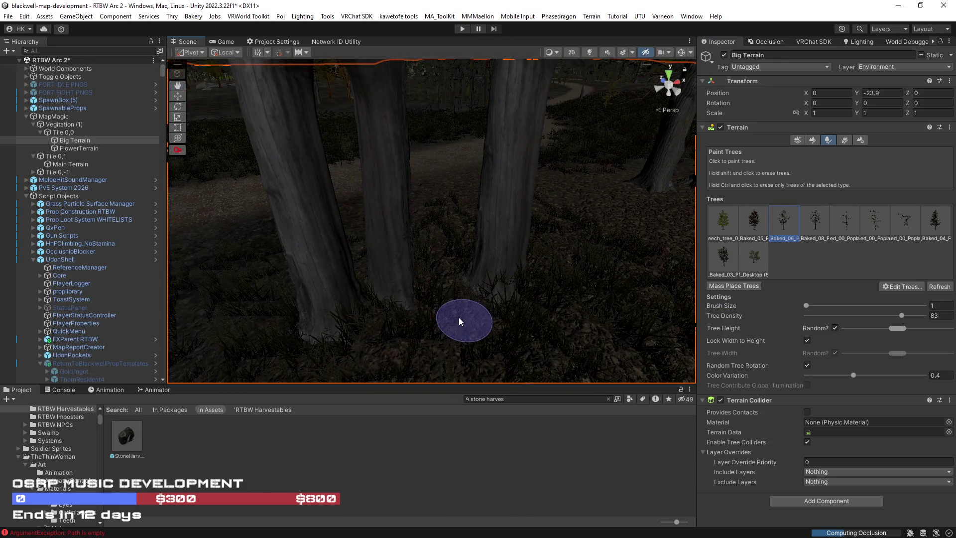
{"action": "left_click", "coordinate": [414, 299], "text": "shift"}
Step: Orbit the scene past the forest, timbered house and path, and expand Prop Construction RTBW
{"action": "mouse_move", "coordinate": [415, 301]}
{"action": "left_mouse_down"}
{"action": "mouse_move", "coordinate": [469, 222]}
{"action": "mouse_move", "coordinate": [572, 271]}
{"action": "mouse_move", "coordinate": [489, 279]}
{"action": "mouse_move", "coordinate": [781, 242]}
{"action": "mouse_move", "coordinate": [171, 271]}
{"action": "mouse_move", "coordinate": [734, 227]}
{"action": "mouse_move", "coordinate": [448, 259]}
{"action": "mouse_move", "coordinate": [473, 264]}
{"action": "mouse_move", "coordinate": [391, 241]}
{"action": "mouse_move", "coordinate": [325, 243]}
{"action": "mouse_move", "coordinate": [548, 249]}
{"action": "mouse_move", "coordinate": [550, 228]}
{"action": "mouse_move", "coordinate": [519, 242]}
{"action": "mouse_move", "coordinate": [438, 241]}
{"action": "mouse_move", "coordinate": [425, 252]}
{"action": "mouse_move", "coordinate": [449, 294]}
{"action": "mouse_move", "coordinate": [694, 268]}
{"action": "mouse_move", "coordinate": [393, 294]}
{"action": "left_mouse_up"}
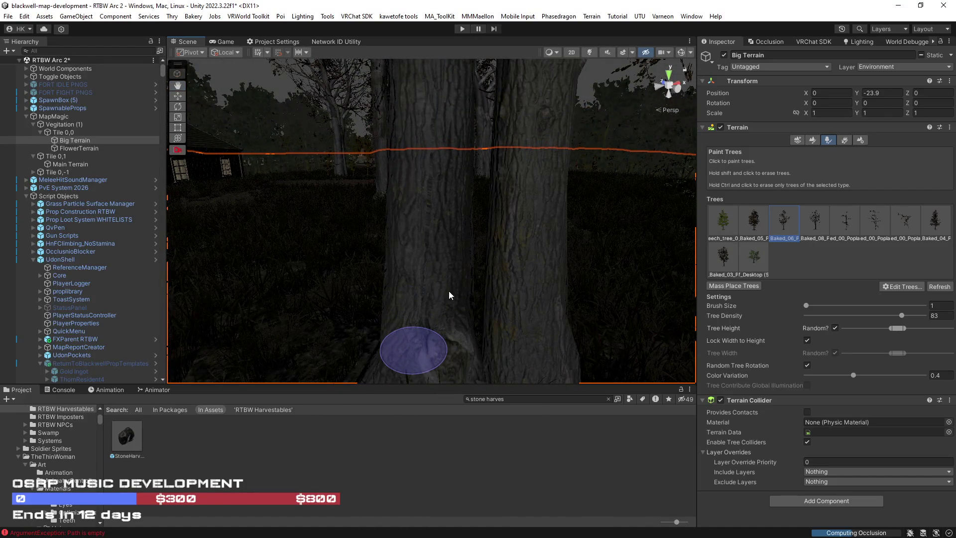
{"action": "left_click_drag", "start_coordinate": [439, 315], "coordinate": [537, 273]}
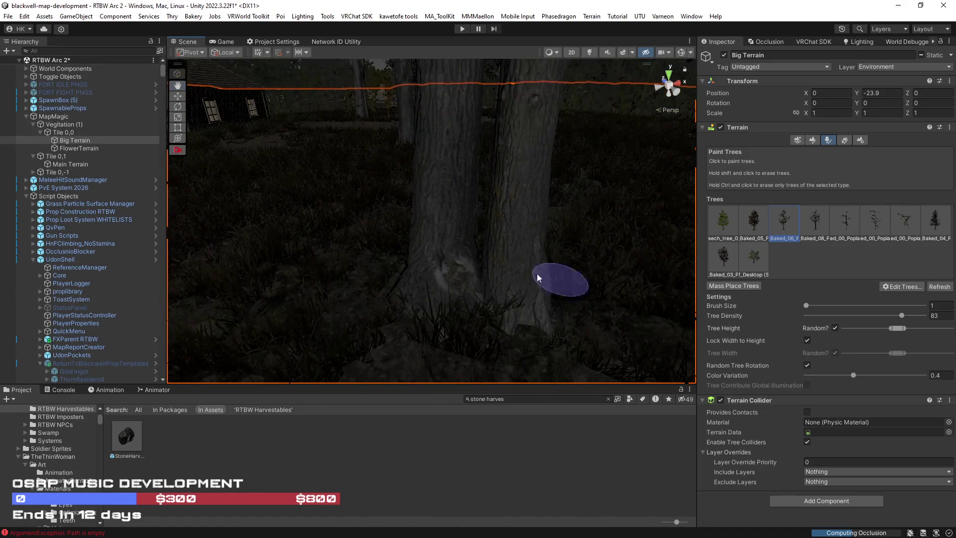
{"action": "mouse_move", "coordinate": [440, 272]}
{"action": "left_mouse_down"}
{"action": "mouse_move", "coordinate": [375, 249]}
{"action": "mouse_move", "coordinate": [252, 278]}
{"action": "left_mouse_up"}
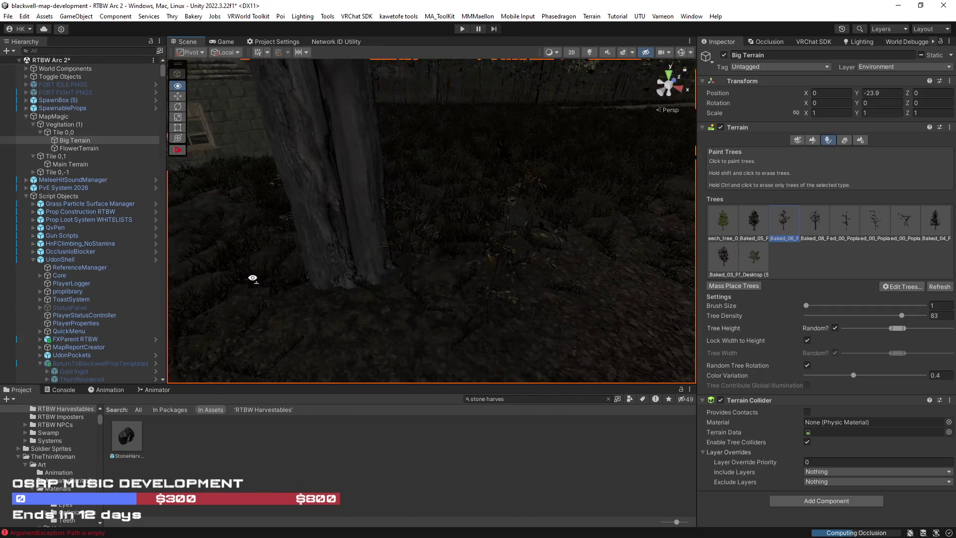
{"action": "mouse_move", "coordinate": [462, 277]}
{"action": "left_mouse_down"}
{"action": "mouse_move", "coordinate": [405, 239]}
{"action": "mouse_move", "coordinate": [427, 260]}
{"action": "mouse_move", "coordinate": [247, 226]}
{"action": "mouse_move", "coordinate": [267, 249]}
{"action": "mouse_move", "coordinate": [292, 239]}
{"action": "mouse_move", "coordinate": [247, 229]}
{"action": "mouse_move", "coordinate": [288, 239]}
{"action": "left_mouse_up"}
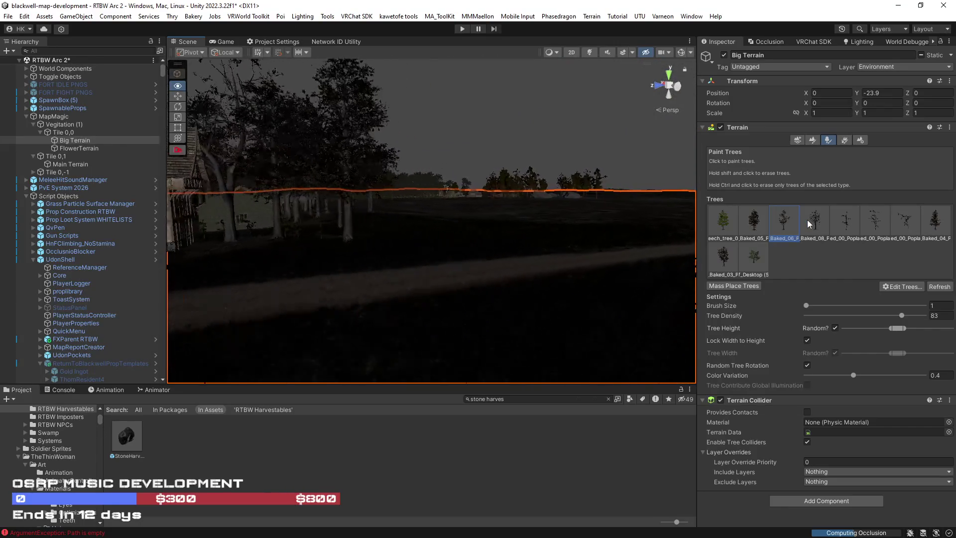
{"action": "mouse_move", "coordinate": [687, 247]}
{"action": "left_mouse_down"}
{"action": "mouse_move", "coordinate": [678, 213]}
{"action": "mouse_move", "coordinate": [680, 222]}
{"action": "mouse_move", "coordinate": [650, 231]}
{"action": "left_mouse_up"}
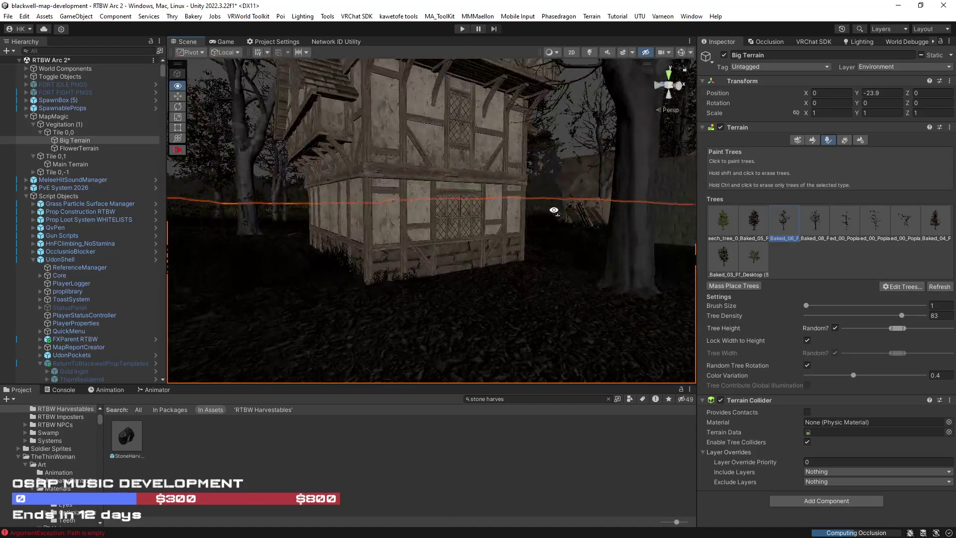
{"action": "mouse_move", "coordinate": [427, 209]}
{"action": "left_mouse_down"}
{"action": "mouse_move", "coordinate": [376, 209]}
{"action": "mouse_move", "coordinate": [544, 215]}
{"action": "mouse_move", "coordinate": [617, 233]}
{"action": "mouse_move", "coordinate": [235, 218]}
{"action": "left_mouse_up"}
{"action": "left_click_drag", "start_coordinate": [114, 229], "coordinate": [56, 231]}
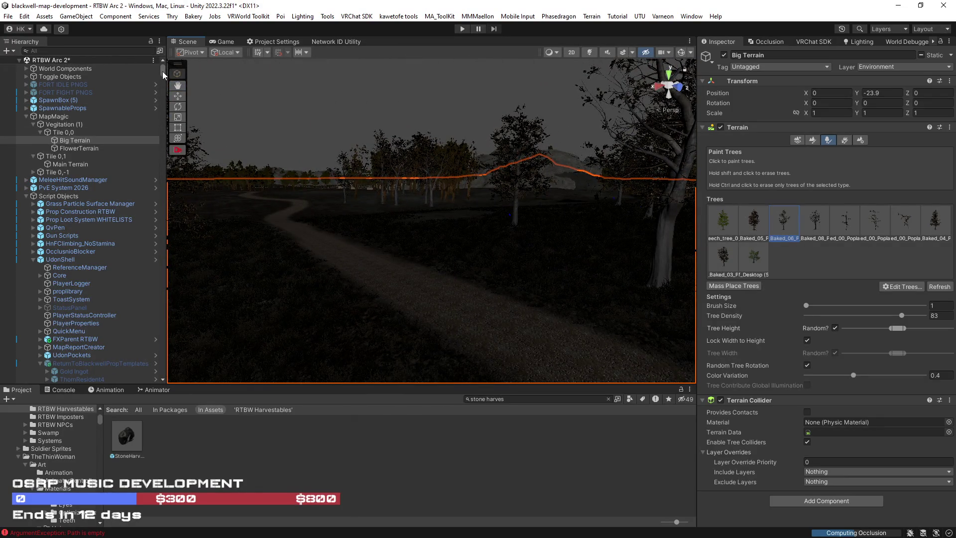
{"action": "left_click", "coordinate": [33, 211]}
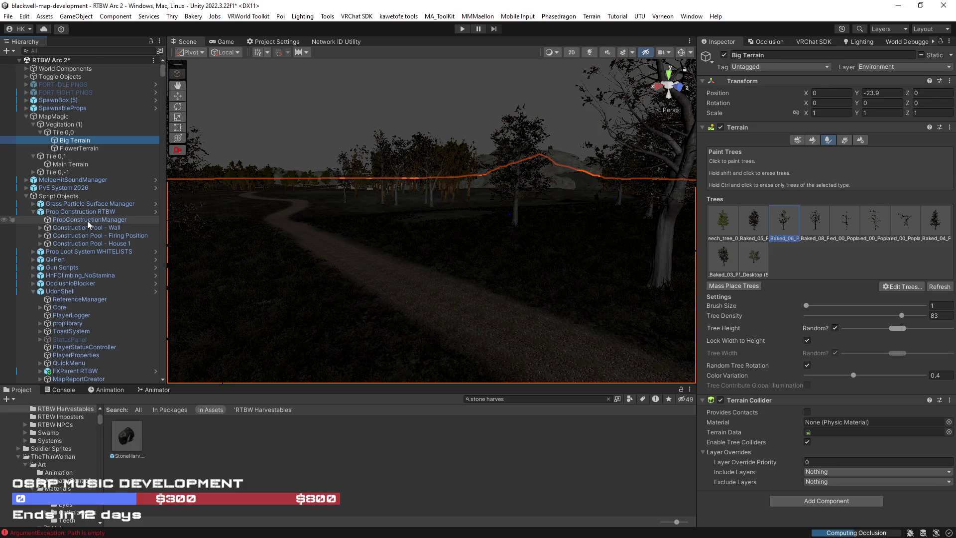
{"action": "mouse_move", "coordinate": [430, 244]}
{"action": "left_mouse_down"}
{"action": "mouse_move", "coordinate": [460, 247]}
{"action": "mouse_move", "coordinate": [310, 230]}
{"action": "mouse_move", "coordinate": [337, 235]}
{"action": "left_mouse_up"}
{"action": "mouse_move", "coordinate": [431, 238]}
{"action": "left_mouse_down"}
{"action": "mouse_move", "coordinate": [533, 275]}
{"action": "mouse_move", "coordinate": [442, 248]}
{"action": "mouse_move", "coordinate": [535, 314]}
{"action": "mouse_move", "coordinate": [478, 249]}
{"action": "mouse_move", "coordinate": [453, 238]}
{"action": "mouse_move", "coordinate": [617, 256]}
{"action": "mouse_move", "coordinate": [486, 235]}
{"action": "mouse_move", "coordinate": [615, 212]}
{"action": "mouse_move", "coordinate": [784, 226]}
{"action": "left_mouse_up"}
{"action": "left_click_drag", "start_coordinate": [711, 233], "coordinate": [710, 233]}
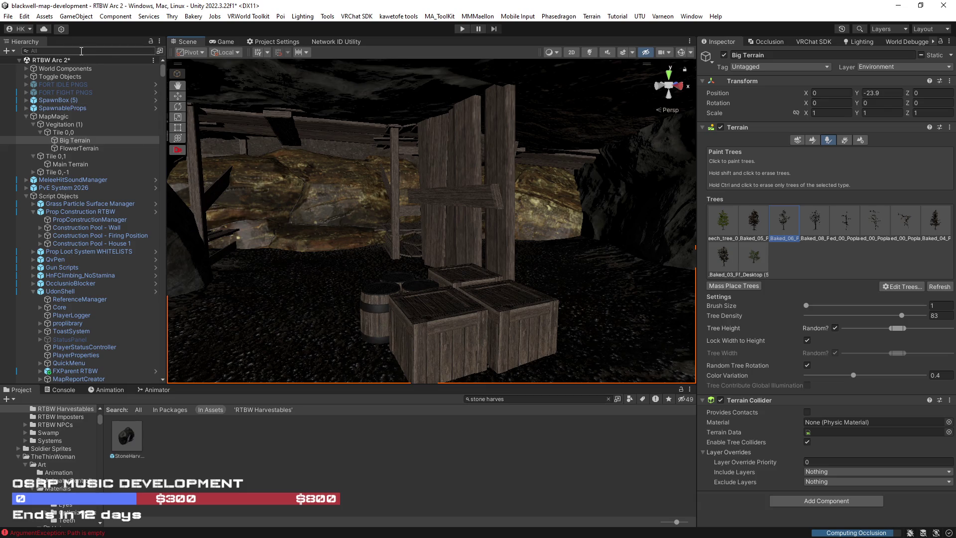
{"action": "type", "text": "iron"}
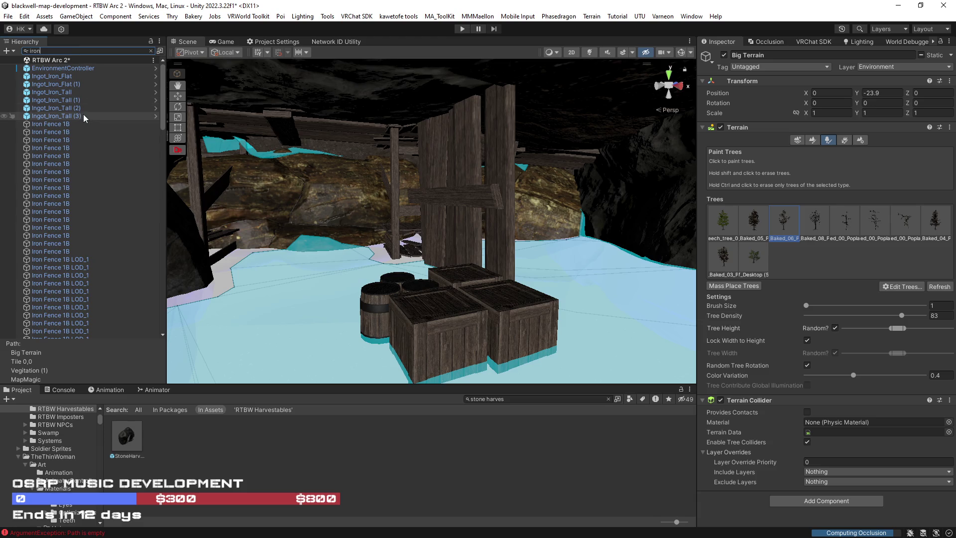
Step: Select IronHarvestable (4) and (7) together and frame them in the Scene view
{"action": "scroll", "coordinate": [84, 116], "scroll_direction": "down", "scroll_amount": 3}
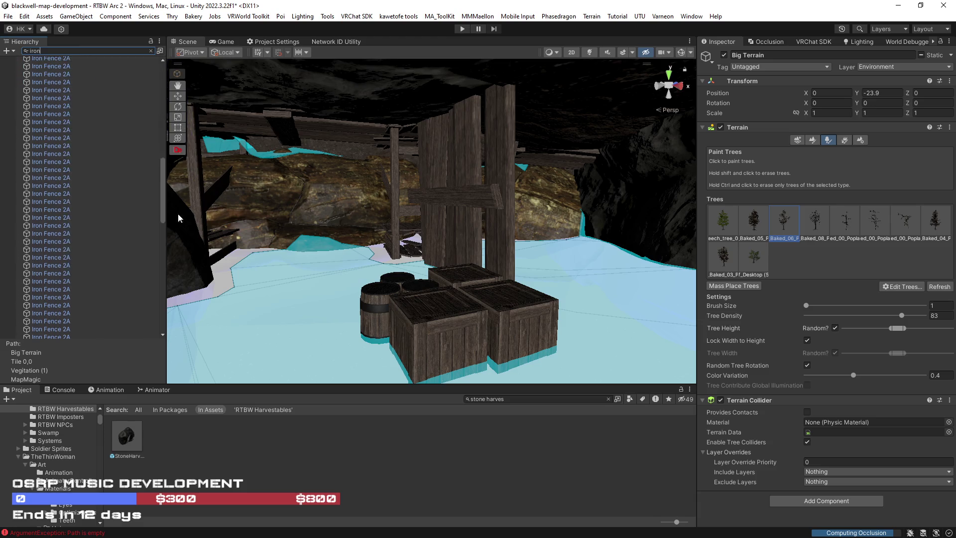
{"action": "left_click_drag", "start_coordinate": [178, 213], "coordinate": [174, 318]}
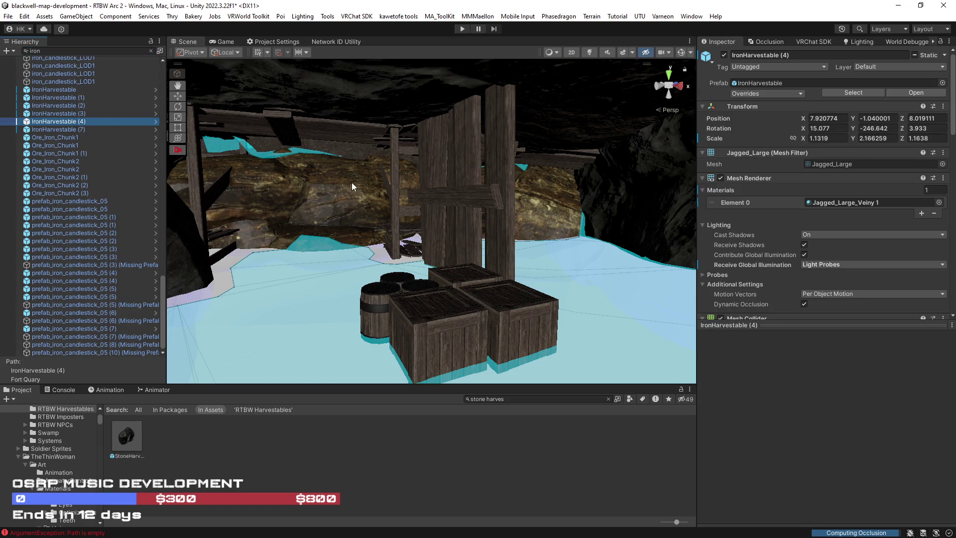
{"action": "left_click", "coordinate": [152, 50]}
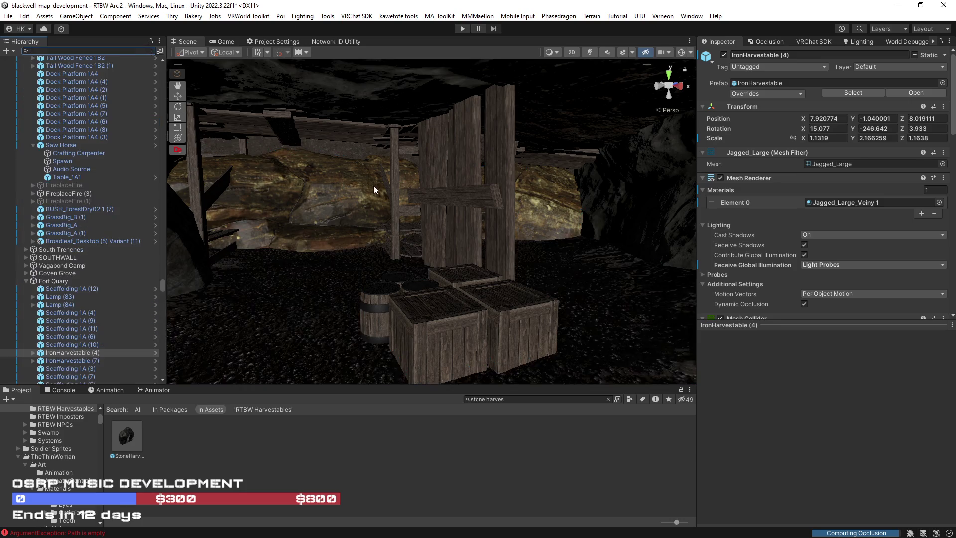
{"action": "key", "text": "f"}
{"action": "left_click_drag", "start_coordinate": [464, 238], "coordinate": [458, 349]}
{"action": "scroll", "coordinate": [111, 335], "scroll_direction": "down", "scroll_amount": 5}
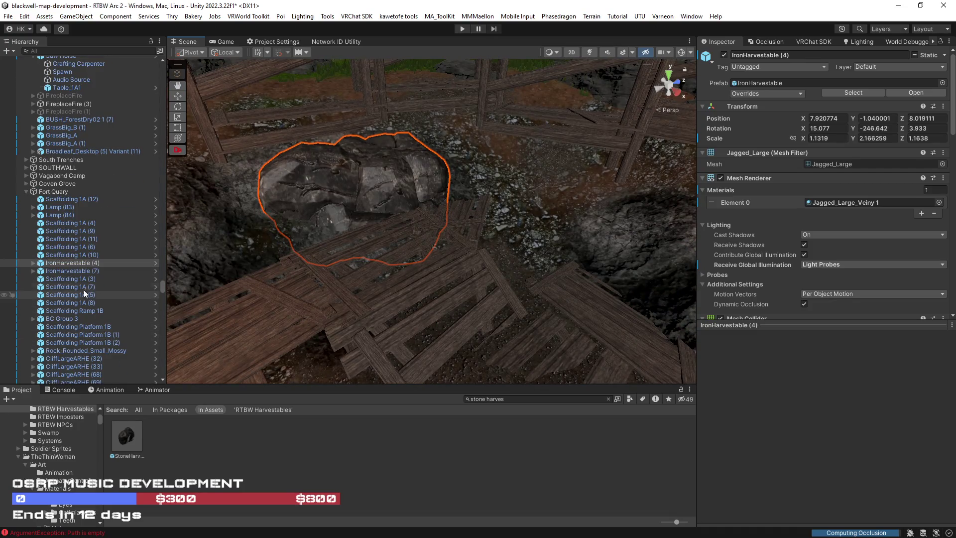
{"action": "left_click", "coordinate": [67, 271], "text": "ctrl"}
{"action": "key", "text": "f"}
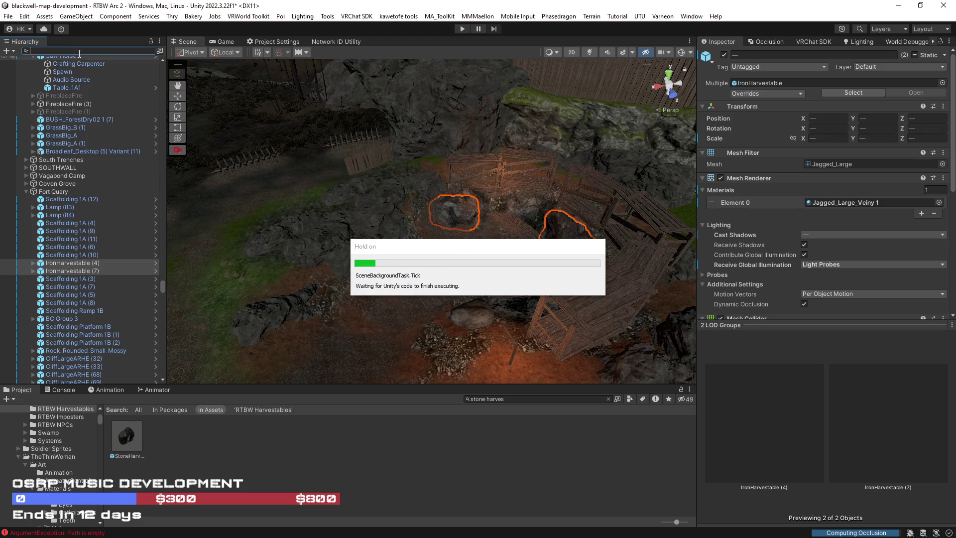
Step: Filter the Hierarchy by 'iron harves' and frame IronHarvestable (2) and (1) in turn
{"action": "type", "text": "iron"}
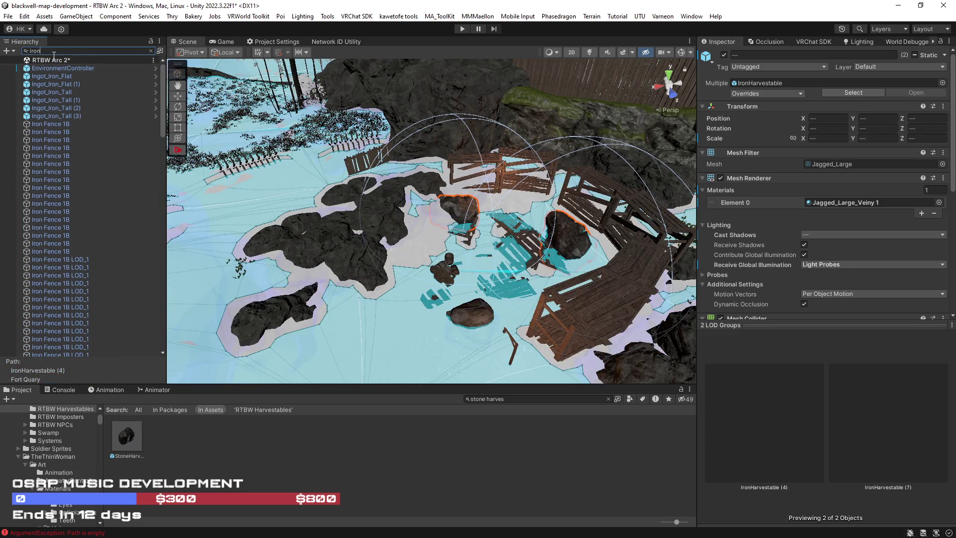
{"action": "type", "text": " harves"}
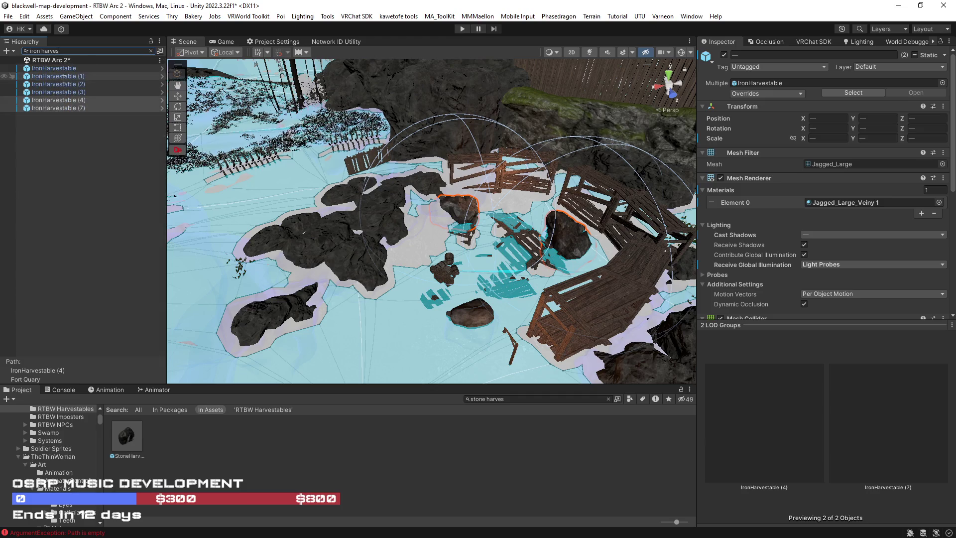
{"action": "left_click", "coordinate": [55, 84]}
{"action": "mouse_move", "coordinate": [448, 279]}
{"action": "left_mouse_down"}
{"action": "mouse_move", "coordinate": [650, 233]}
{"action": "mouse_move", "coordinate": [336, 221]}
{"action": "mouse_move", "coordinate": [479, 238]}
{"action": "mouse_move", "coordinate": [267, 216]}
{"action": "mouse_move", "coordinate": [324, 214]}
{"action": "left_mouse_up"}
{"action": "key", "text": "f"}
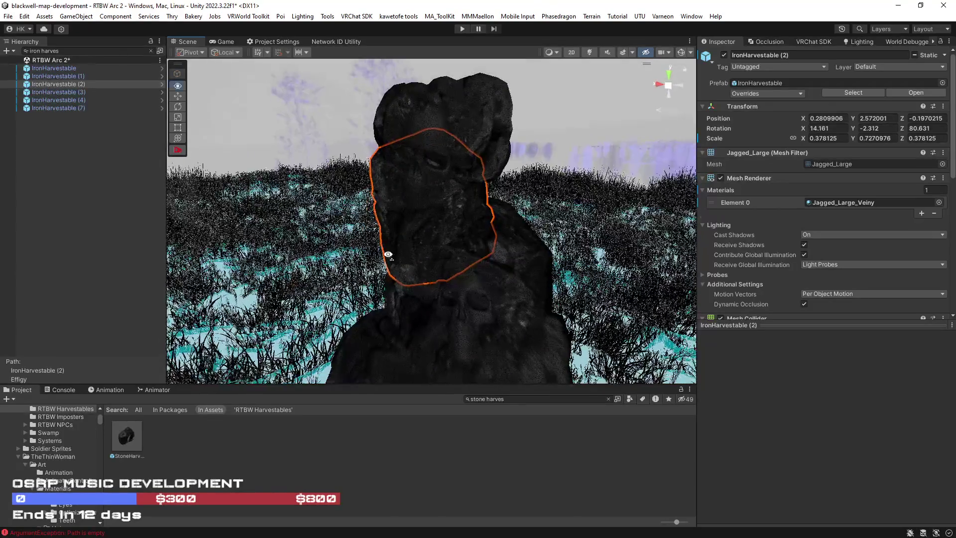
{"action": "left_click_drag", "start_coordinate": [388, 255], "coordinate": [498, 244]}
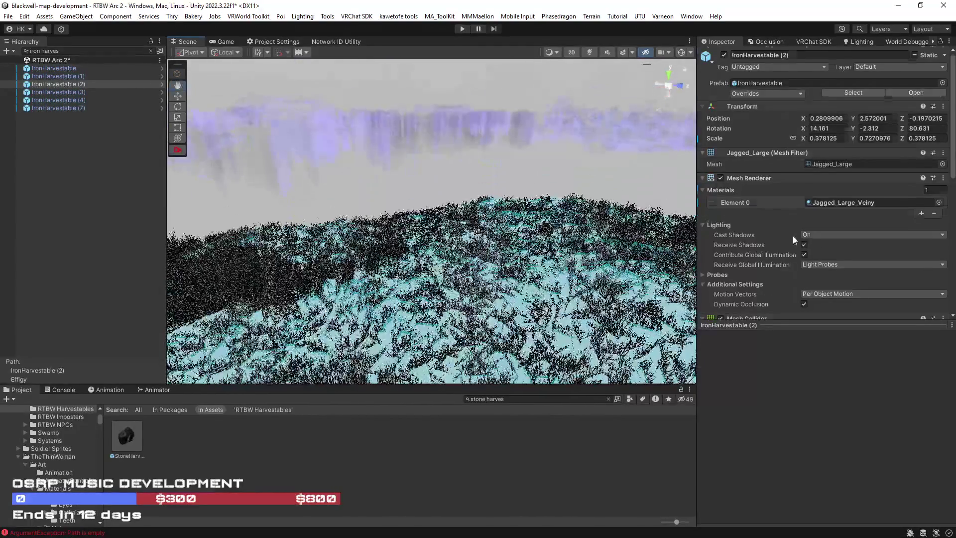
{"action": "scroll", "coordinate": [793, 235], "scroll_direction": "down", "scroll_amount": 10}
{"action": "mouse_move", "coordinate": [647, 234]}
{"action": "left_mouse_down"}
{"action": "mouse_move", "coordinate": [662, 211]}
{"action": "mouse_move", "coordinate": [820, 206]}
{"action": "left_mouse_up"}
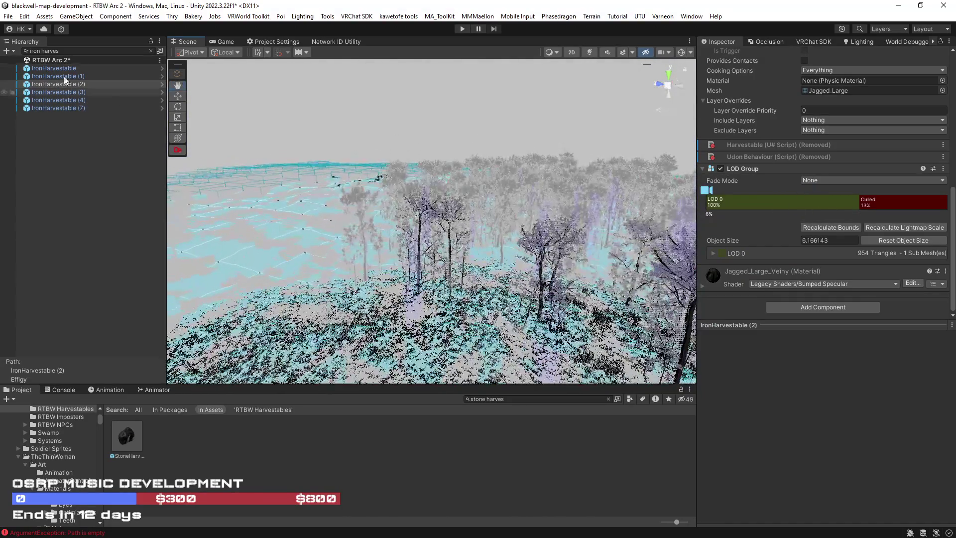
{"action": "left_click", "coordinate": [60, 76]}
{"action": "key", "text": "f"}
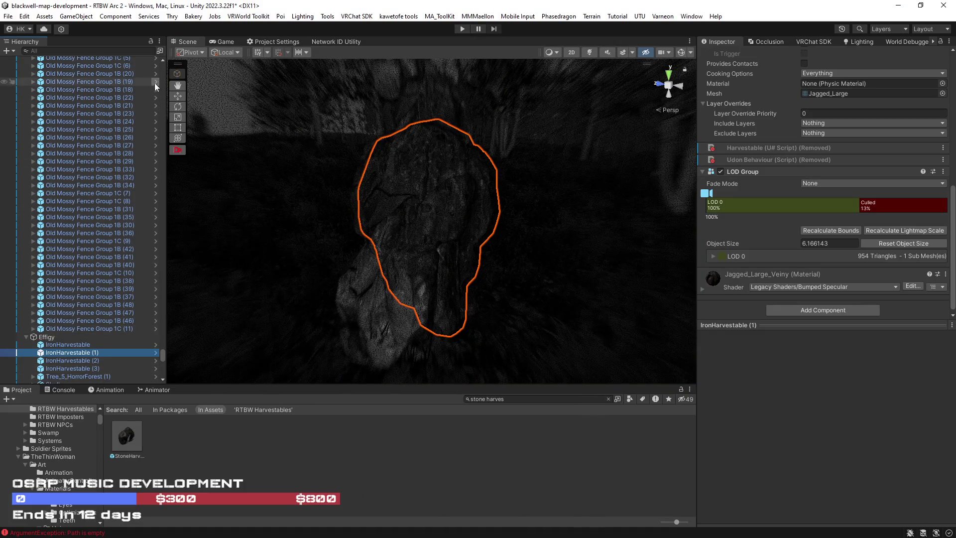
Step: Select and frame IronHarvestable (7), viewing it from above
{"action": "mouse_move", "coordinate": [163, 354]}
{"action": "left_mouse_down"}
{"action": "mouse_move", "coordinate": [175, 87]}
{"action": "mouse_move", "coordinate": [104, 58]}
{"action": "left_mouse_up"}
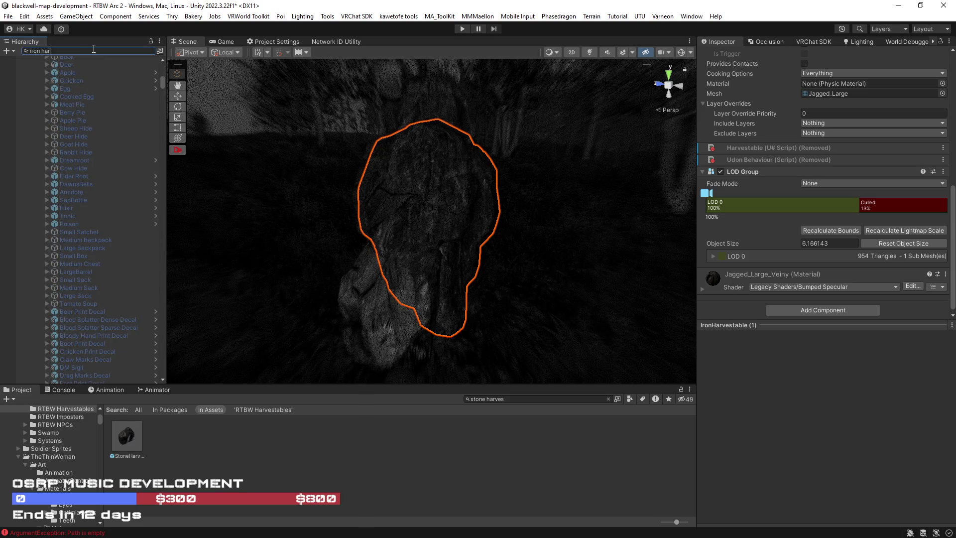
{"action": "type", "text": "v"}
{"action": "double_click", "coordinate": [58, 84]}
{"action": "left_click", "coordinate": [61, 107]}
{"action": "key", "text": "f"}
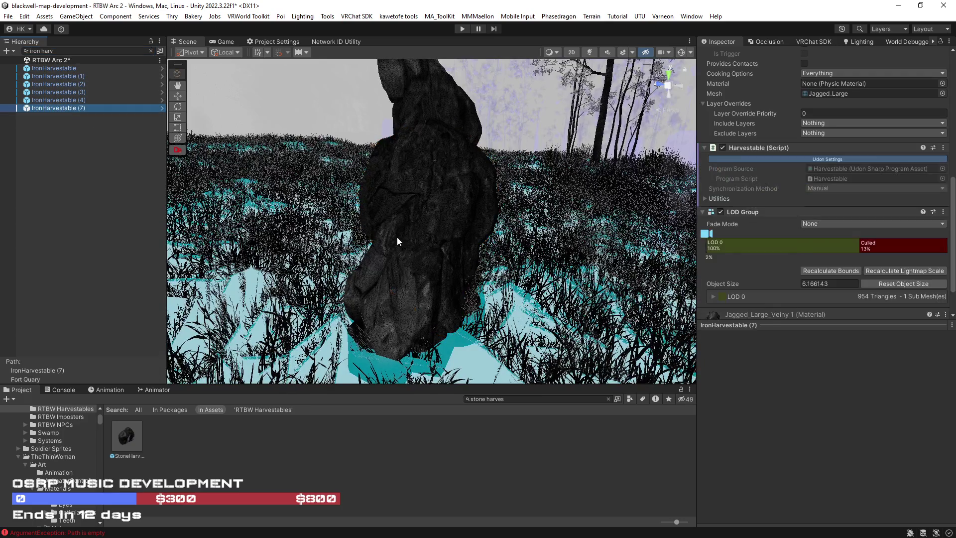
{"action": "mouse_move", "coordinate": [509, 241]}
{"action": "left_mouse_down"}
{"action": "mouse_move", "coordinate": [478, 274]}
{"action": "mouse_move", "coordinate": [704, 296]}
{"action": "mouse_move", "coordinate": [532, 238]}
{"action": "left_mouse_up"}
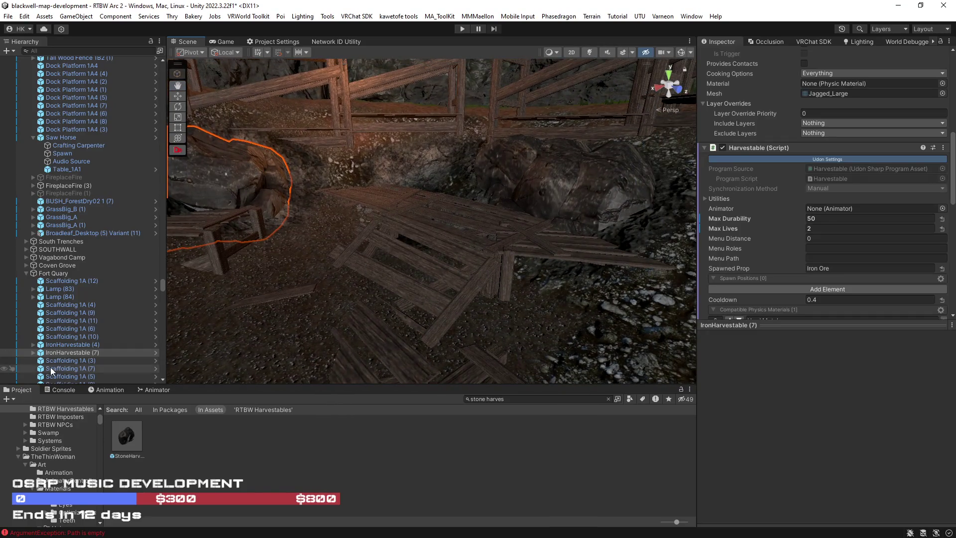
Step: Compare IronHarvestable (4) and (7) (3 vs 2 lives), then select the 100-life Stone rock
{"action": "left_click", "coordinate": [68, 345], "text": "ctrl"}
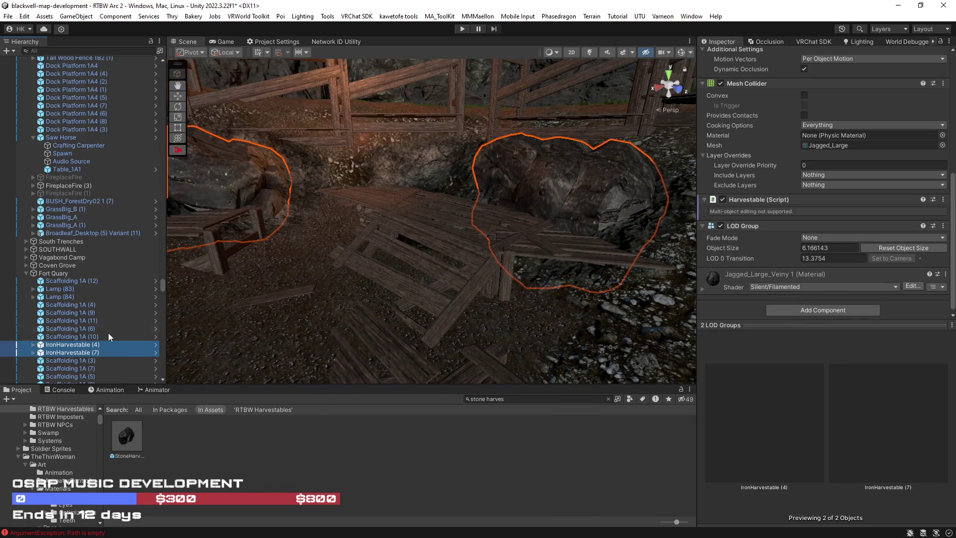
{"action": "left_click", "coordinate": [69, 350], "text": "ctrl"}
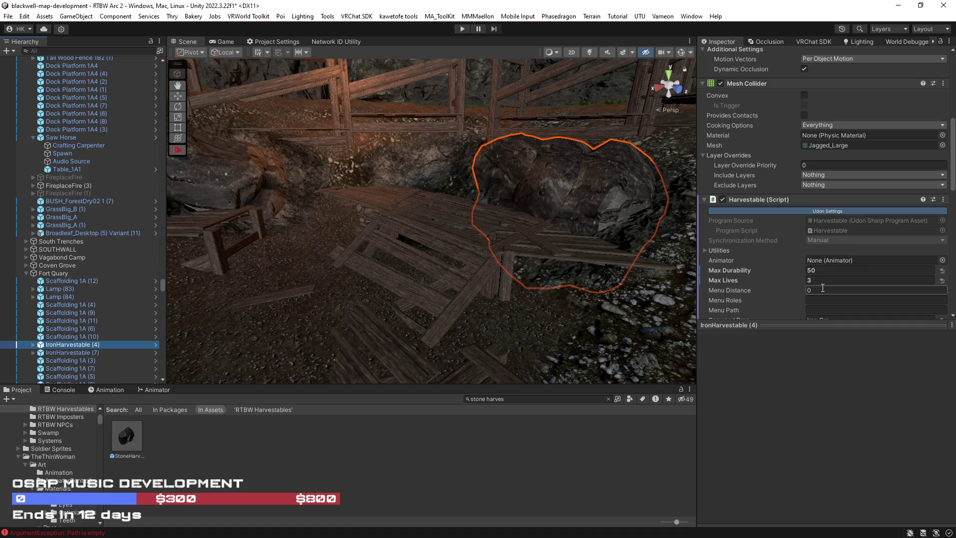
{"action": "left_click", "coordinate": [76, 355], "text": "ctrl"}
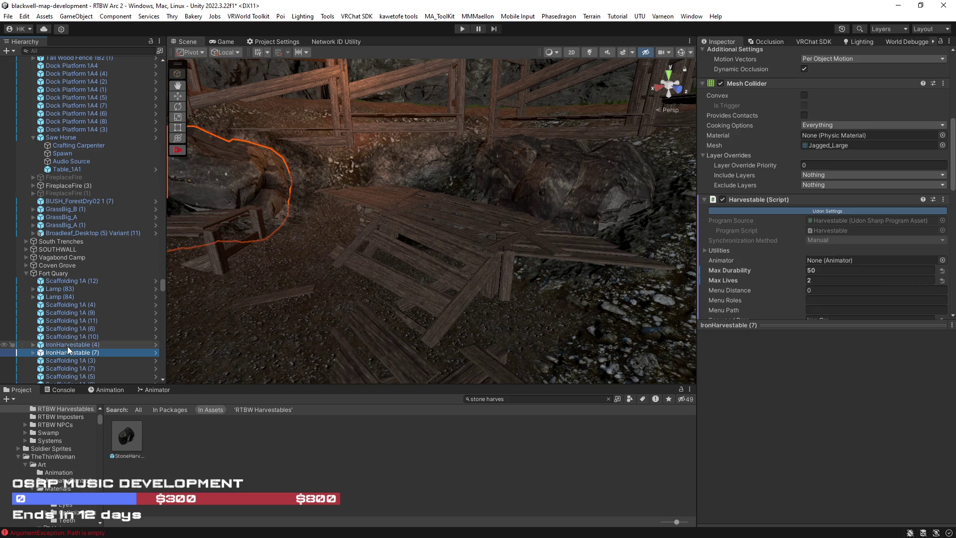
{"action": "left_click", "coordinate": [67, 345]}
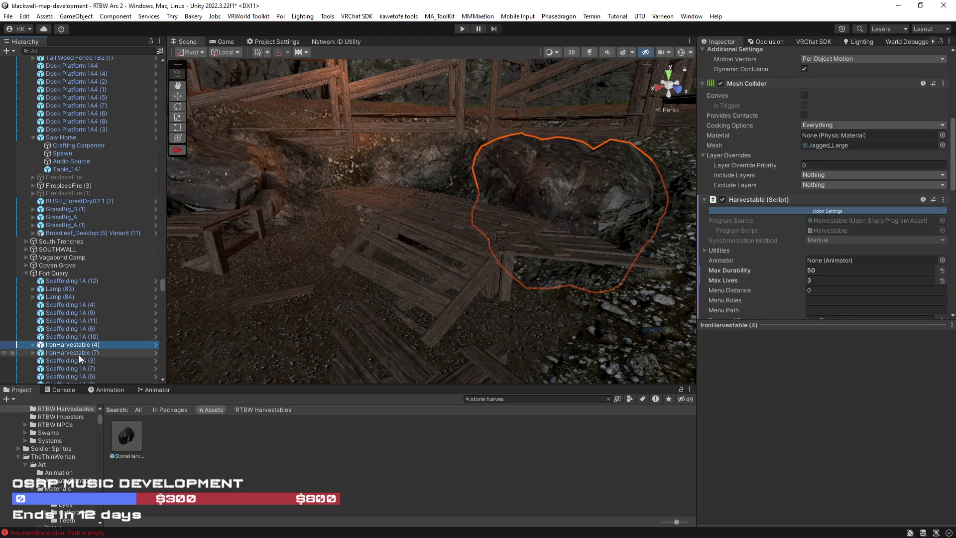
{"action": "left_click", "coordinate": [79, 354], "text": "ctrl"}
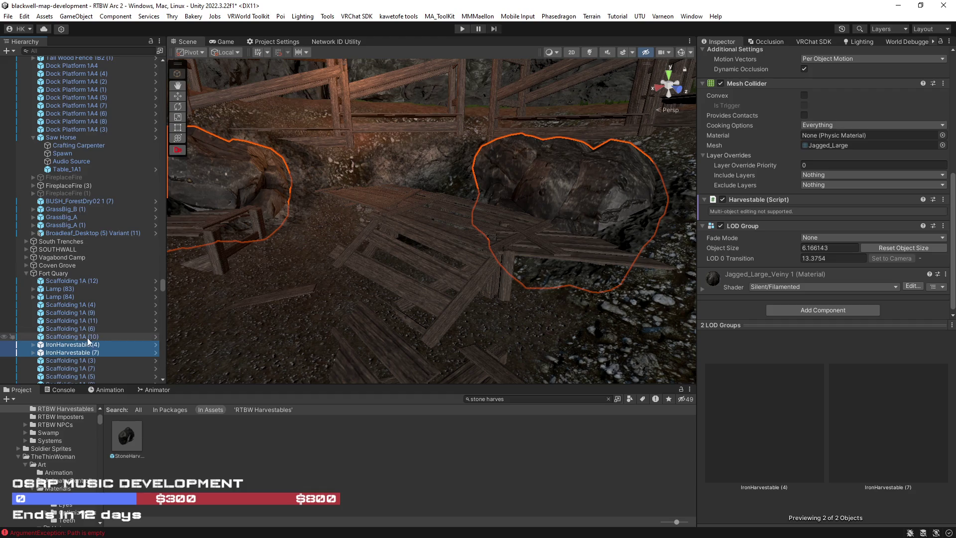
{"action": "left_click", "coordinate": [79, 347]}
{"action": "mouse_move", "coordinate": [363, 284]}
{"action": "left_mouse_down"}
{"action": "mouse_move", "coordinate": [468, 267]}
{"action": "mouse_move", "coordinate": [438, 239]}
{"action": "mouse_move", "coordinate": [458, 239]}
{"action": "mouse_move", "coordinate": [455, 247]}
{"action": "mouse_move", "coordinate": [419, 240]}
{"action": "mouse_move", "coordinate": [469, 253]}
{"action": "mouse_move", "coordinate": [584, 254]}
{"action": "mouse_move", "coordinate": [517, 241]}
{"action": "mouse_move", "coordinate": [606, 250]}
{"action": "mouse_move", "coordinate": [689, 214]}
{"action": "mouse_move", "coordinate": [170, 247]}
{"action": "mouse_move", "coordinate": [142, 270]}
{"action": "mouse_move", "coordinate": [82, 272]}
{"action": "mouse_move", "coordinate": [872, 290]}
{"action": "mouse_move", "coordinate": [380, 215]}
{"action": "mouse_move", "coordinate": [575, 232]}
{"action": "mouse_move", "coordinate": [572, 219]}
{"action": "mouse_move", "coordinate": [605, 221]}
{"action": "mouse_move", "coordinate": [559, 245]}
{"action": "left_mouse_up"}
{"action": "left_click", "coordinate": [273, 239]}
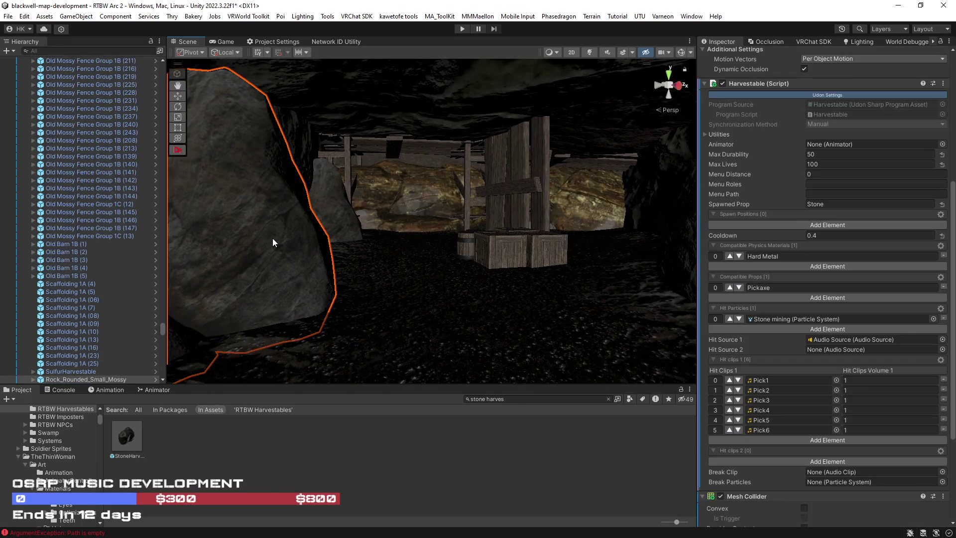
Step: Set IronHarvestable (4)'s Z rotation to 0 and turn Cast Shadows off
{"action": "left_click", "coordinate": [66, 327]}
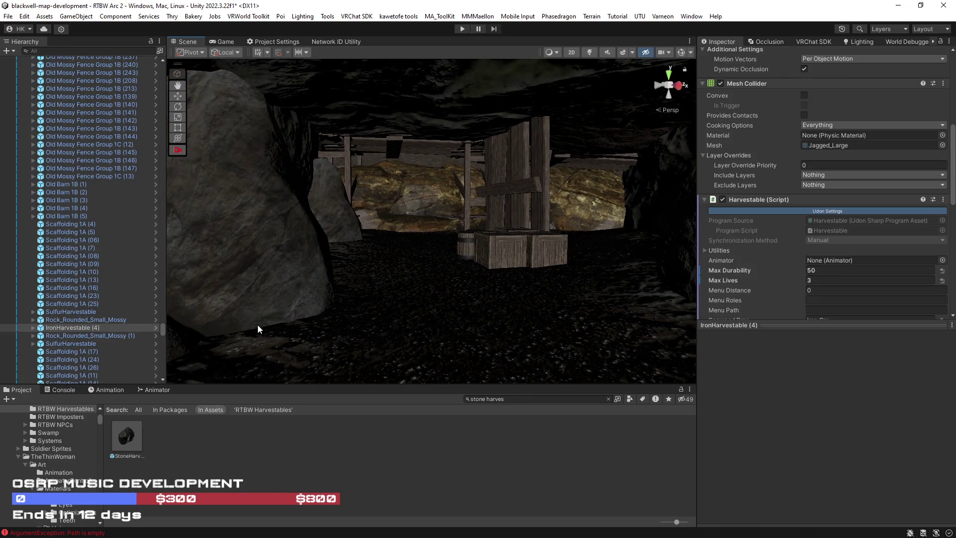
{"action": "key", "text": "f"}
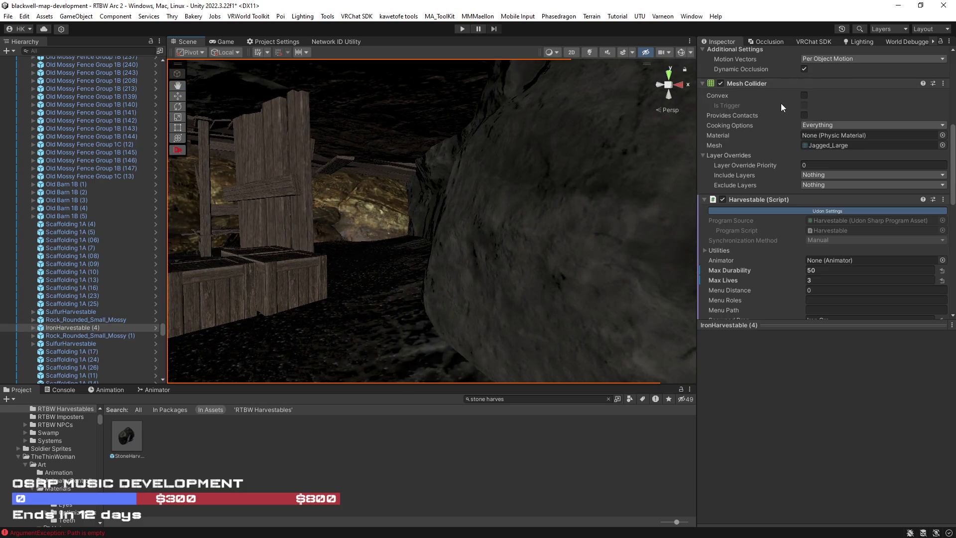
{"action": "scroll", "coordinate": [781, 105], "scroll_direction": "up", "scroll_amount": 10}
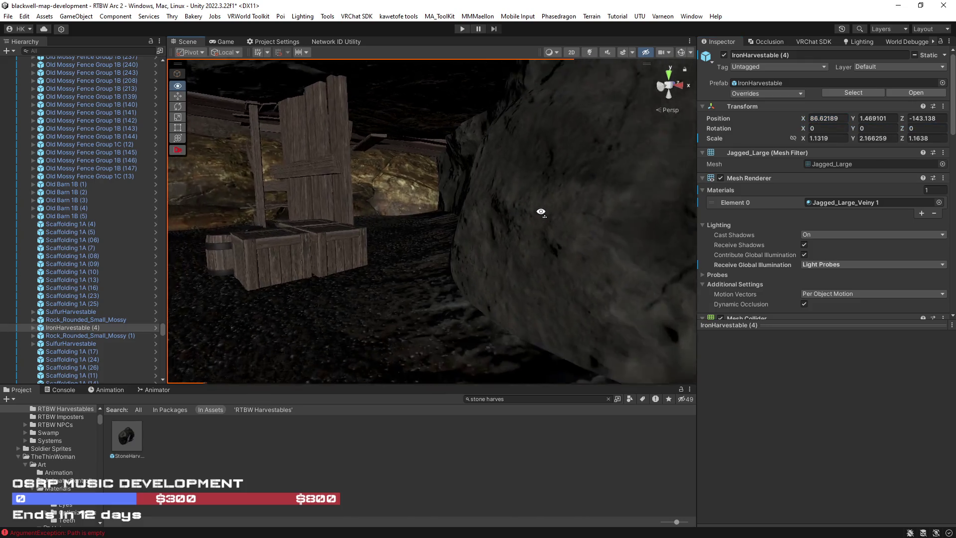
{"action": "left_click", "coordinate": [540, 209]}
{"action": "key", "text": "f"}
{"action": "left_click", "coordinate": [819, 234]}
{"action": "left_click", "coordinate": [807, 241]}
Step: Rotate the rock and shrink it to about 0.77×1.48×0.79 scale
{"action": "key", "text": "e"}
{"action": "key", "text": "f"}
{"action": "mouse_move", "coordinate": [491, 222]}
{"action": "left_mouse_down"}
{"action": "mouse_move", "coordinate": [453, 199]}
{"action": "mouse_move", "coordinate": [456, 213]}
{"action": "mouse_move", "coordinate": [437, 217]}
{"action": "mouse_move", "coordinate": [543, 222]}
{"action": "mouse_move", "coordinate": [489, 199]}
{"action": "mouse_move", "coordinate": [515, 178]}
{"action": "mouse_move", "coordinate": [535, 176]}
{"action": "left_mouse_up"}
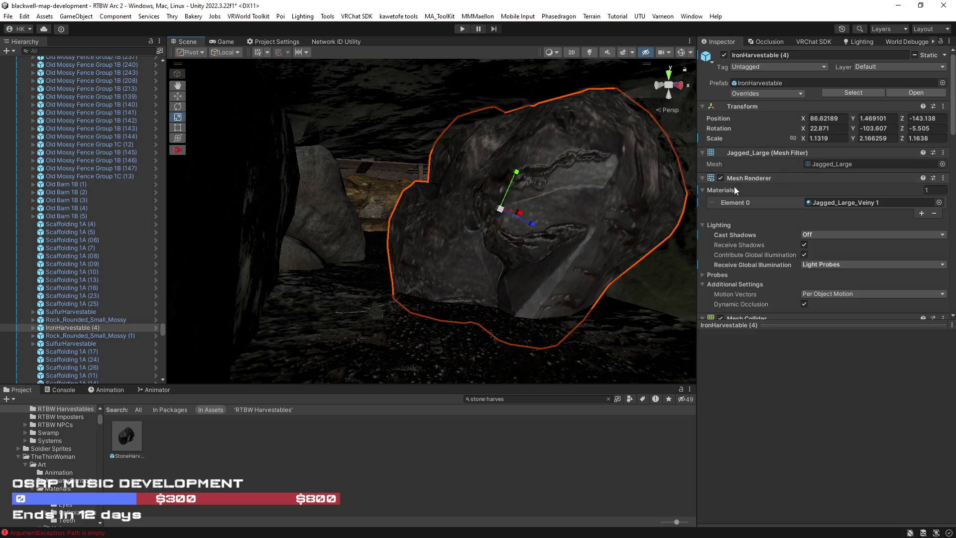
{"action": "left_click_drag", "start_coordinate": [501, 209], "coordinate": [518, 217]}
{"action": "scroll", "coordinate": [454, 194], "scroll_direction": "up", "scroll_amount": 5}
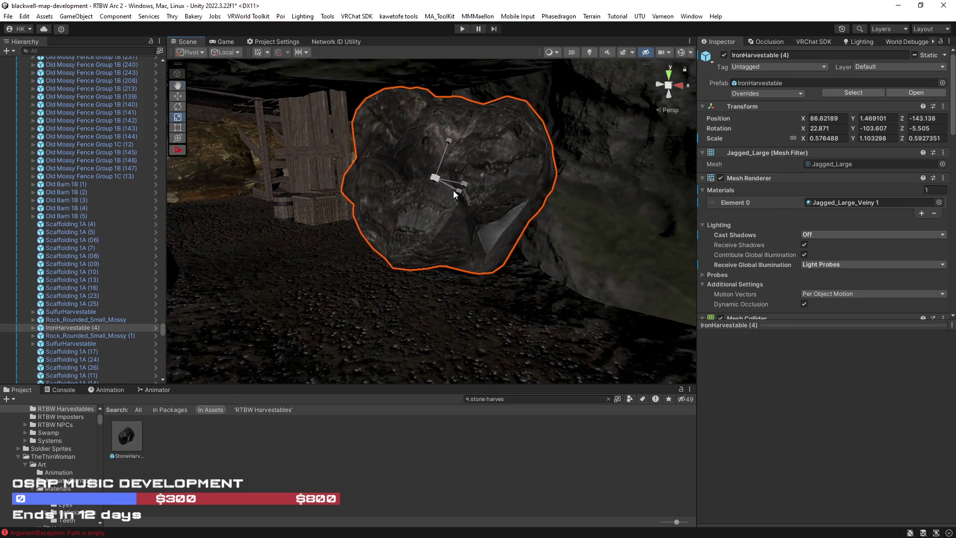
{"action": "mouse_move", "coordinate": [435, 178]}
{"action": "left_mouse_down"}
{"action": "mouse_move", "coordinate": [507, 261]}
{"action": "mouse_move", "coordinate": [487, 226]}
{"action": "mouse_move", "coordinate": [572, 265]}
{"action": "mouse_move", "coordinate": [590, 258]}
{"action": "mouse_move", "coordinate": [299, 220]}
{"action": "left_mouse_up"}
Step: Move the rock against the cave wall to X 83.058, Y 0.956, Z -147.806
{"action": "key", "text": "w"}
{"action": "key", "text": "e"}
{"action": "key", "text": "w"}
{"action": "key", "text": "f"}
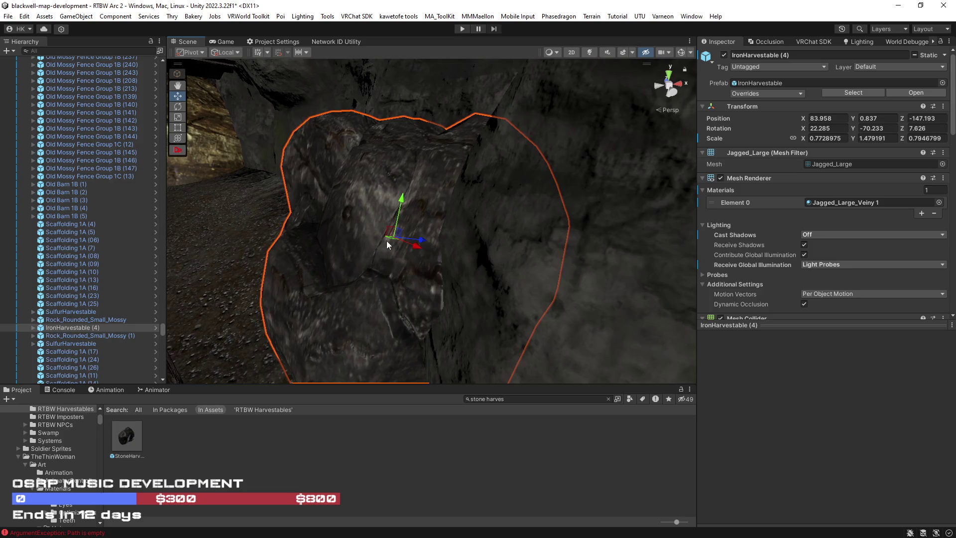
{"action": "mouse_move", "coordinate": [393, 242]}
{"action": "left_mouse_down"}
{"action": "mouse_move", "coordinate": [416, 229]}
{"action": "mouse_move", "coordinate": [398, 204]}
{"action": "mouse_move", "coordinate": [397, 214]}
{"action": "mouse_move", "coordinate": [369, 190]}
{"action": "mouse_move", "coordinate": [389, 210]}
{"action": "mouse_move", "coordinate": [396, 189]}
{"action": "mouse_move", "coordinate": [330, 181]}
{"action": "mouse_move", "coordinate": [405, 181]}
{"action": "mouse_move", "coordinate": [436, 207]}
{"action": "left_mouse_up"}
{"action": "key", "text": "e"}
{"action": "key", "text": "w"}
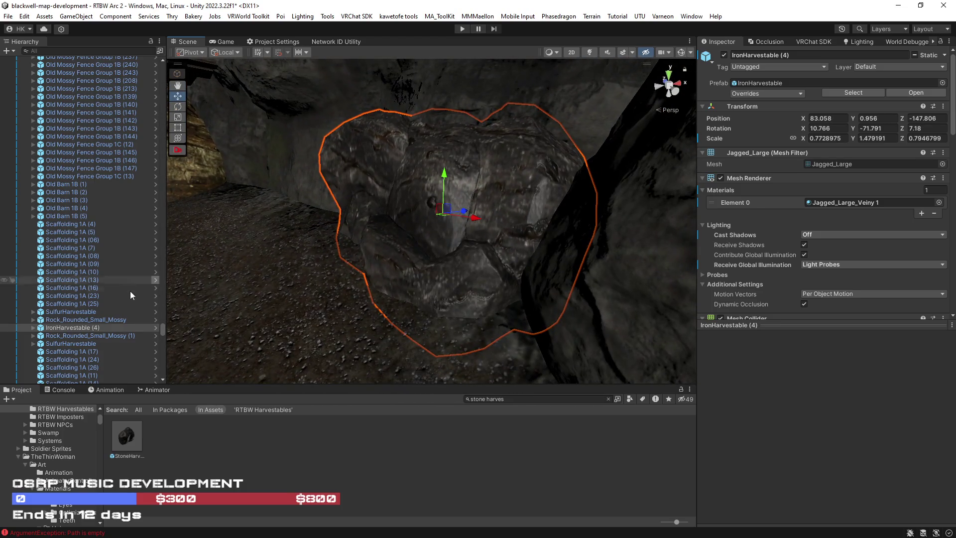
{"action": "left_click", "coordinate": [33, 328]}
{"action": "scroll", "coordinate": [49, 297], "scroll_direction": "down", "scroll_amount": 2}
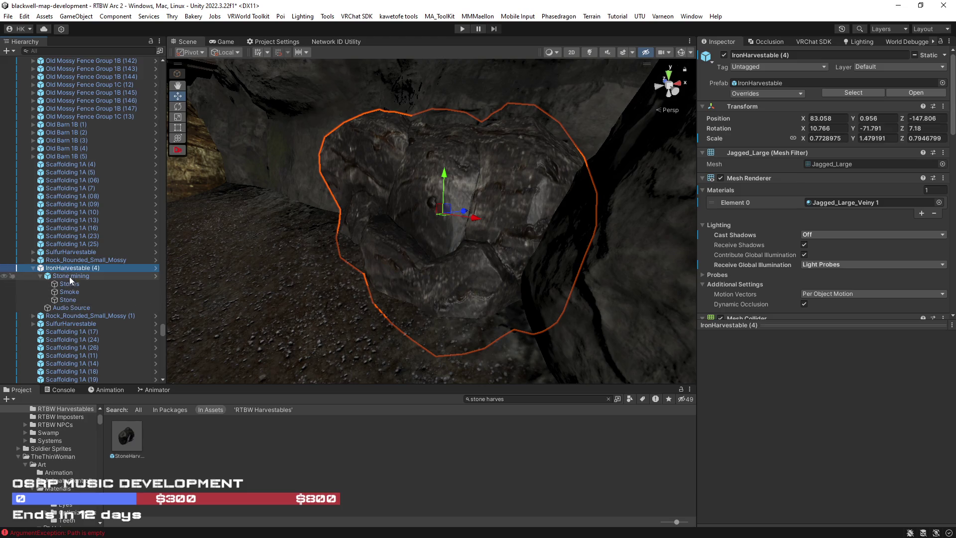
Step: Inspect IronHarvestable (4)'s Stones, Smoke and Audio Source children
{"action": "left_click", "coordinate": [70, 283]}
{"action": "left_click", "coordinate": [68, 291]}
{"action": "left_click", "coordinate": [67, 307]}
{"action": "left_click", "coordinate": [59, 269]}
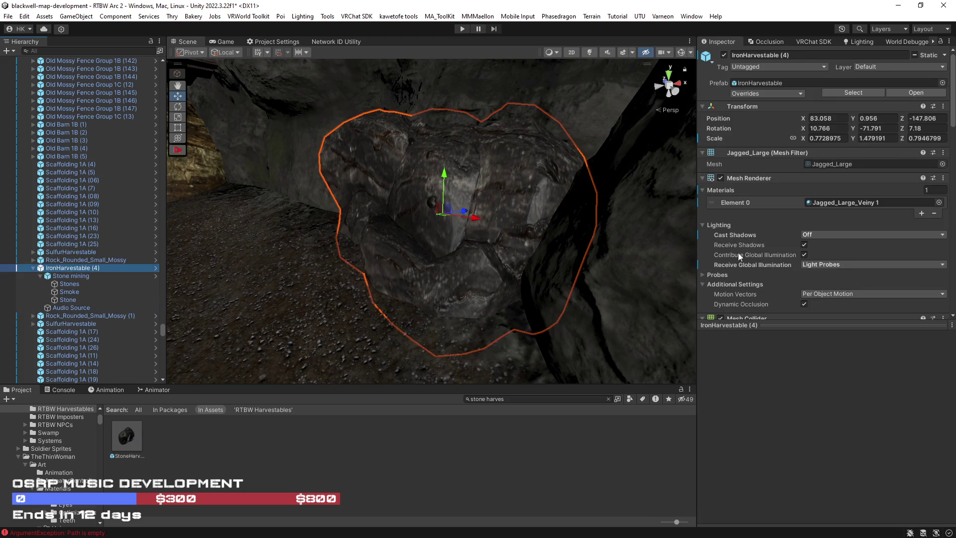
Step: Review the Harvestable fields (Hit Source 2, Spawn Positions, Iron Ore prop), then fly toward the house
{"action": "scroll", "coordinate": [772, 264], "scroll_direction": "down", "scroll_amount": 15}
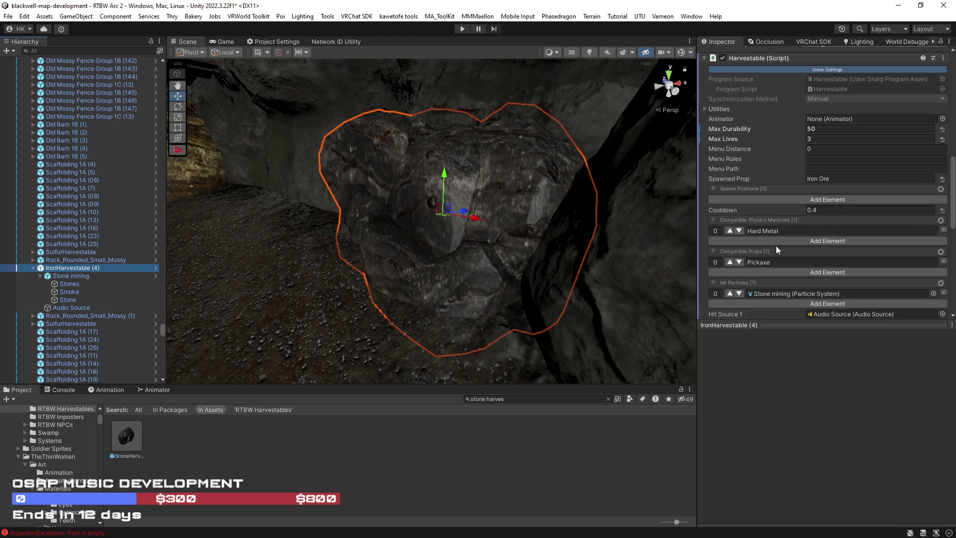
{"action": "scroll", "coordinate": [784, 255], "scroll_direction": "down", "scroll_amount": 2}
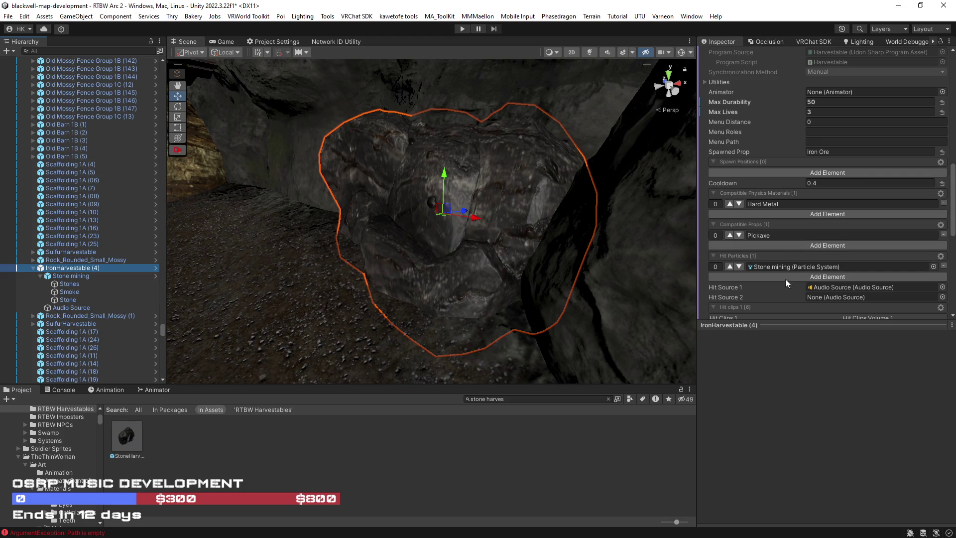
{"action": "left_click", "coordinate": [799, 297]}
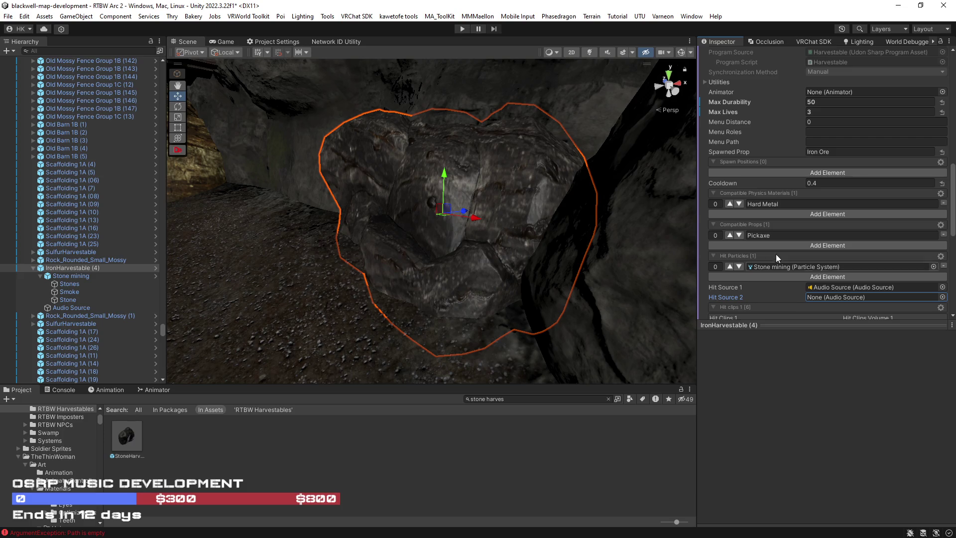
{"action": "left_click", "coordinate": [744, 162]}
{"action": "left_click", "coordinate": [774, 151]}
{"action": "left_click", "coordinate": [748, 163]}
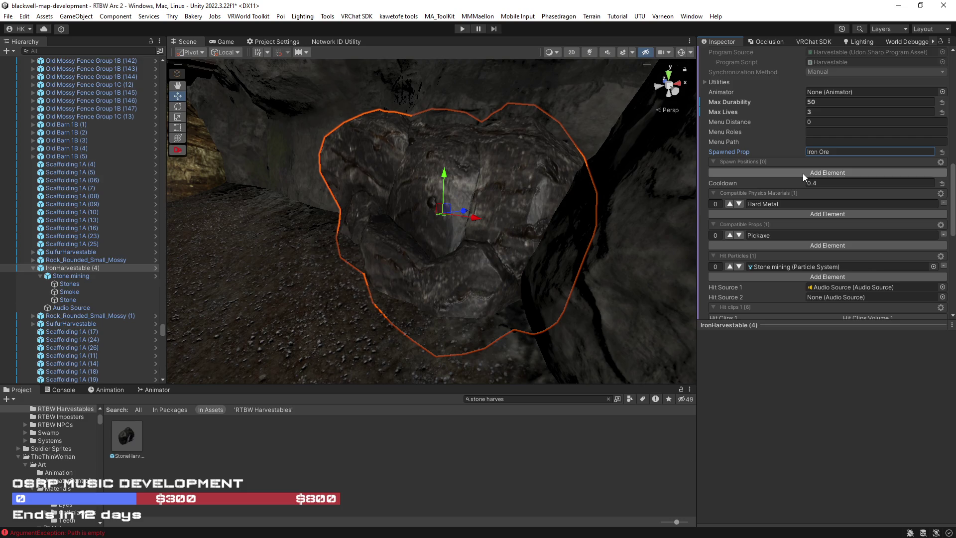
{"action": "mouse_move", "coordinate": [581, 199]}
{"action": "left_mouse_down"}
{"action": "mouse_move", "coordinate": [841, 161]}
{"action": "mouse_move", "coordinate": [752, 168]}
{"action": "mouse_move", "coordinate": [777, 148]}
{"action": "mouse_move", "coordinate": [710, 189]}
{"action": "mouse_move", "coordinate": [739, 184]}
{"action": "mouse_move", "coordinate": [742, 212]}
{"action": "mouse_move", "coordinate": [746, 204]}
{"action": "mouse_move", "coordinate": [716, 194]}
{"action": "mouse_move", "coordinate": [335, 204]}
{"action": "mouse_move", "coordinate": [350, 250]}
{"action": "mouse_move", "coordinate": [261, 210]}
{"action": "mouse_move", "coordinate": [395, 164]}
{"action": "left_mouse_up"}
Step: Remove the SpawnPoint entry from both Harvestable House copies' Spawn Positions and save the scene
{"action": "left_click", "coordinate": [395, 164]}
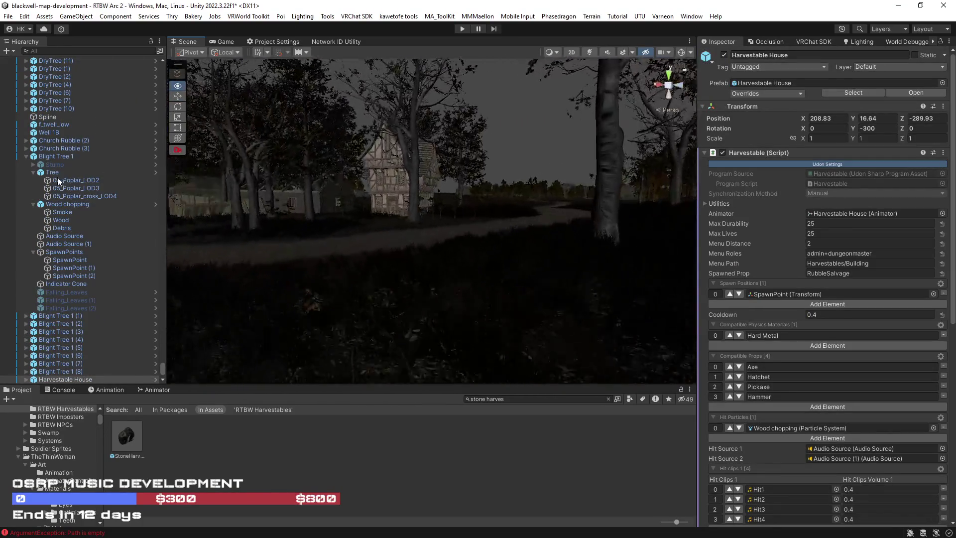
{"action": "key", "text": "f"}
{"action": "left_click", "coordinate": [402, 202], "text": "shift"}
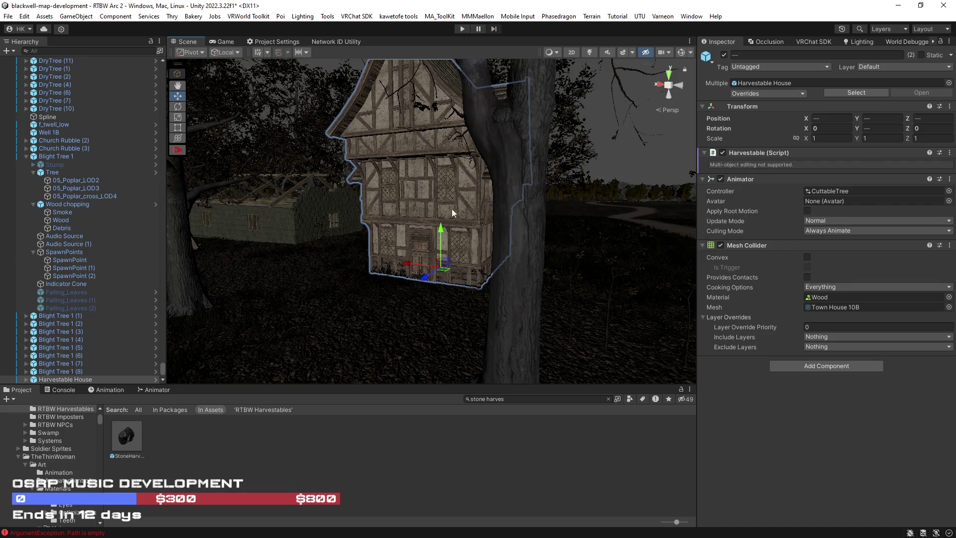
{"action": "left_click", "coordinate": [404, 175]}
{"action": "left_click", "coordinate": [400, 138]}
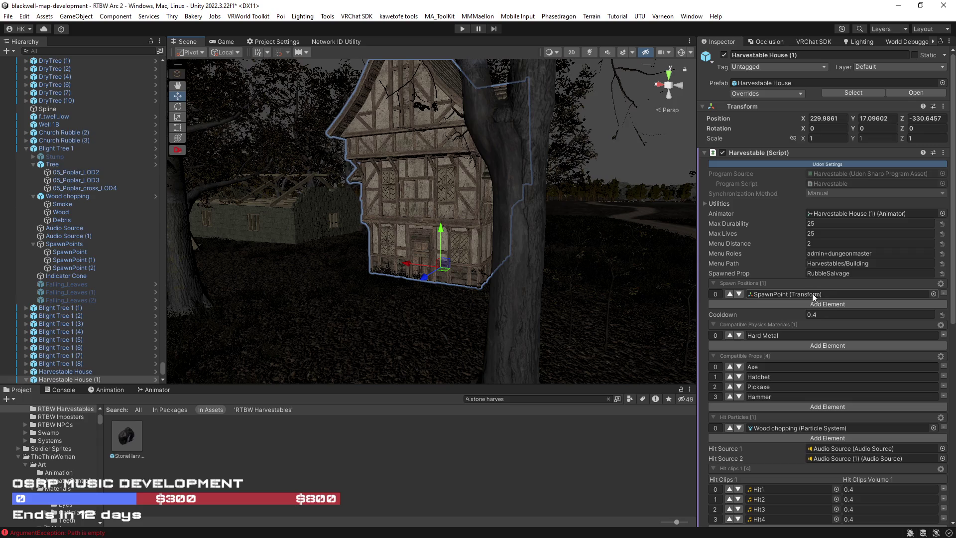
{"action": "left_click", "coordinate": [942, 294]}
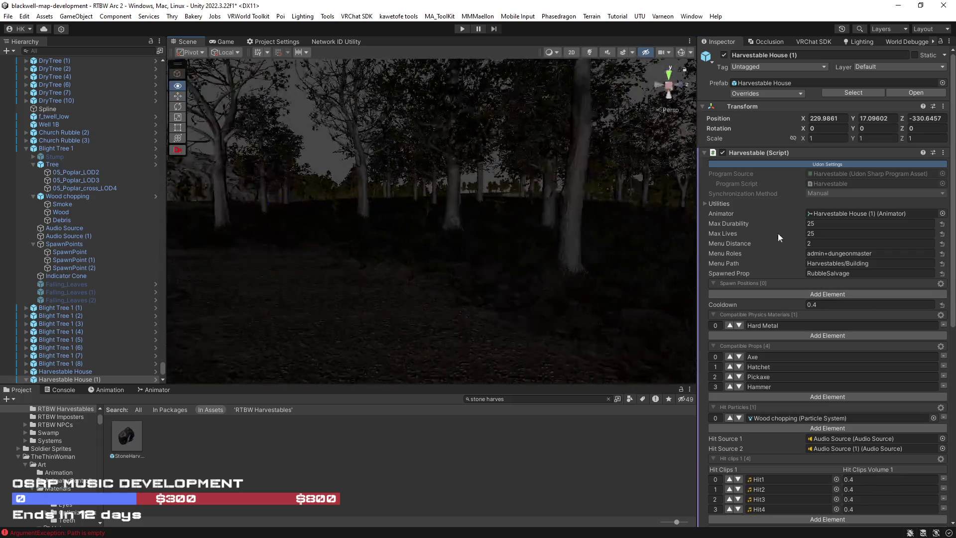
{"action": "left_click", "coordinate": [570, 182]}
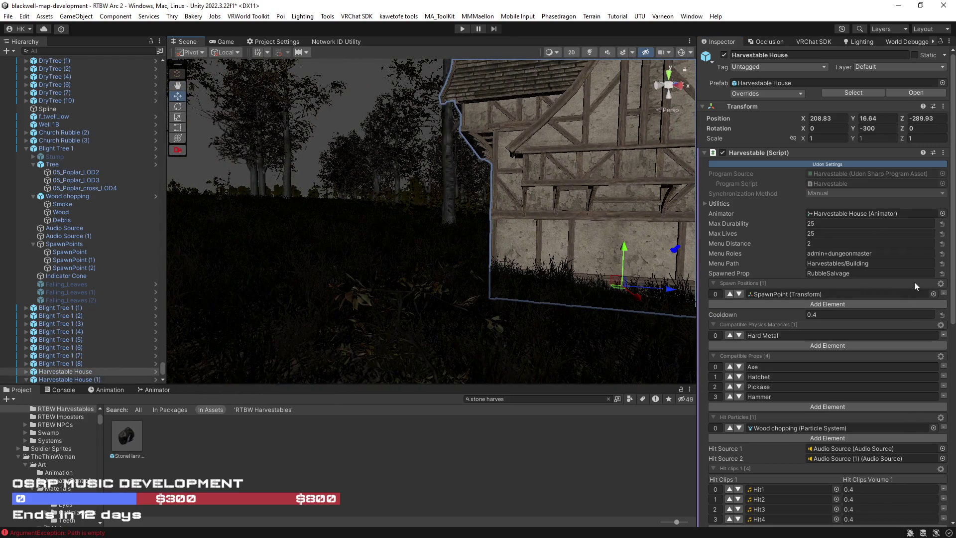
{"action": "left_click", "coordinate": [943, 294]}
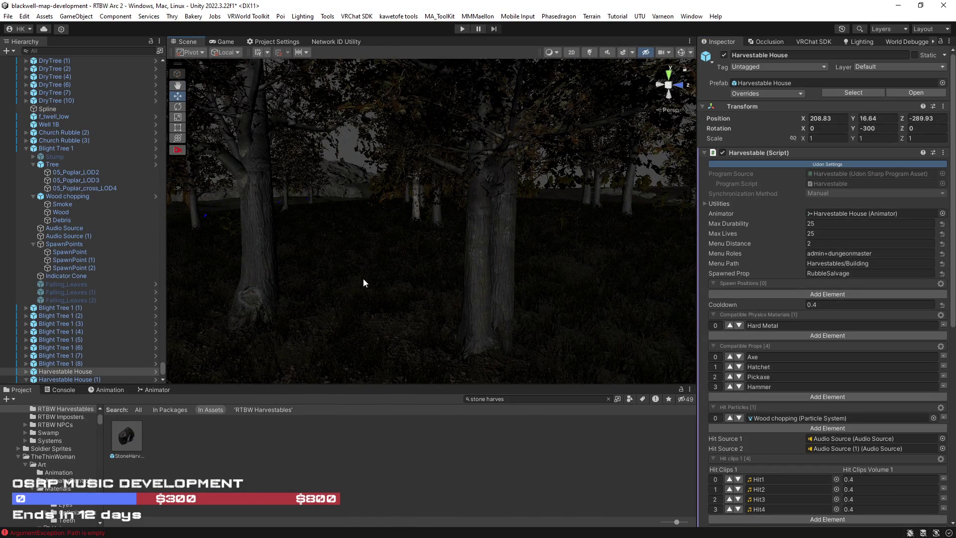
{"action": "key", "text": "ctrl+s"}
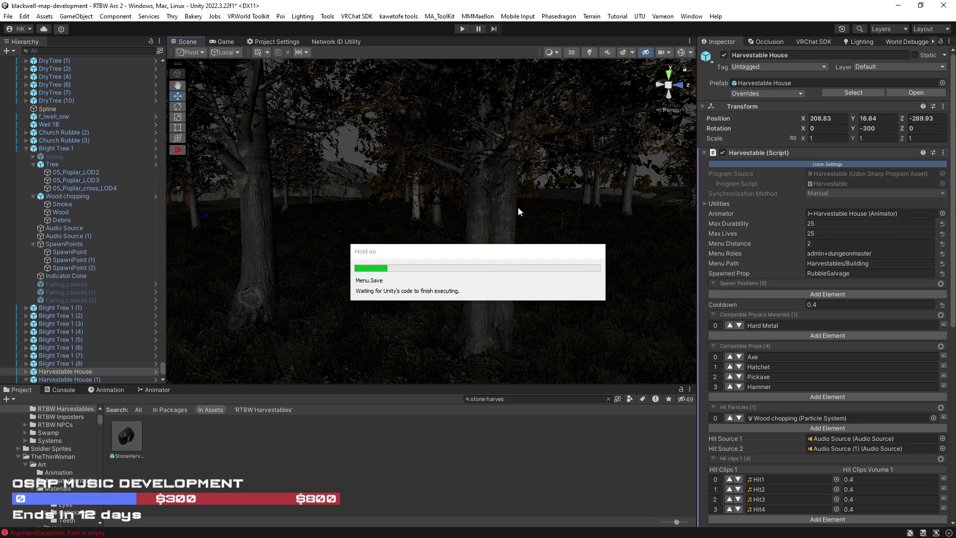
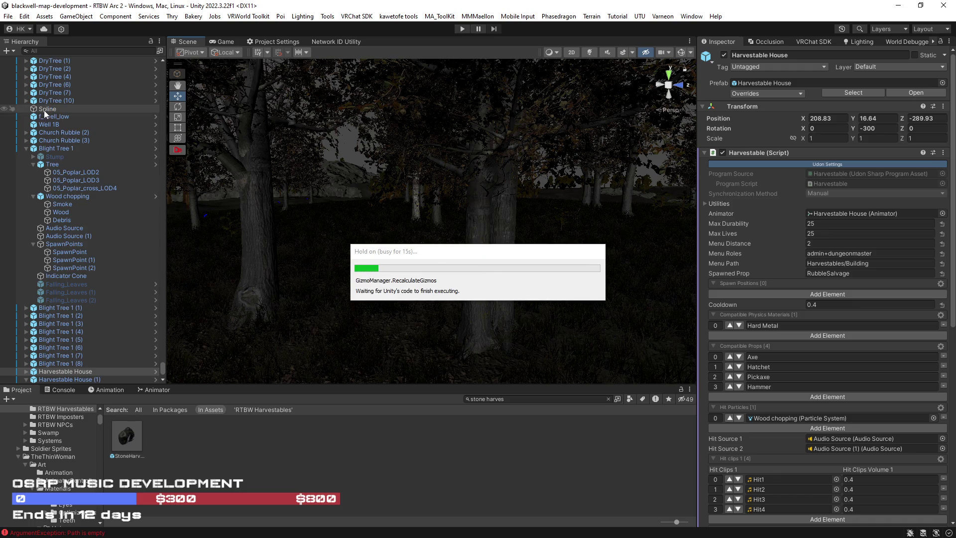
Step: Delete the Spline object and select the timbered house in the Scene view
{"action": "key", "text": "Delete"}
{"action": "mouse_move", "coordinate": [474, 230]}
{"action": "left_mouse_down"}
{"action": "mouse_move", "coordinate": [383, 234]}
{"action": "mouse_move", "coordinate": [640, 256]}
{"action": "mouse_move", "coordinate": [522, 241]}
{"action": "mouse_move", "coordinate": [559, 221]}
{"action": "mouse_move", "coordinate": [857, 224]}
{"action": "left_mouse_up"}
{"action": "left_click", "coordinate": [559, 221]}
Step: Frame the timber house and scroll the Hierarchy back up to Construction Pool - Wall
{"action": "mouse_move", "coordinate": [519, 245]}
{"action": "left_mouse_down"}
{"action": "mouse_move", "coordinate": [875, 253]}
{"action": "mouse_move", "coordinate": [277, 206]}
{"action": "left_mouse_up"}
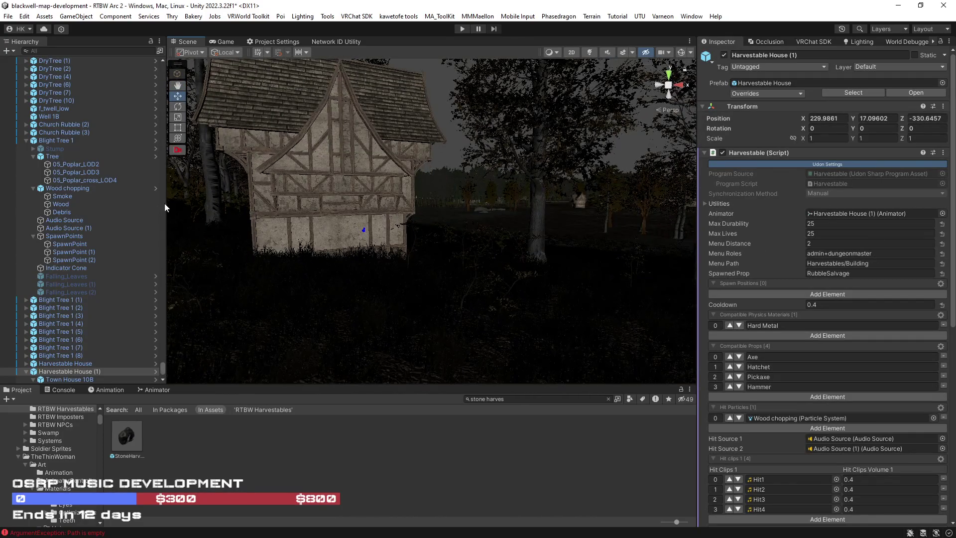
{"action": "left_click_drag", "start_coordinate": [162, 369], "coordinate": [162, 345]}
{"action": "left_click_drag", "start_coordinate": [171, 93], "coordinate": [164, 75]}
{"action": "left_click", "coordinate": [64, 227]}
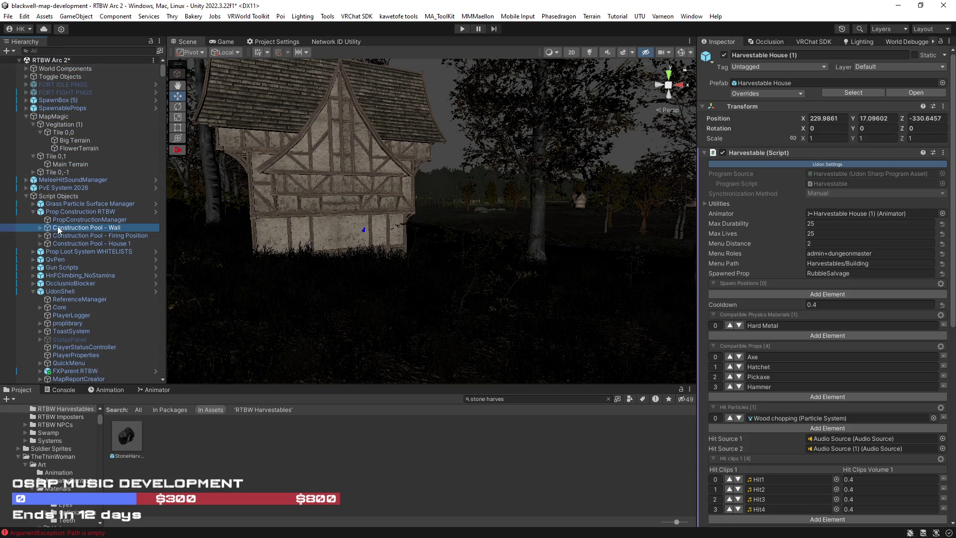
Step: Inspect the Construction Root - Wall prefab's PropConstructionVolume and Construction pivot children
{"action": "left_click", "coordinate": [41, 228]}
{"action": "left_click", "coordinate": [76, 235]}
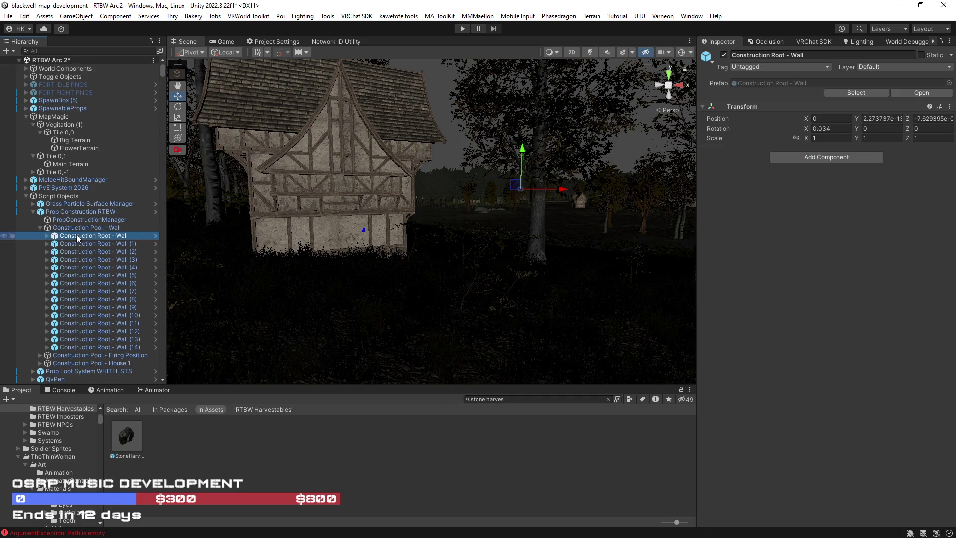
{"action": "left_click", "coordinate": [47, 234]}
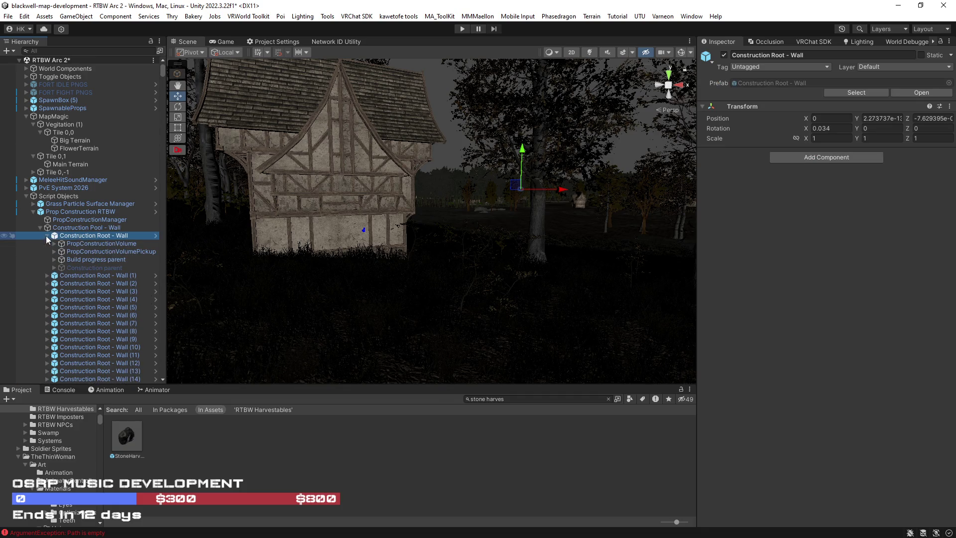
{"action": "left_click", "coordinate": [79, 228]}
{"action": "left_click", "coordinate": [86, 235]}
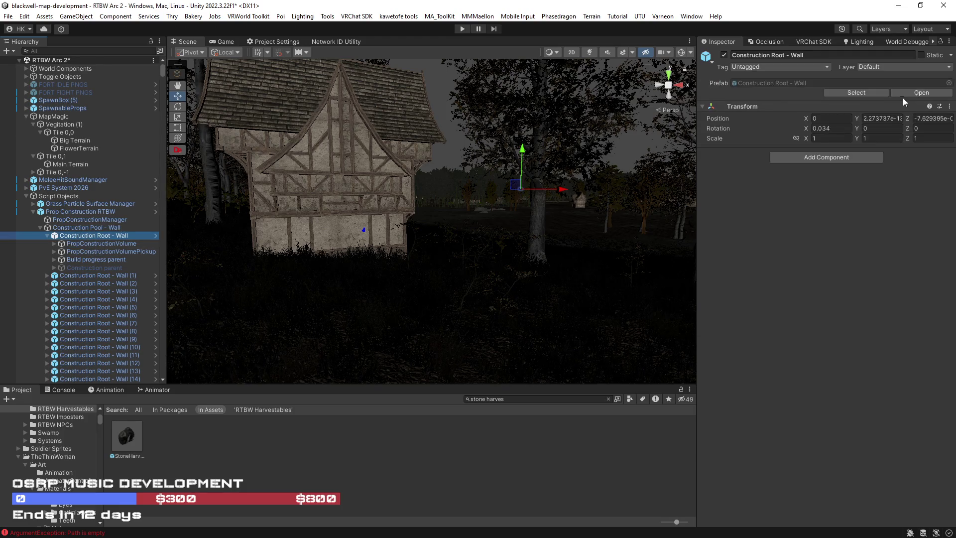
{"action": "left_click", "coordinate": [918, 92]}
{"action": "left_click", "coordinate": [85, 88]}
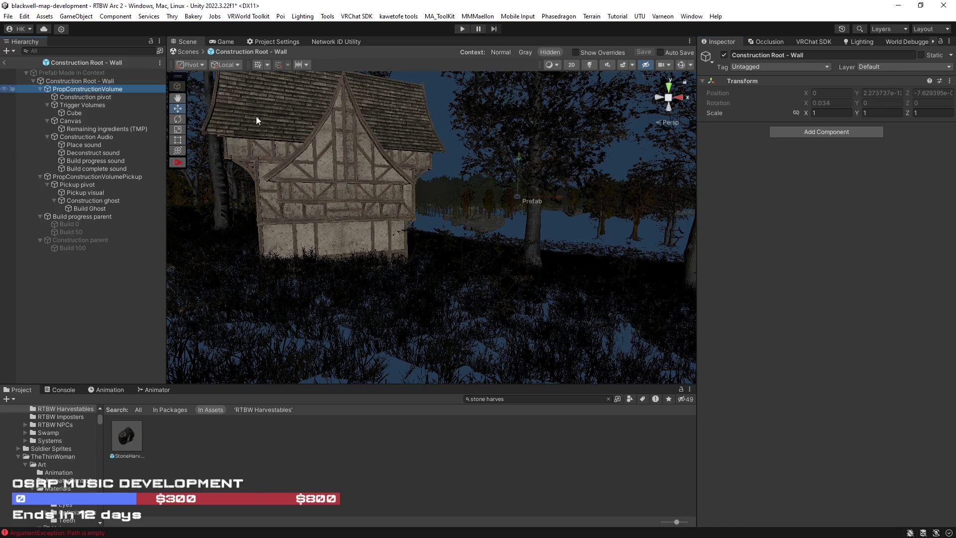
{"action": "left_click", "coordinate": [97, 98]}
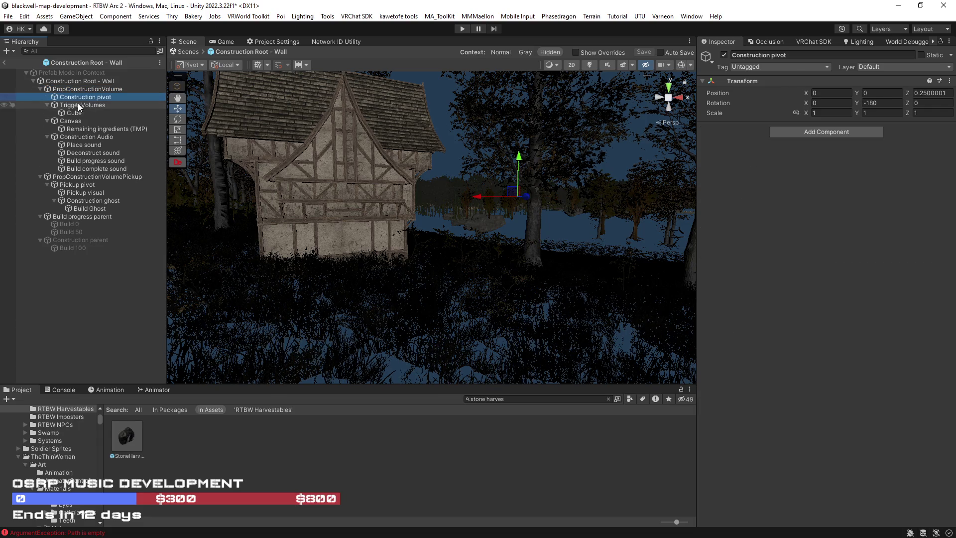
{"action": "left_click", "coordinate": [5, 63]}
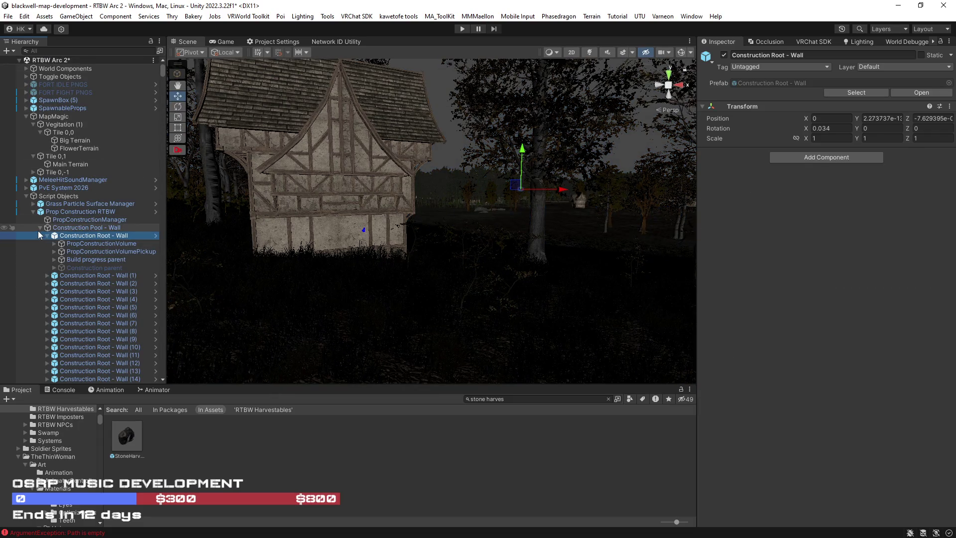
Step: Delete the fourteen copies Construction Root - Wall (1) through (14)
{"action": "left_click", "coordinate": [40, 228]}
{"action": "left_click", "coordinate": [41, 228]}
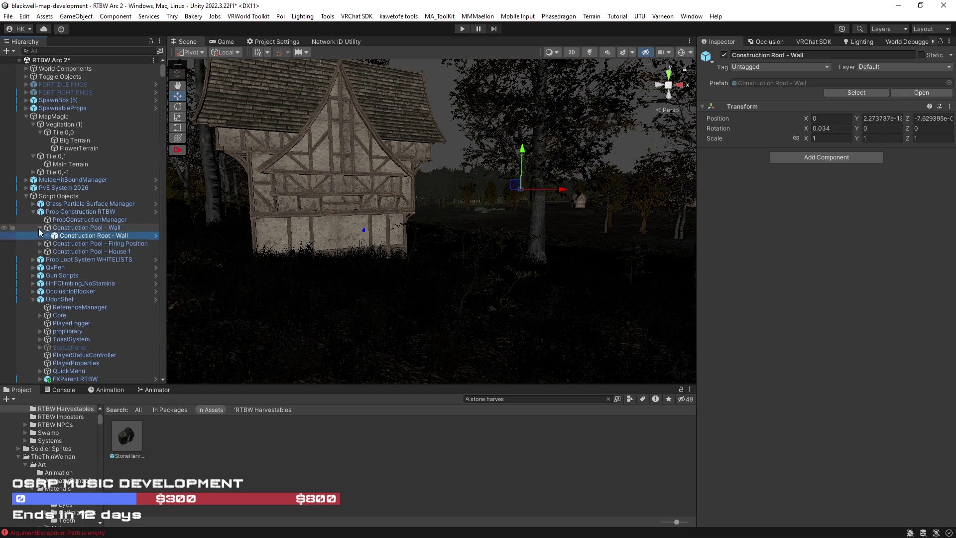
{"action": "left_click", "coordinate": [74, 243]}
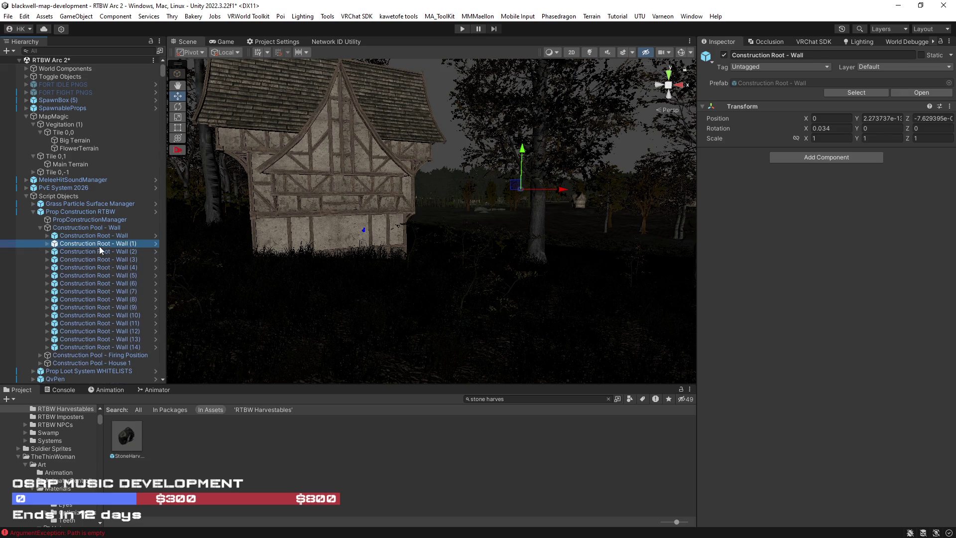
{"action": "left_click", "coordinate": [118, 347], "text": "shift"}
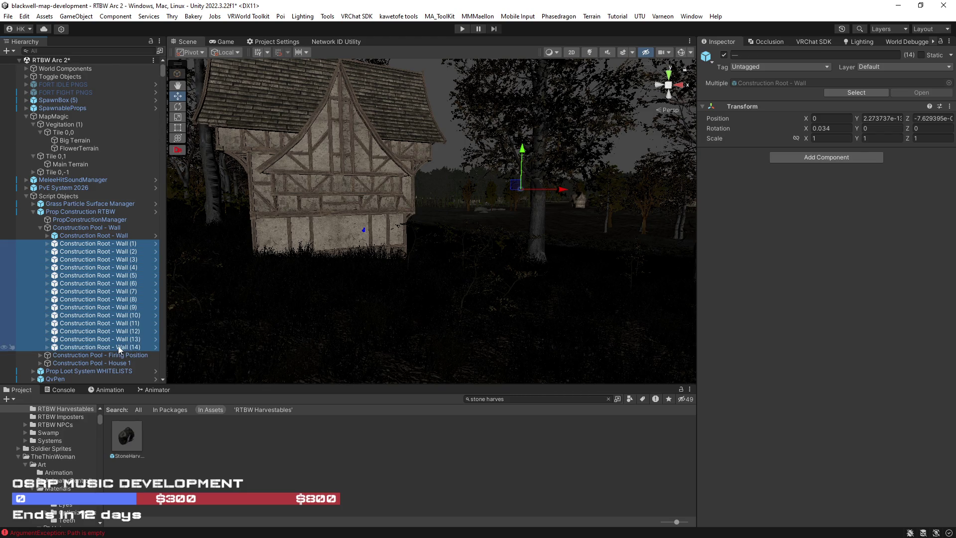
{"action": "key", "text": "Delete"}
{"action": "left_click", "coordinate": [104, 235]}
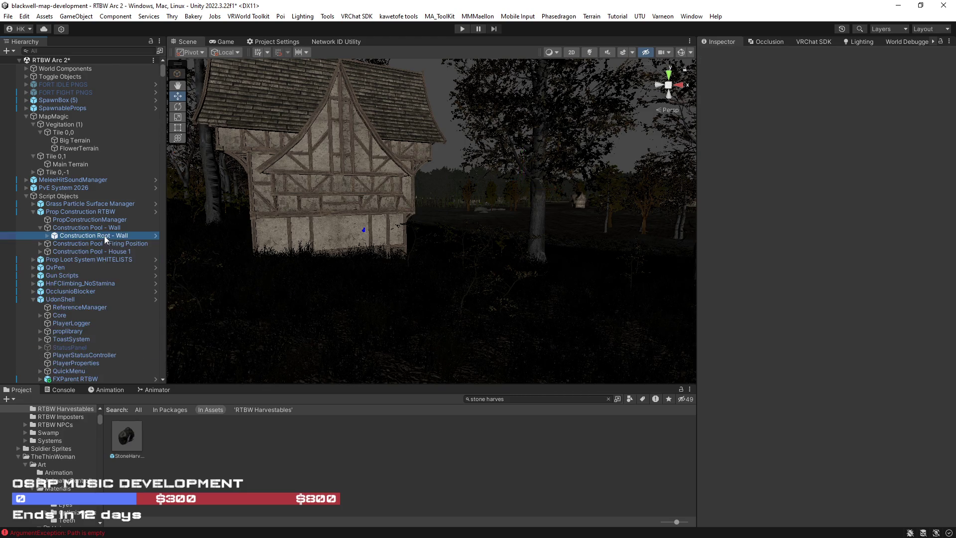
Step: Give PropConstructionVolume, its Pickup and Build progress parent a reset Rotation Constraint with one source slot
{"action": "left_click", "coordinate": [45, 236]}
{"action": "left_click", "coordinate": [88, 244]}
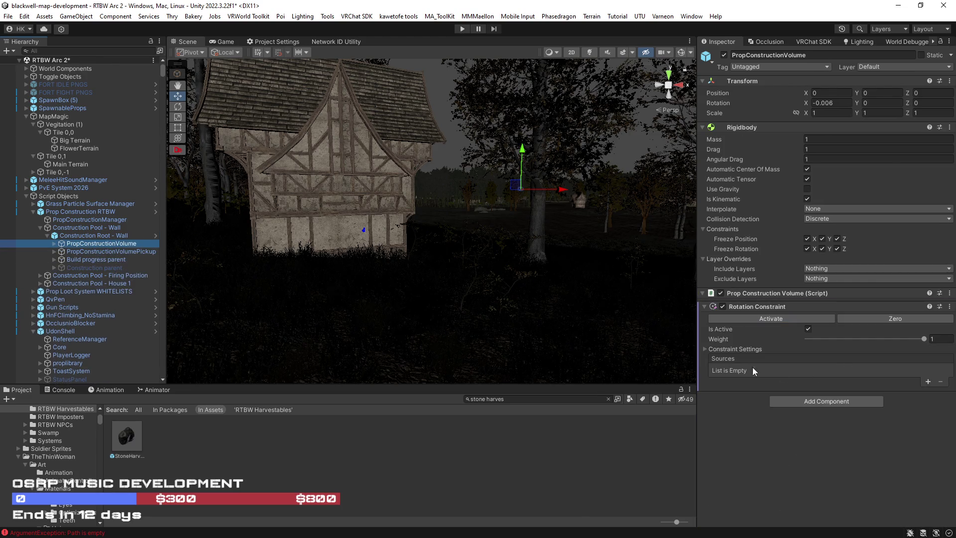
{"action": "left_click", "coordinate": [86, 252], "text": "ctrl"}
{"action": "left_click", "coordinate": [93, 259], "text": "ctrl"}
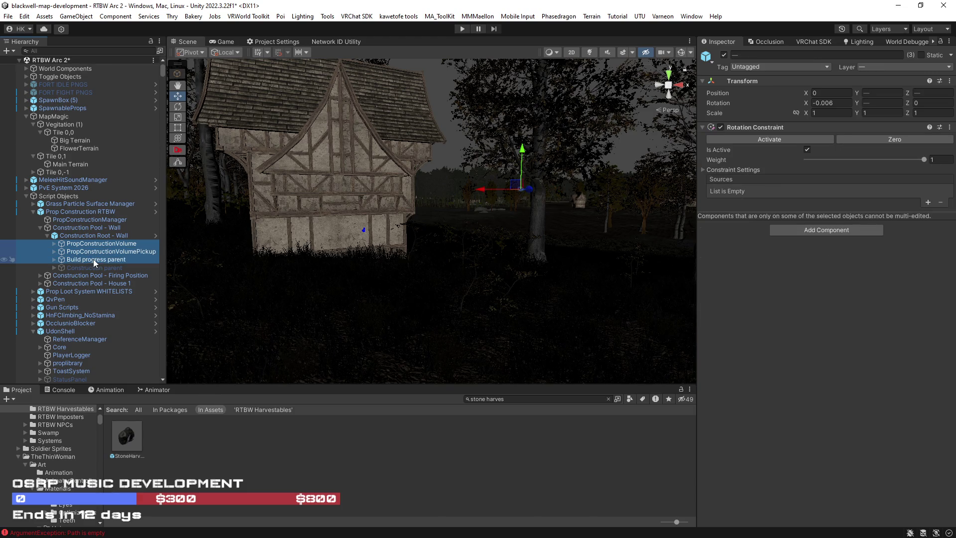
{"action": "left_click", "coordinate": [928, 202]}
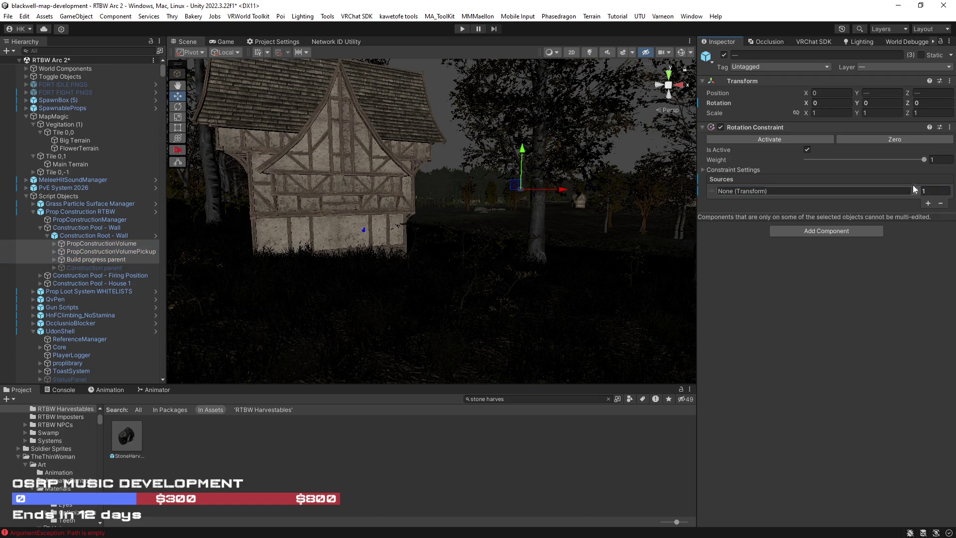
{"action": "left_click", "coordinate": [949, 128]}
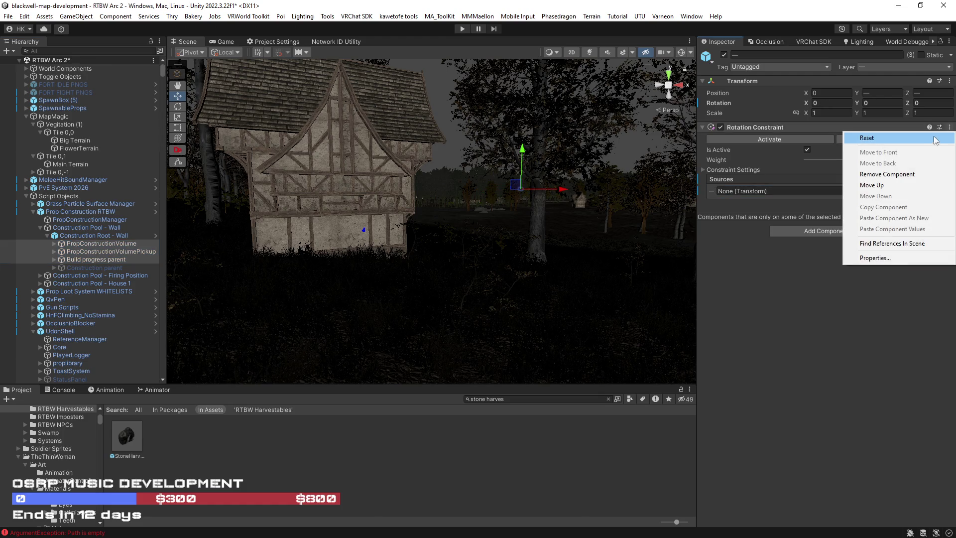
{"action": "left_click", "coordinate": [889, 139]}
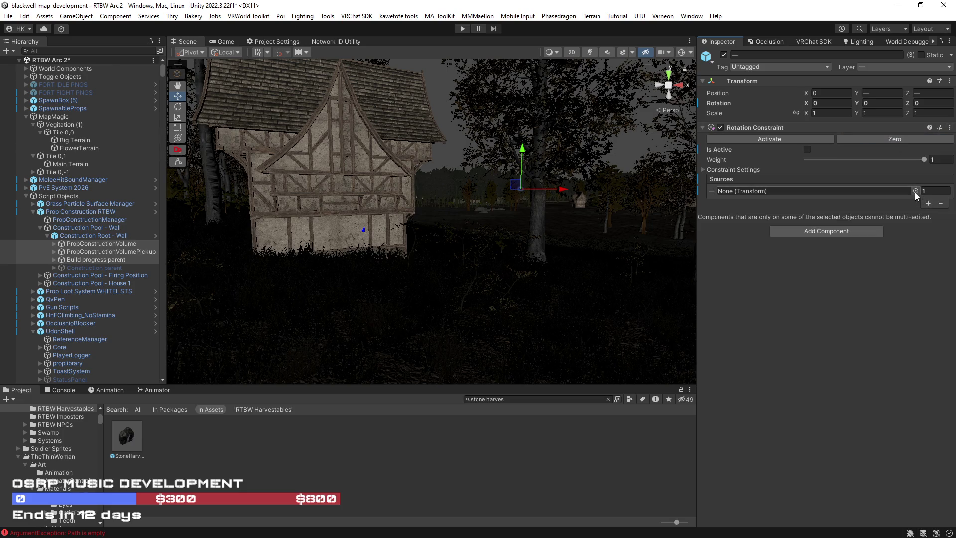
Step: Set World Components as the rotation constraint source and make the constraint active
{"action": "left_click", "coordinate": [915, 191]}
{"action": "type", "text": "world"}
{"action": "left_click", "coordinate": [633, 195]}
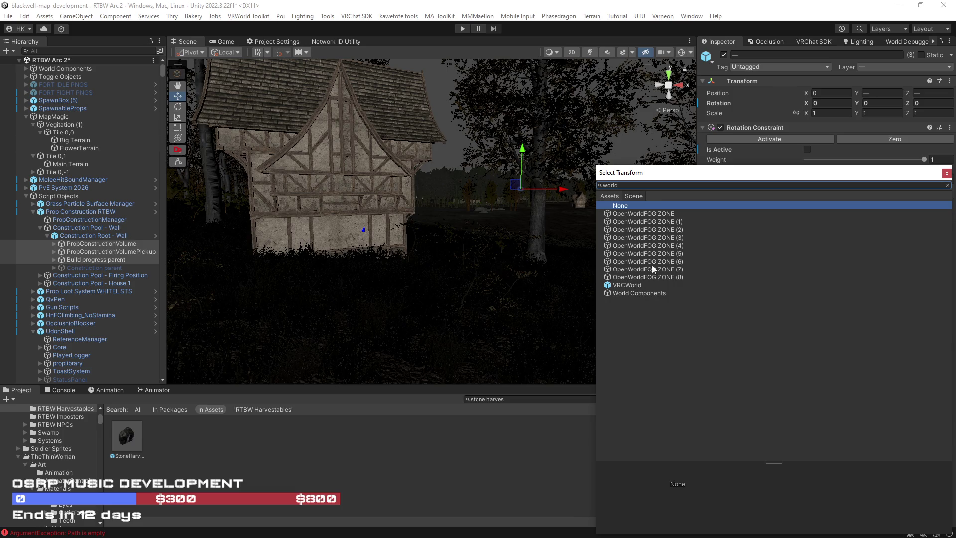
{"action": "double_click", "coordinate": [647, 294]}
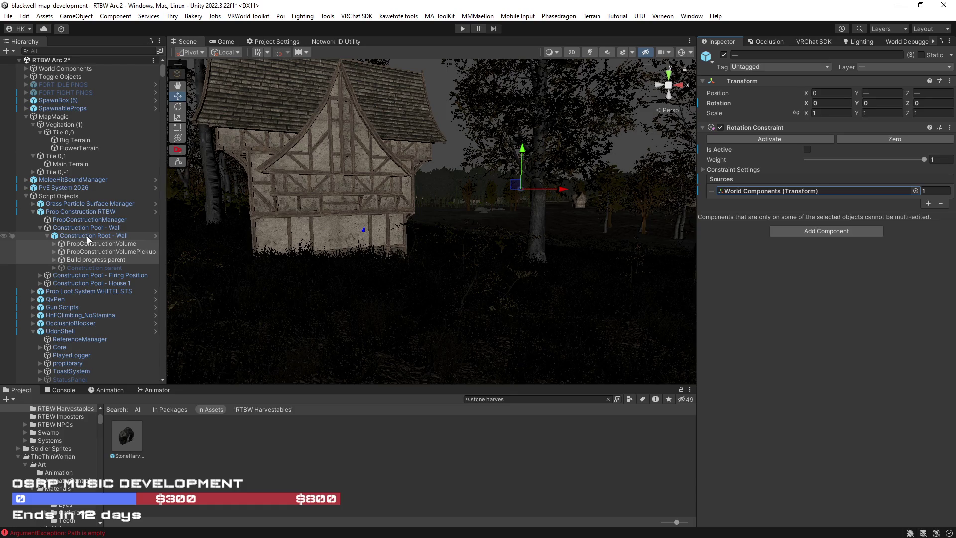
{"action": "left_click", "coordinate": [745, 139]}
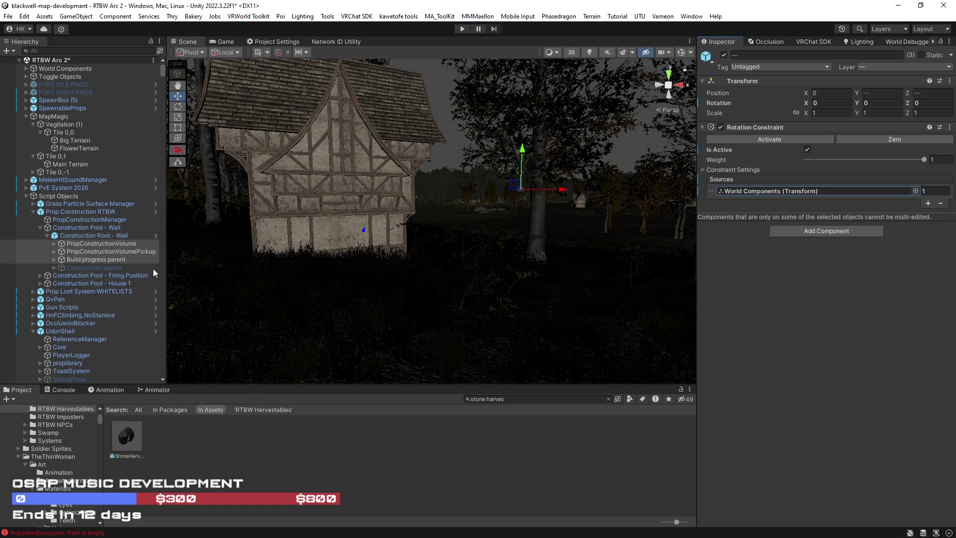
{"action": "left_click", "coordinate": [85, 236]}
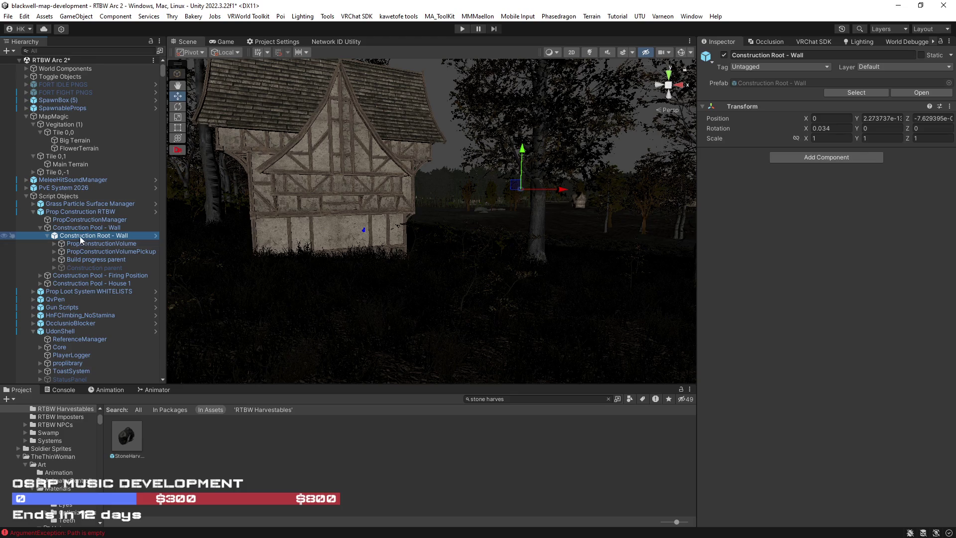
{"action": "left_click", "coordinate": [75, 229]}
Step: Rename the wall volume's ingredients to Beam and Plank and add a third, Iron_ingot
{"action": "left_click", "coordinate": [77, 235]}
{"action": "left_click", "coordinate": [71, 244]}
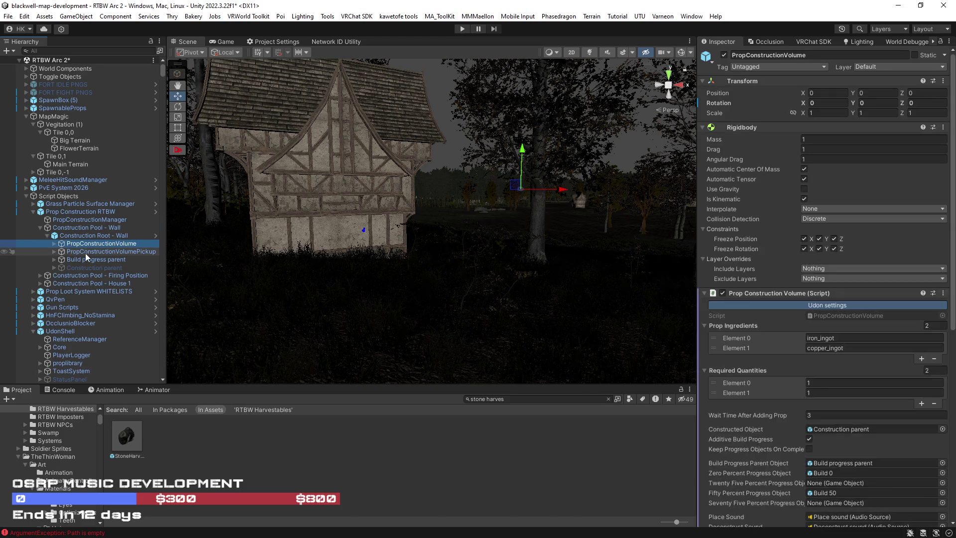
{"action": "scroll", "coordinate": [831, 312], "scroll_direction": "down", "scroll_amount": 3}
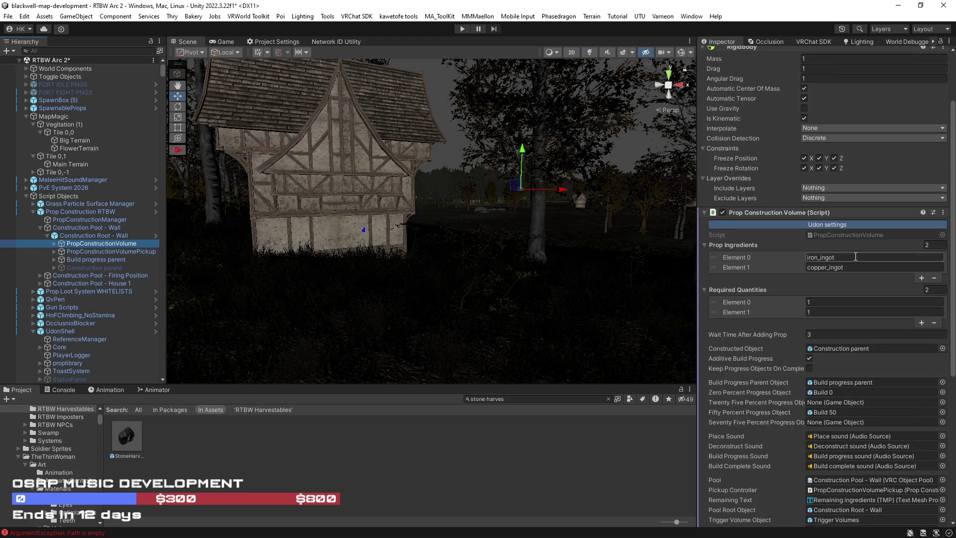
{"action": "left_click", "coordinate": [801, 259]}
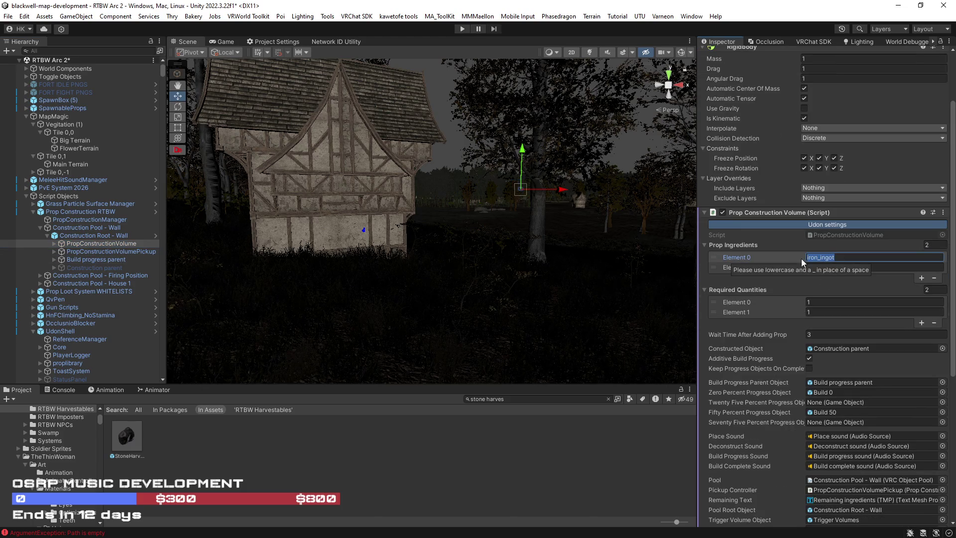
{"action": "type", "text": "Beam"}
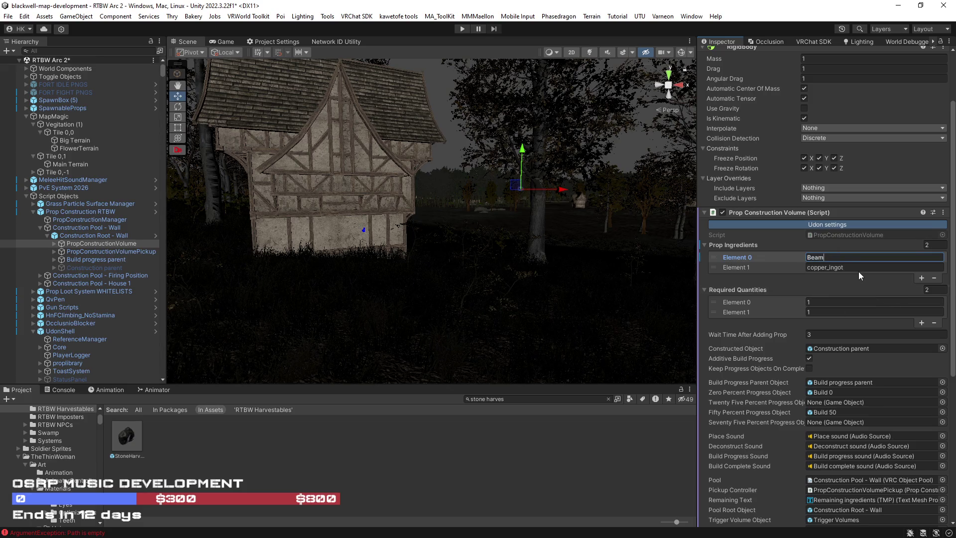
{"action": "left_click_drag", "start_coordinate": [864, 269], "coordinate": [814, 268]}
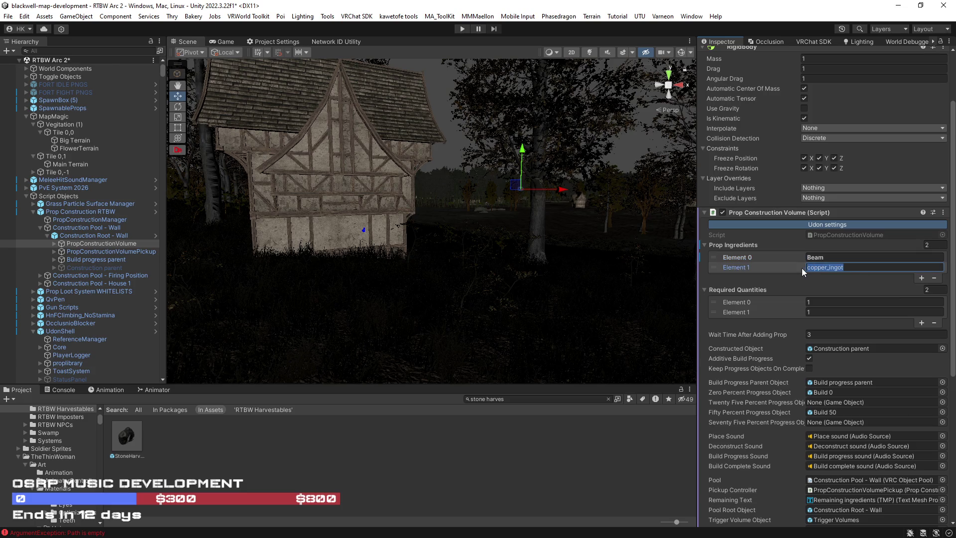
{"action": "type", "text": "Plank"}
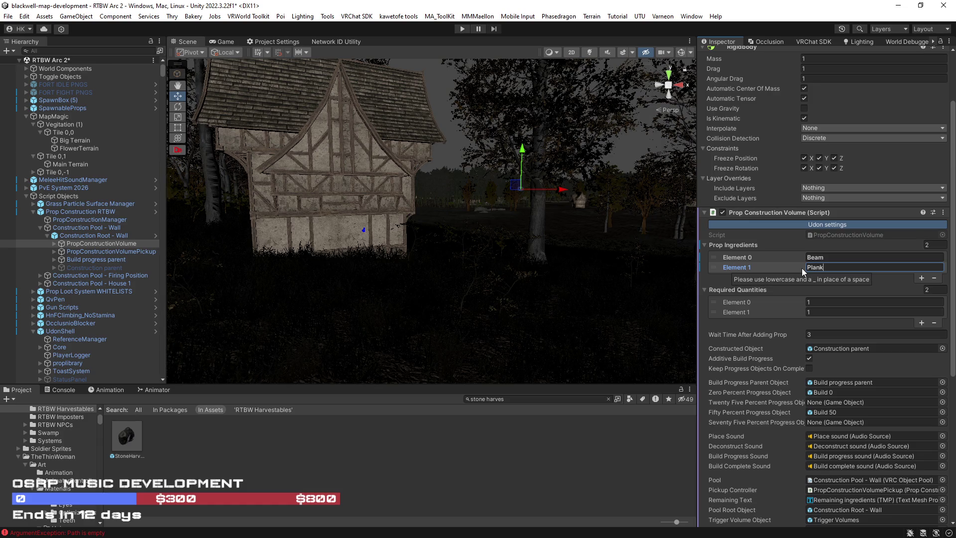
{"action": "left_click", "coordinate": [920, 277]}
{"action": "left_click", "coordinate": [838, 278]}
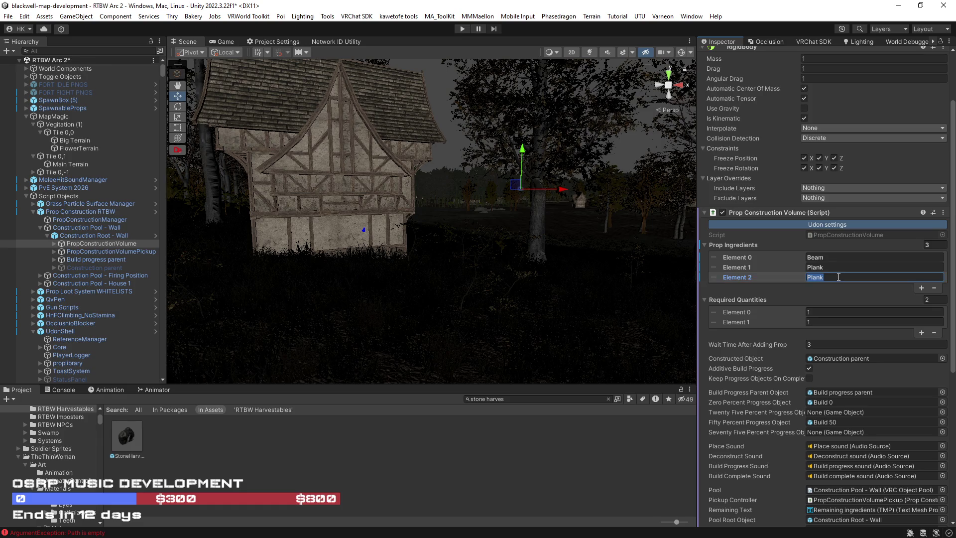
{"action": "type", "text": "Iron"}
{"action": "type", "text": "_ingot"}
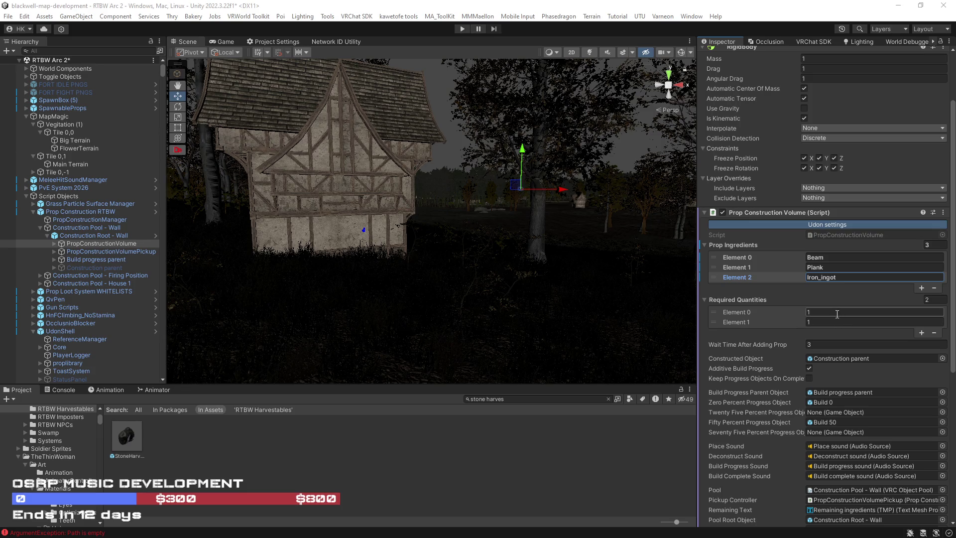
Step: Add a third quantity entry and set the Beam and Plank quantities to 3 and 5
{"action": "left_click", "coordinate": [922, 333]}
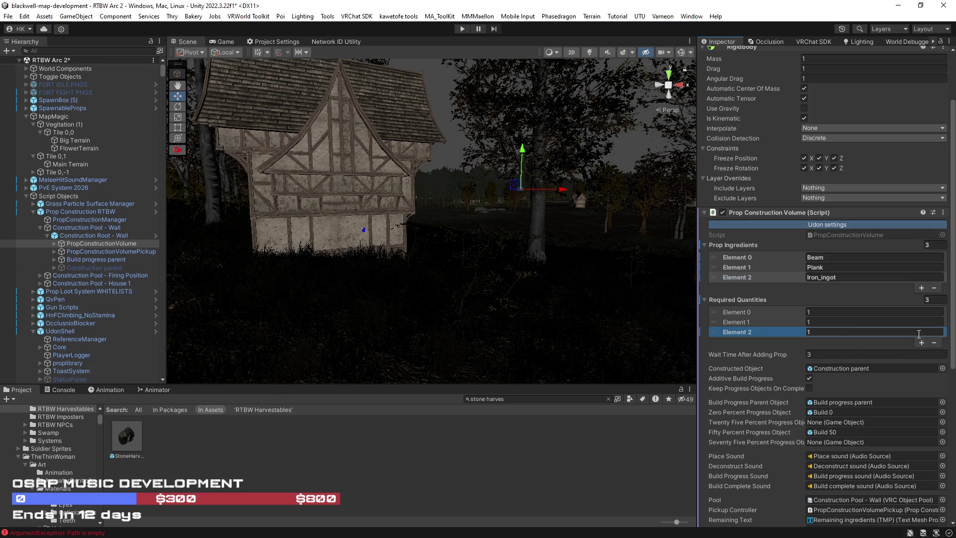
{"action": "left_click", "coordinate": [825, 322]}
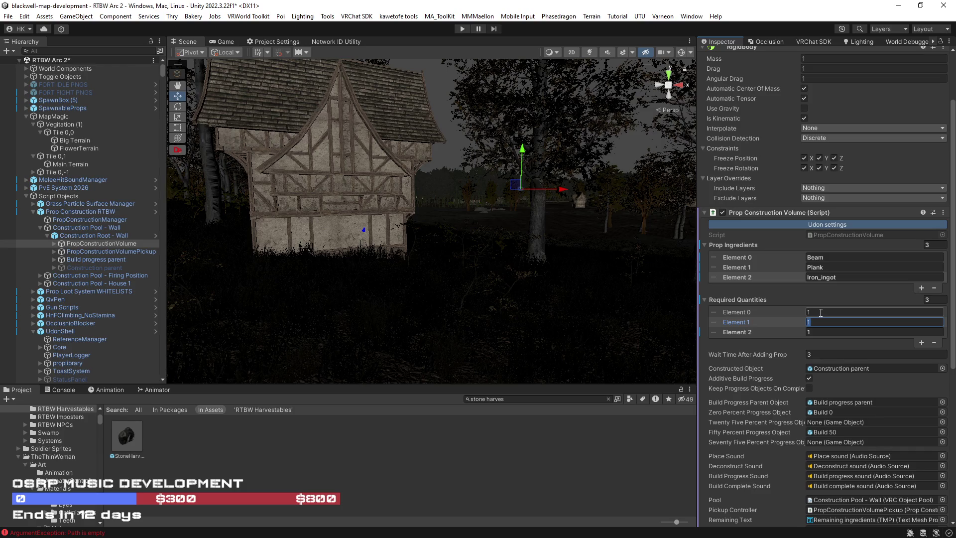
{"action": "left_click", "coordinate": [821, 312]}
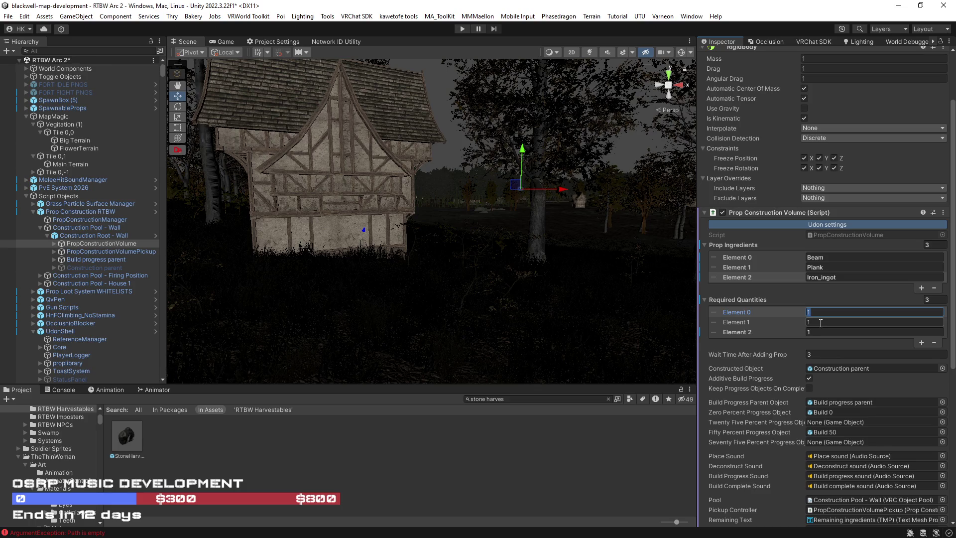
{"action": "type", "text": "3"}
{"action": "left_click", "coordinate": [820, 323]}
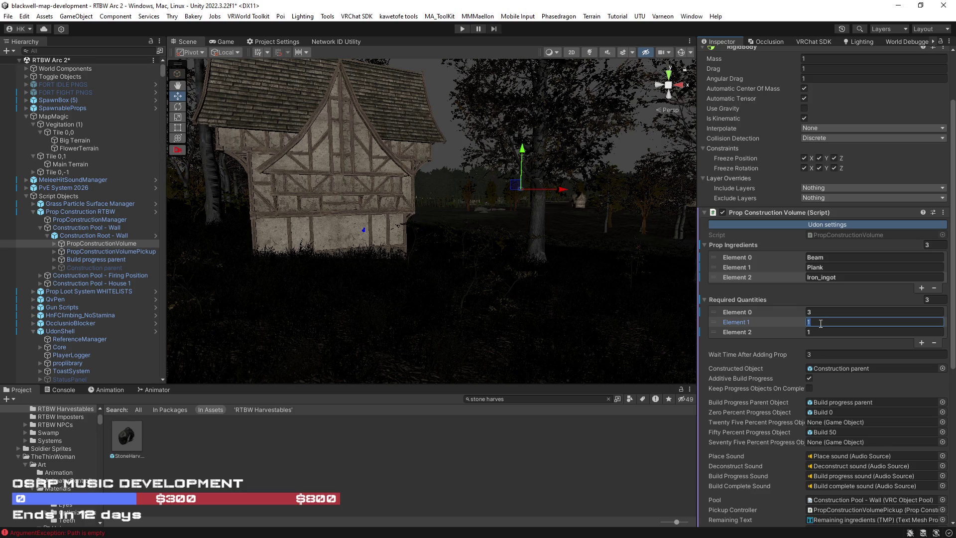
{"action": "type", "text": "4"}
{"action": "key", "text": "BackSpace"}
{"action": "type", "text": "5"}
{"action": "left_click_drag", "start_coordinate": [570, 312], "coordinate": [602, 314]}
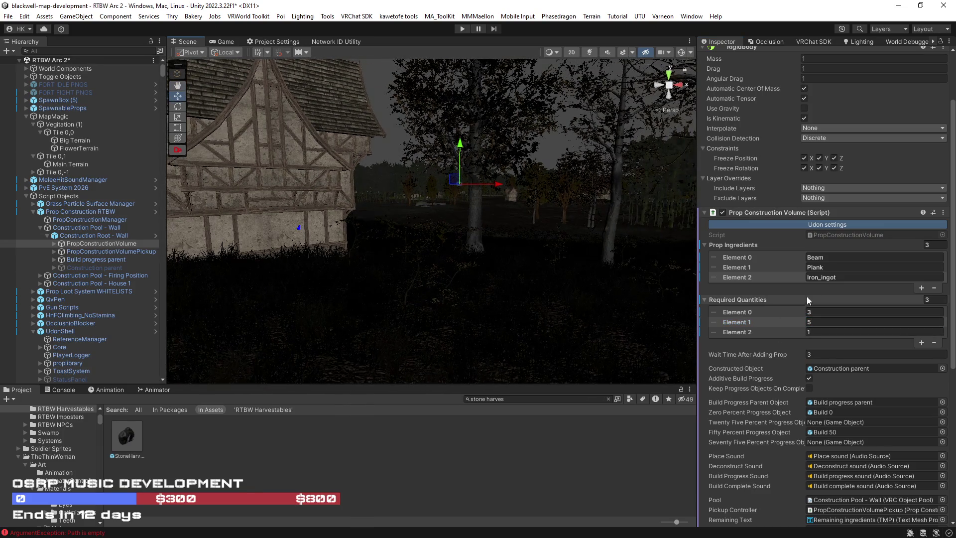
{"action": "mouse_move", "coordinate": [551, 293]}
{"action": "left_mouse_down"}
{"action": "mouse_move", "coordinate": [571, 273]}
{"action": "mouse_move", "coordinate": [488, 280]}
{"action": "left_mouse_up"}
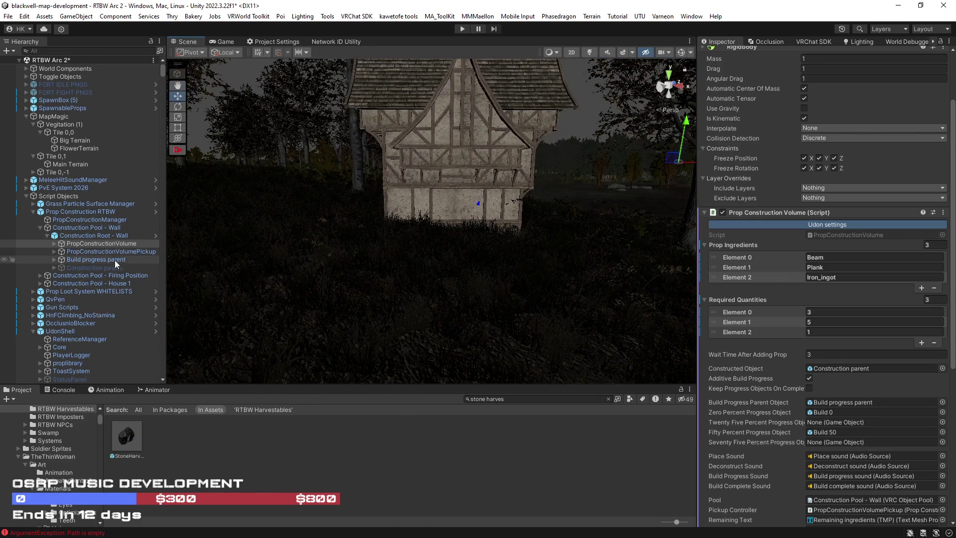
{"action": "left_click", "coordinate": [46, 236]}
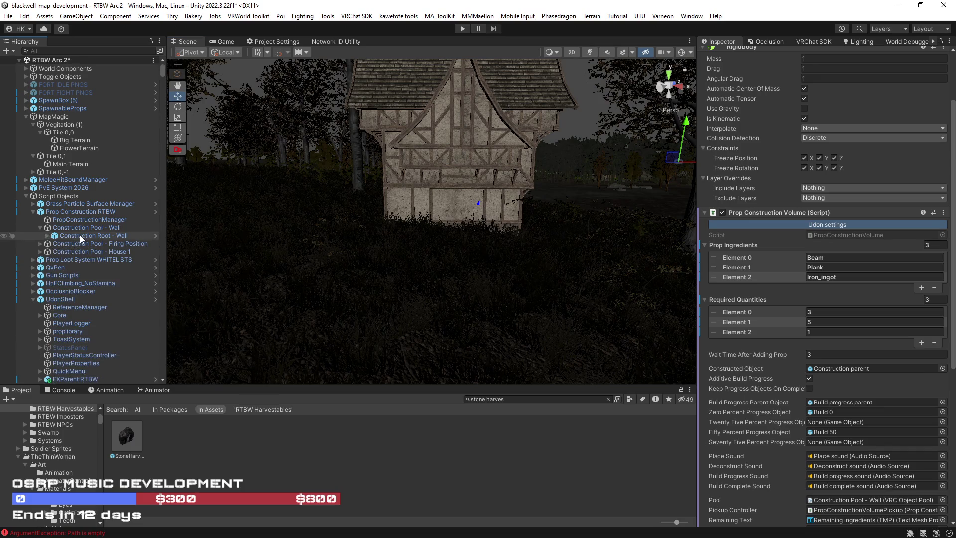
Step: Duplicate Construction Root - Wall and review the Prop Construction Manager and RTBW objects
{"action": "left_click", "coordinate": [79, 234]}
{"action": "key", "text": "ctrl+d"}
{"action": "key", "text": "ctrl+d"}
{"action": "key", "text": "ctrl+d"}
{"action": "key", "text": "ctrl+d"}
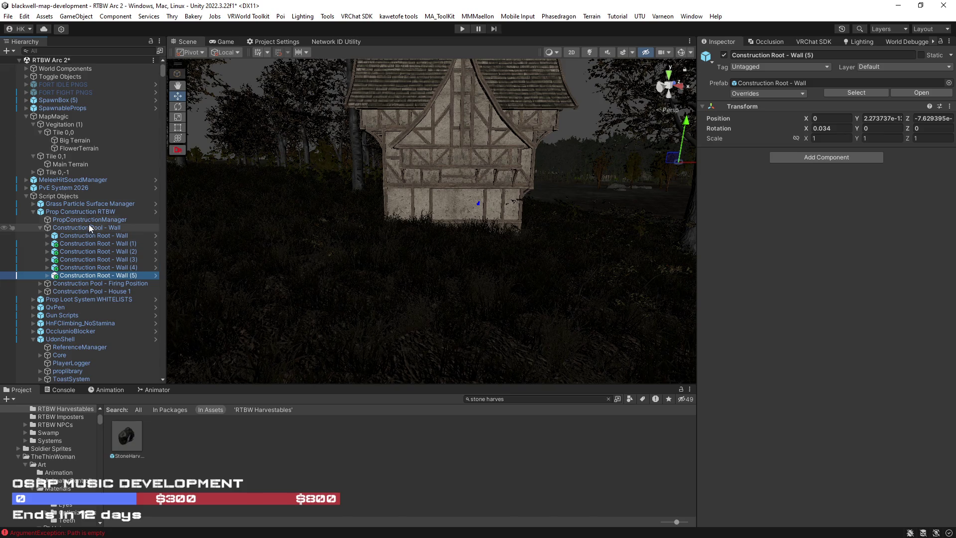
{"action": "left_click", "coordinate": [85, 221]}
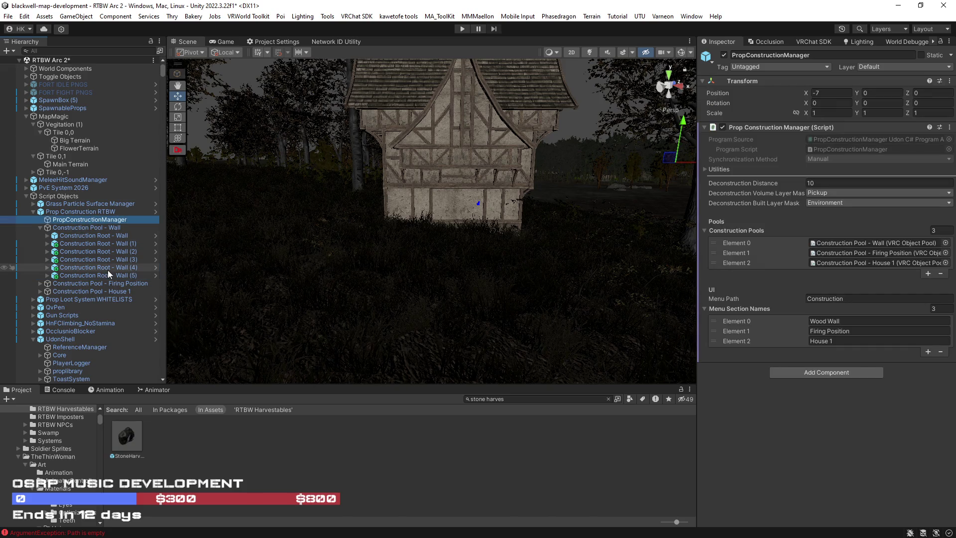
{"action": "left_click", "coordinate": [73, 211]}
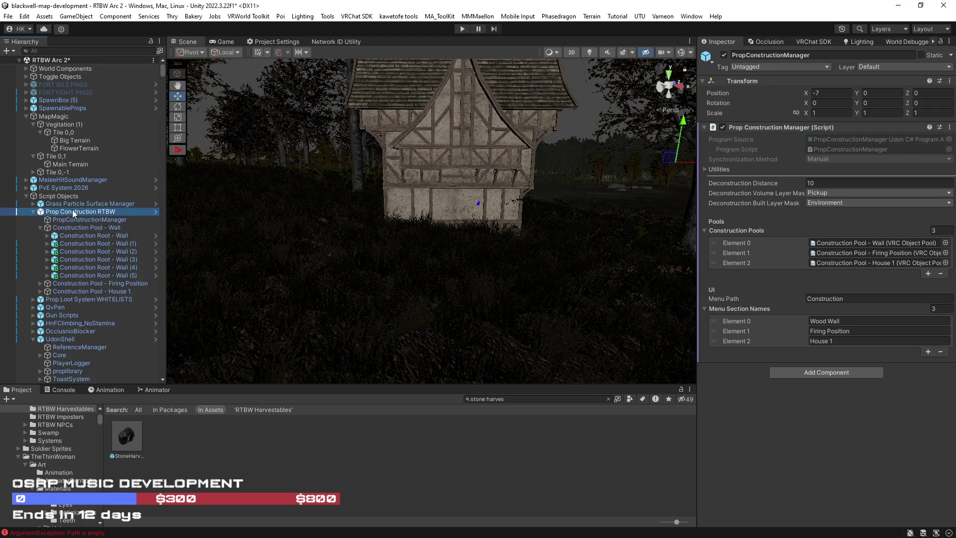
{"action": "left_click", "coordinate": [78, 204]}
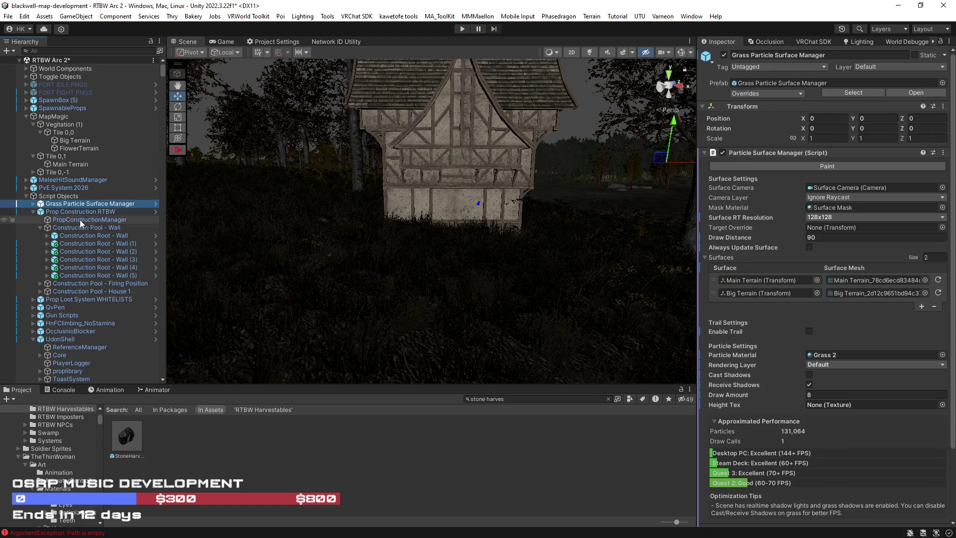
{"action": "left_click", "coordinate": [67, 214]}
{"action": "left_click", "coordinate": [75, 219]}
Step: Link Construction Root - Wall and its copies into the wall pool's Elements 1–6
{"action": "mouse_move", "coordinate": [82, 227]}
{"action": "left_mouse_down"}
{"action": "mouse_move", "coordinate": [91, 236]}
{"action": "mouse_move", "coordinate": [474, 257]}
{"action": "mouse_move", "coordinate": [835, 170]}
{"action": "left_mouse_up"}
{"action": "left_click_drag", "start_coordinate": [105, 252], "coordinate": [835, 183]}
{"action": "left_click_drag", "start_coordinate": [570, 246], "coordinate": [836, 192]}
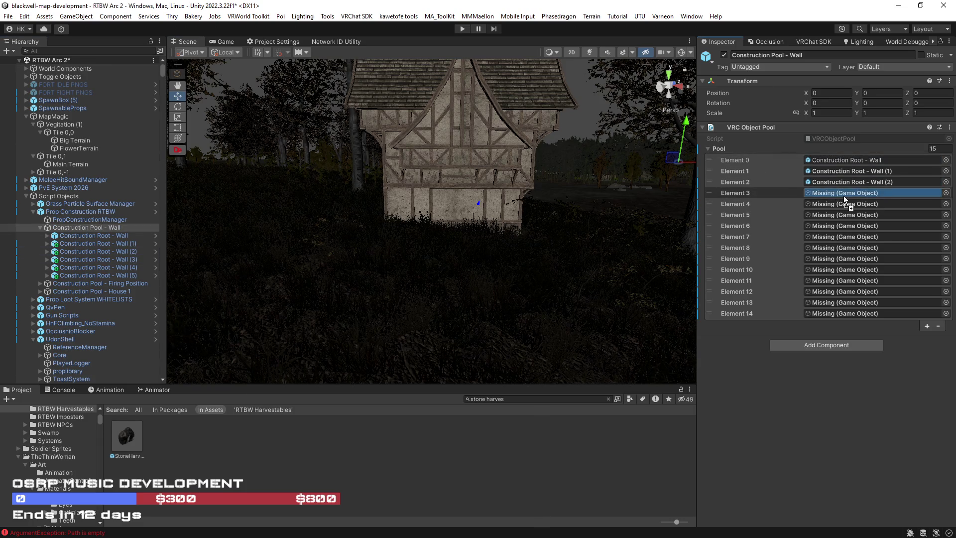
{"action": "left_click_drag", "start_coordinate": [111, 267], "coordinate": [835, 204]}
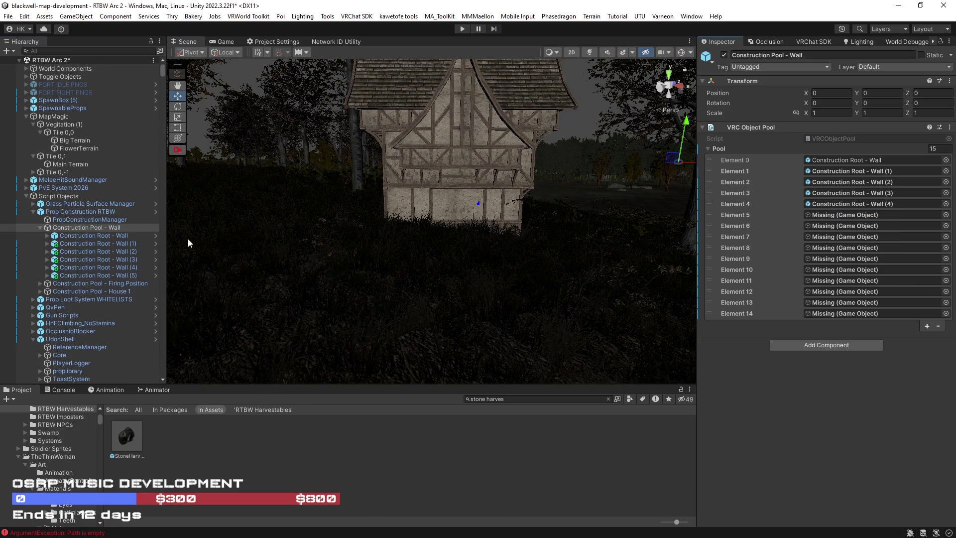
{"action": "left_click_drag", "start_coordinate": [120, 275], "coordinate": [871, 219]}
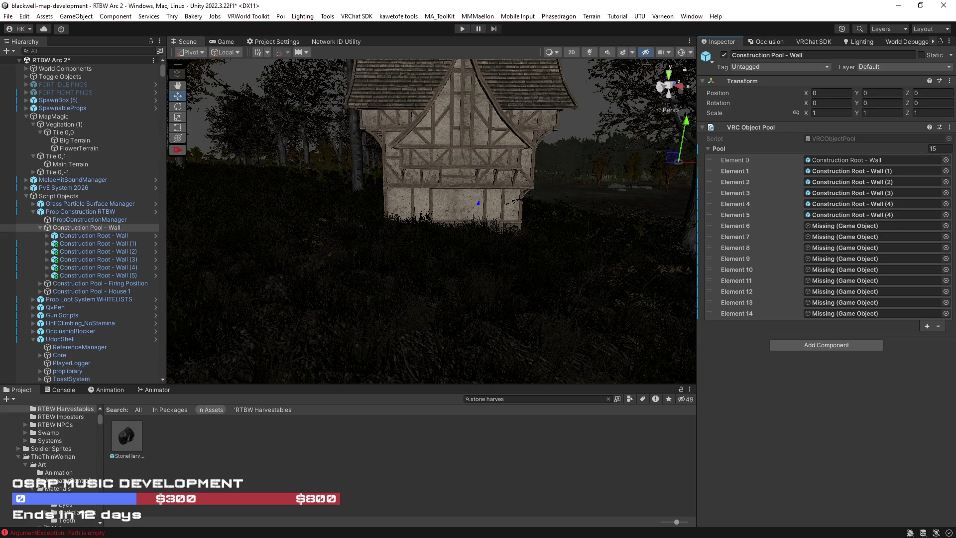
{"action": "mouse_move", "coordinate": [123, 273]}
{"action": "left_mouse_down"}
{"action": "mouse_move", "coordinate": [754, 300]}
{"action": "mouse_move", "coordinate": [881, 224]}
{"action": "left_mouse_up"}
Step: Remove the leftover empty pool Elements 7–14
{"action": "left_click", "coordinate": [811, 236]}
{"action": "left_click", "coordinate": [781, 313], "text": "shift"}
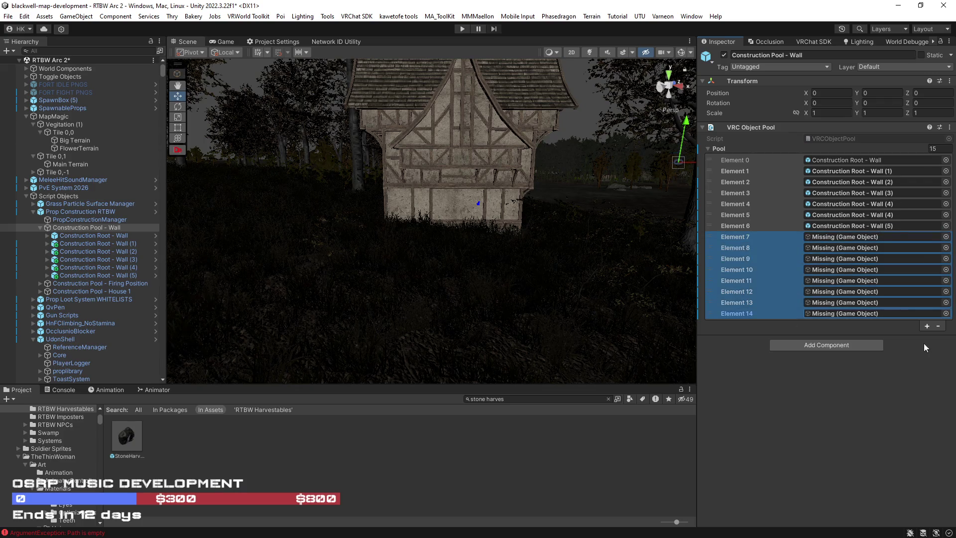
{"action": "left_click", "coordinate": [938, 327]}
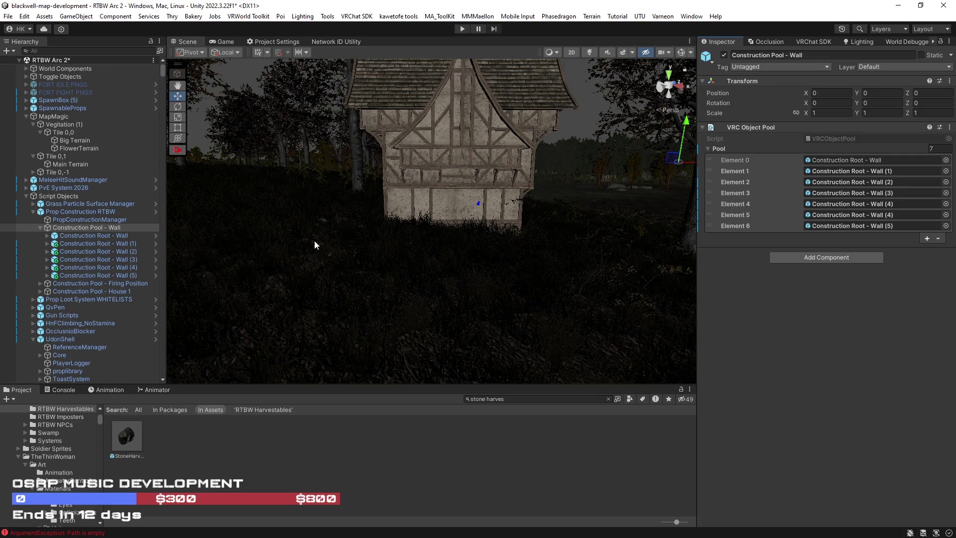
Step: Compare Construction Root - Wall with its copies (1) and (2) in the Inspector
{"action": "left_click", "coordinate": [39, 229]}
{"action": "left_click", "coordinate": [88, 236]}
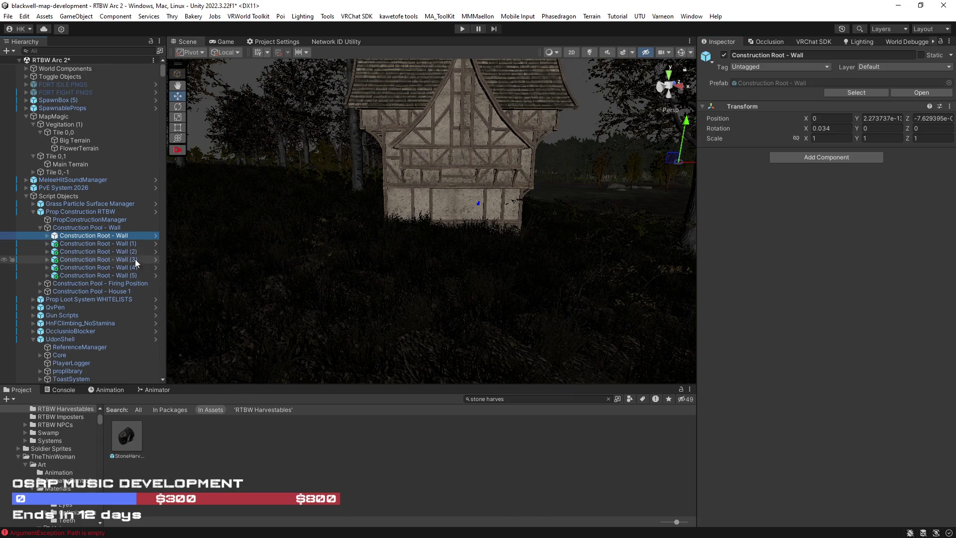
{"action": "left_click", "coordinate": [88, 227]}
{"action": "left_click", "coordinate": [97, 237]}
{"action": "left_click", "coordinate": [99, 249]}
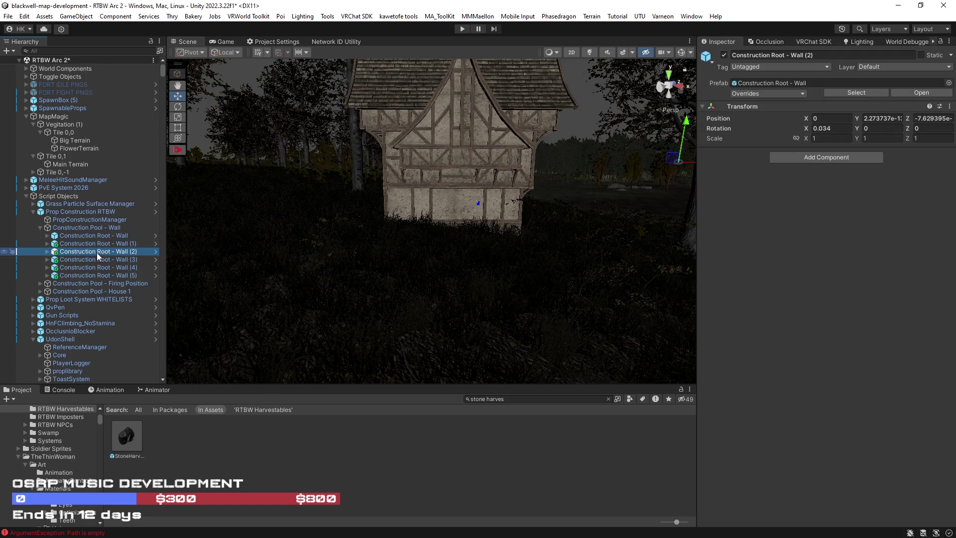
{"action": "left_click", "coordinate": [96, 244]}
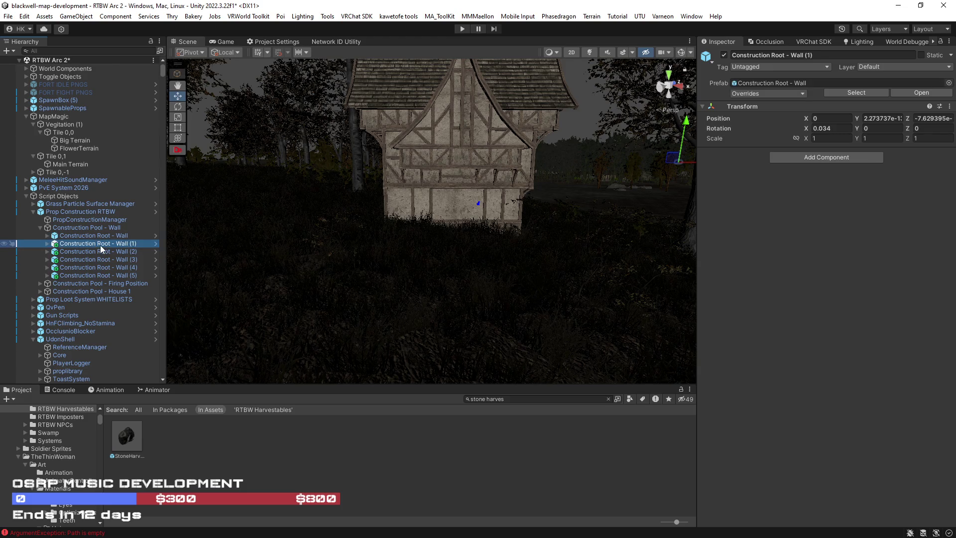
{"action": "left_click", "coordinate": [100, 234]}
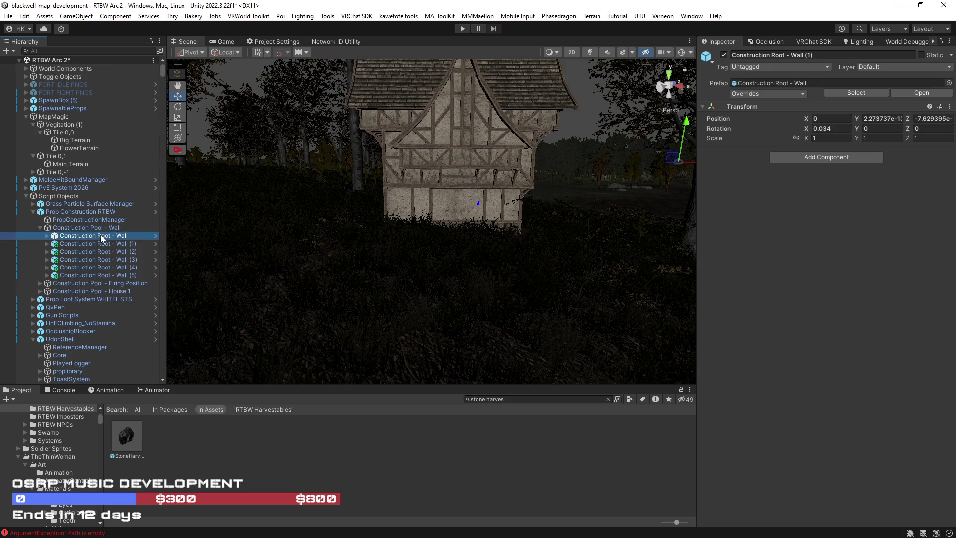
{"action": "left_click", "coordinate": [100, 243]}
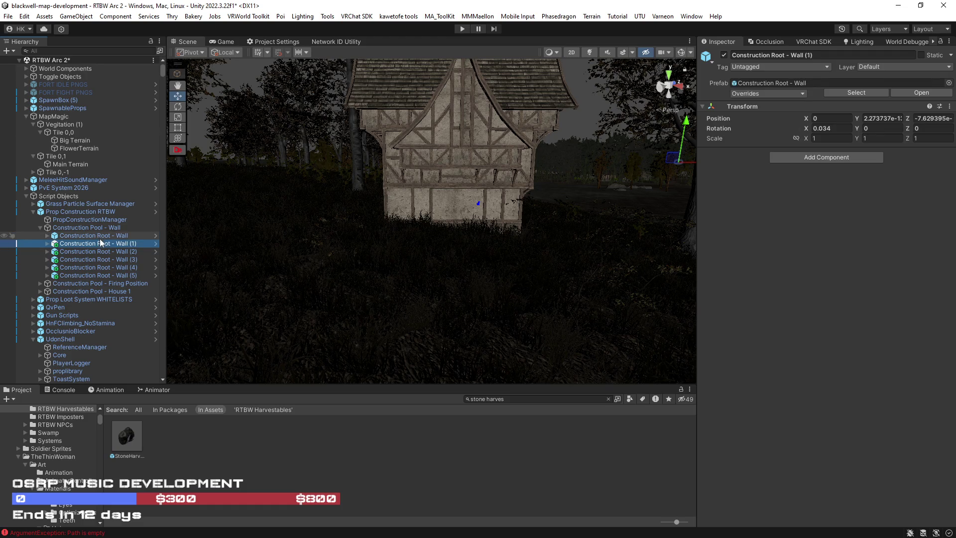
{"action": "left_click", "coordinate": [45, 235]}
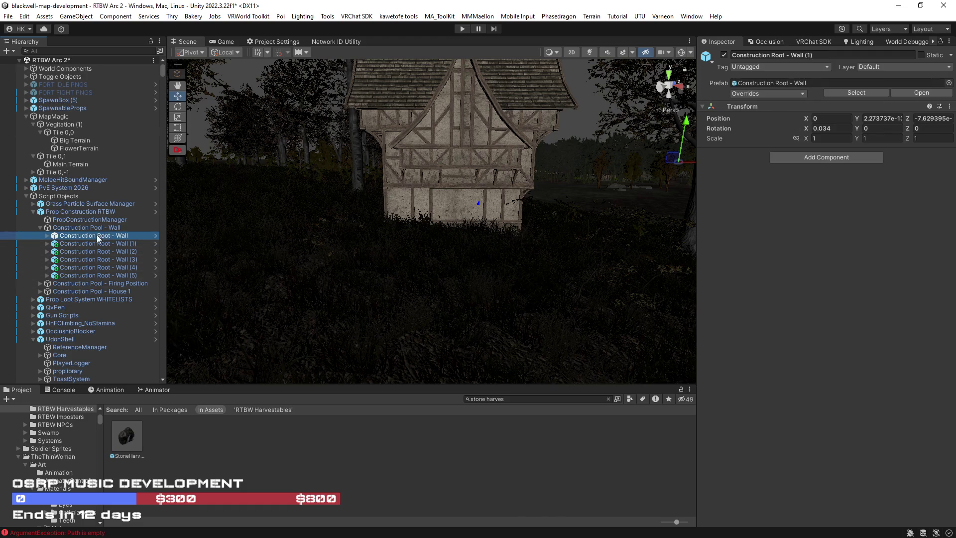
{"action": "left_click", "coordinate": [77, 244]}
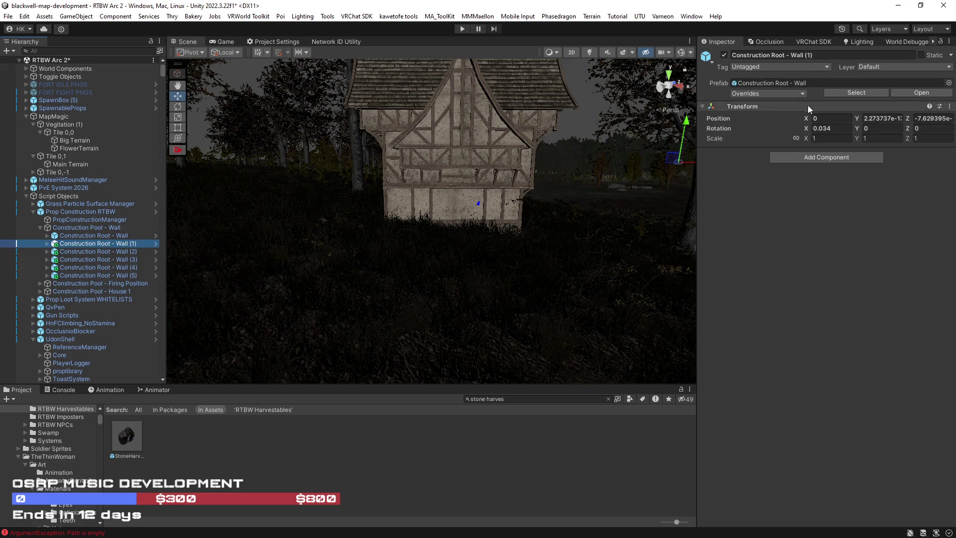
Step: Review Wall (1)'s overrides against the original, then Apply All to the wall prefab
{"action": "left_click", "coordinate": [801, 93]}
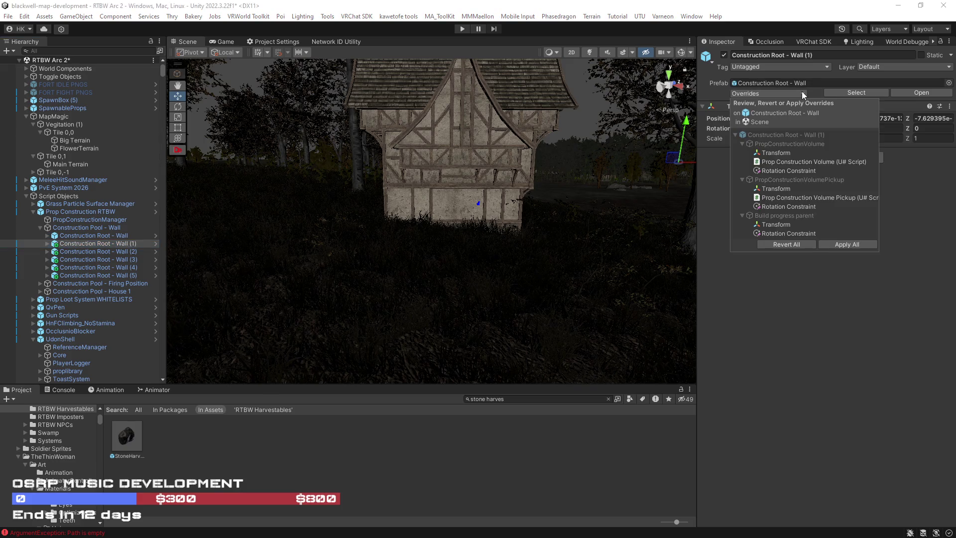
{"action": "left_click", "coordinate": [105, 236]}
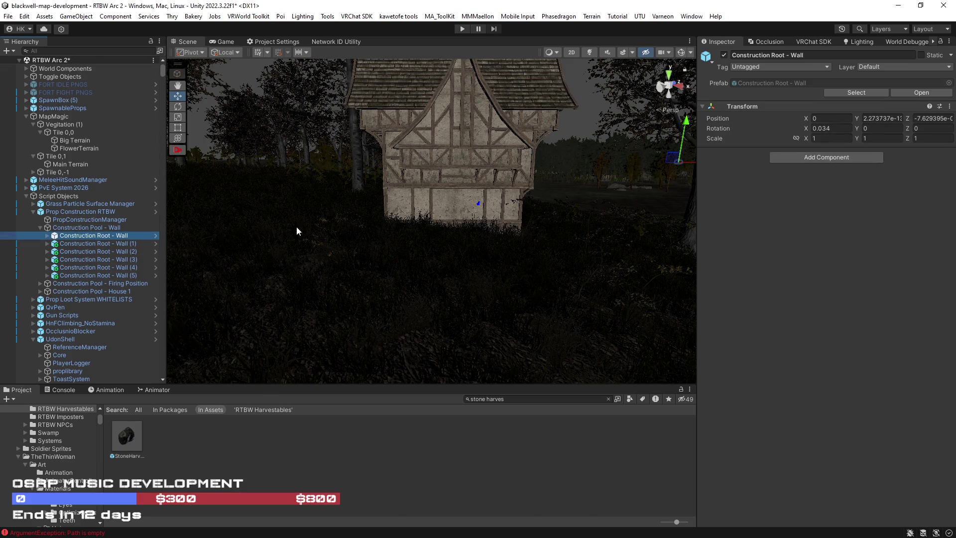
{"action": "left_click", "coordinate": [48, 235]}
{"action": "left_click", "coordinate": [87, 244]}
{"action": "scroll", "coordinate": [748, 294], "scroll_direction": "down", "scroll_amount": 5}
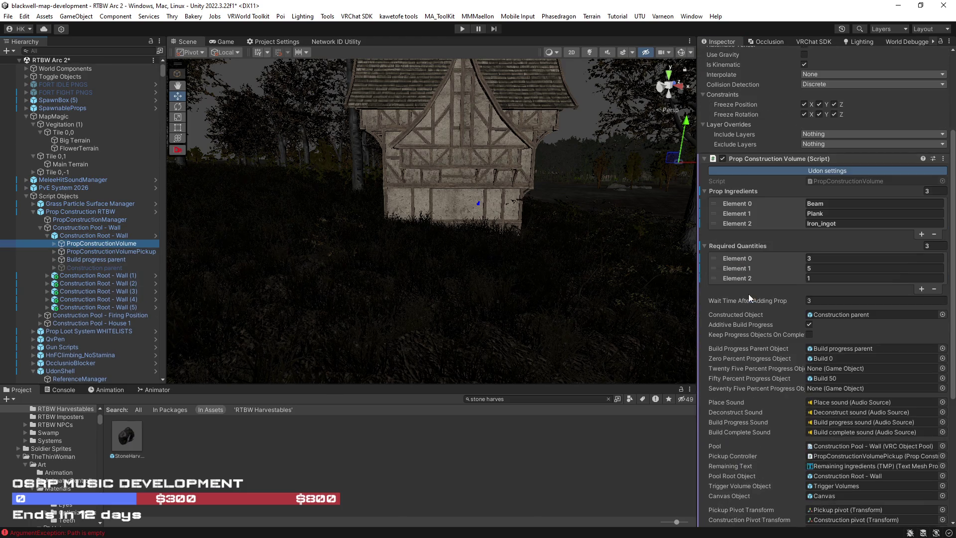
{"action": "left_click", "coordinate": [46, 235]}
{"action": "left_click", "coordinate": [74, 243]}
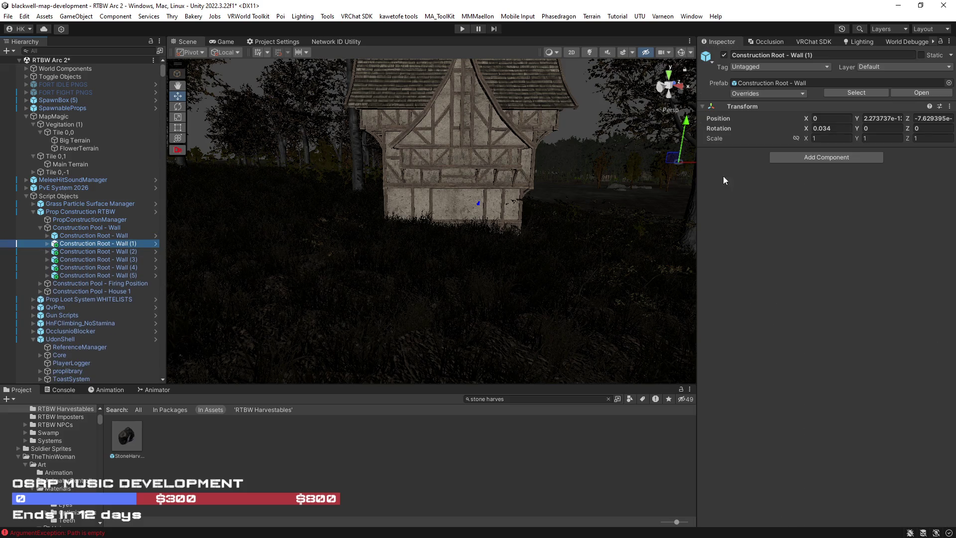
{"action": "left_click", "coordinate": [797, 95]}
{"action": "left_click", "coordinate": [846, 244]}
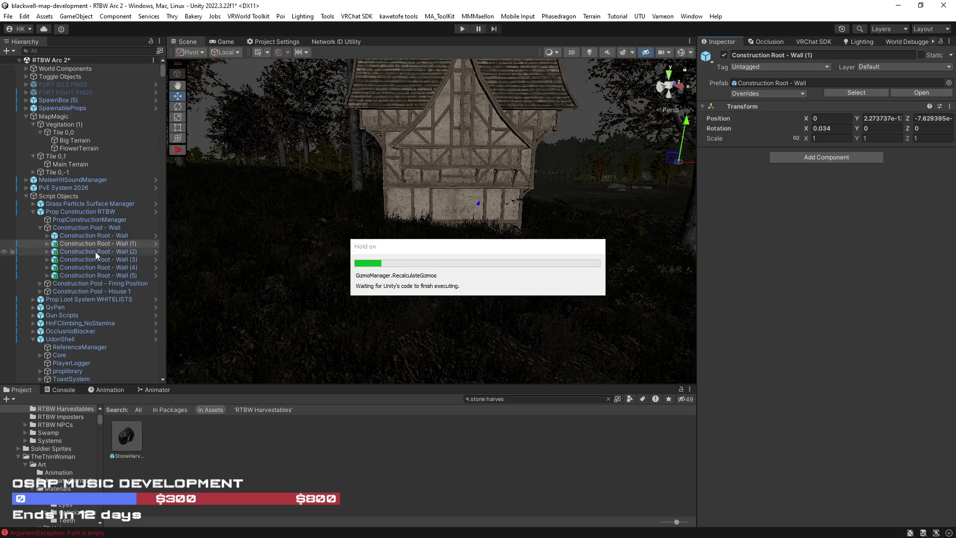
{"action": "left_click", "coordinate": [40, 227]}
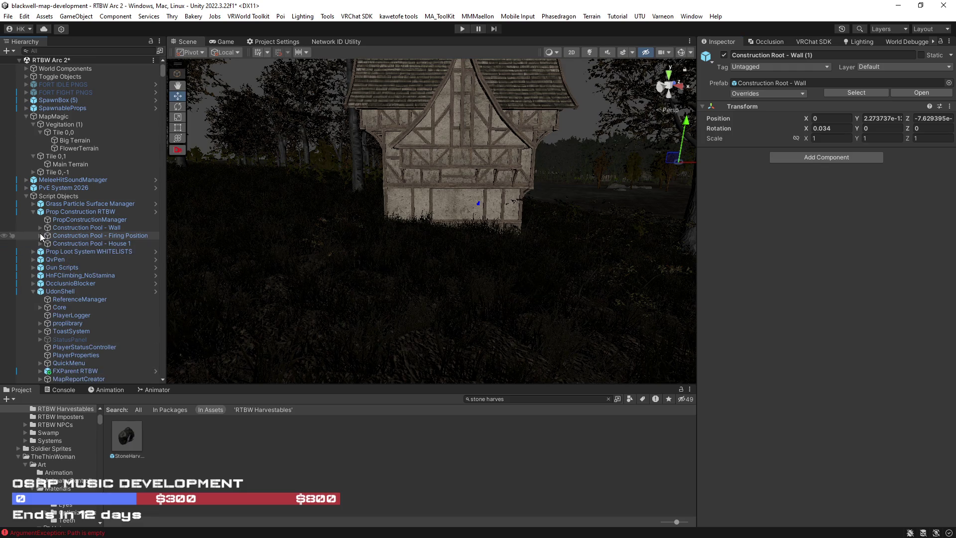
Step: Delete the four extra roots in Construction Pool - Firing Position
{"action": "left_click", "coordinate": [39, 234]}
{"action": "left_click", "coordinate": [88, 245]}
{"action": "left_click", "coordinate": [86, 249]}
{"action": "left_click", "coordinate": [92, 277], "text": "shift"}
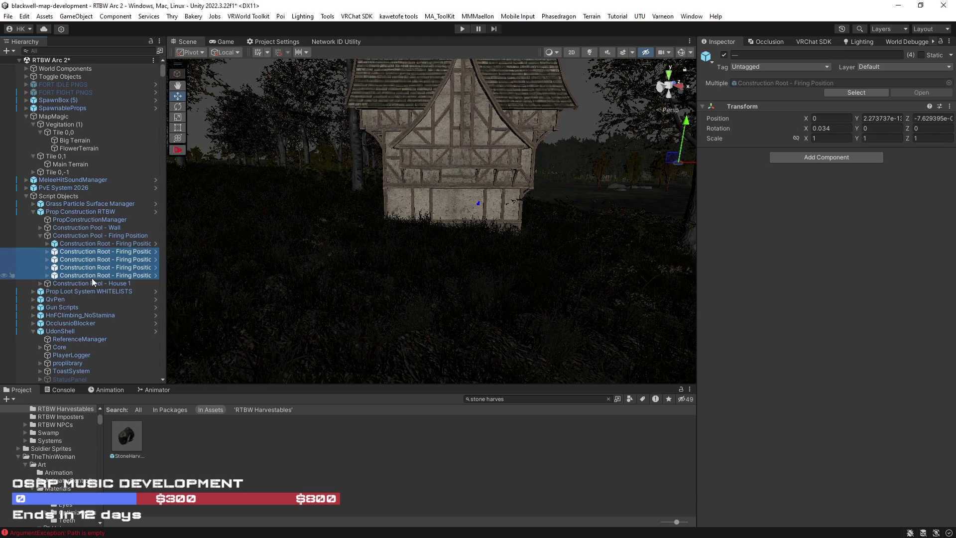
{"action": "key", "text": "Delete"}
{"action": "left_click", "coordinate": [73, 242]}
Step: Reset the Rotation Constraint on the remaining root's volume, pickup and build progress parent
{"action": "left_click", "coordinate": [49, 243]}
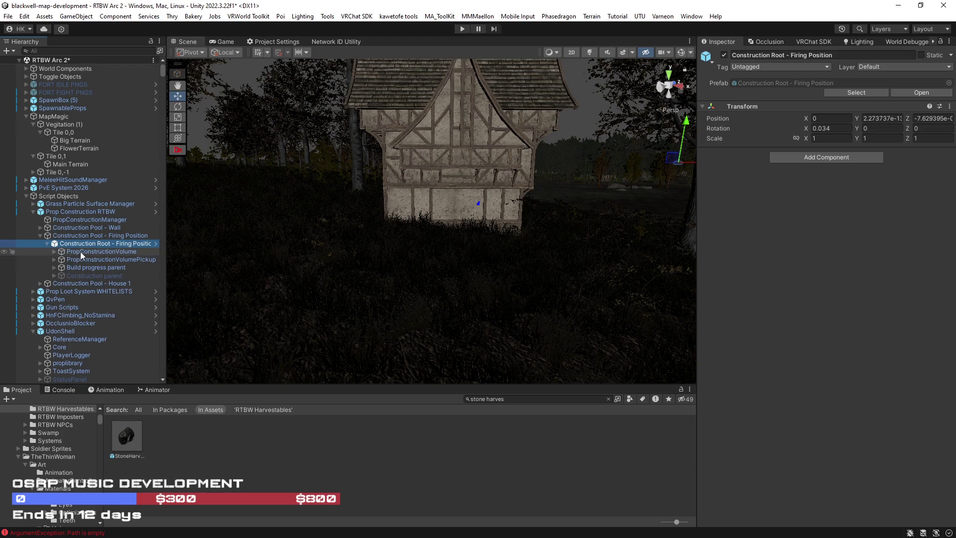
{"action": "left_click", "coordinate": [82, 252]}
{"action": "left_click", "coordinate": [86, 259], "text": "shift"}
{"action": "left_click", "coordinate": [85, 266], "text": "shift"}
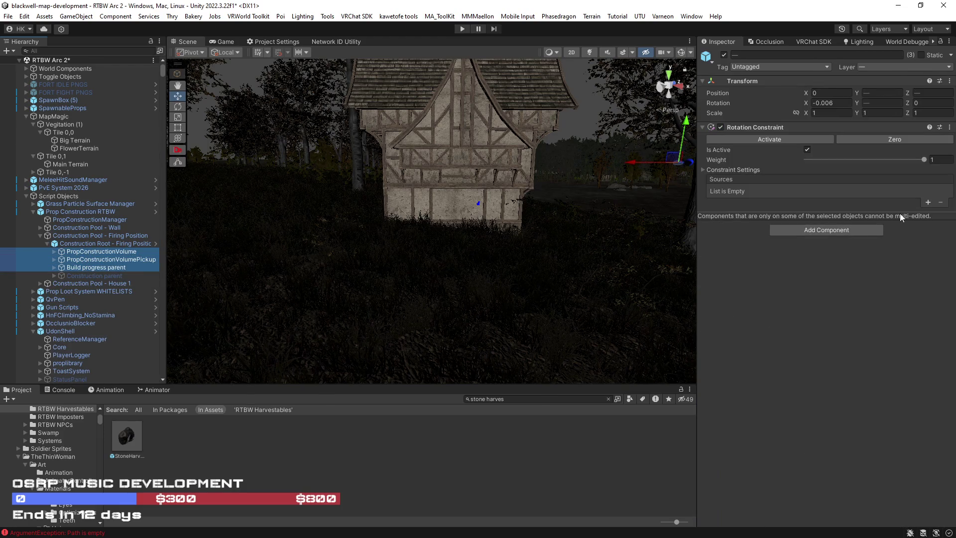
{"action": "left_click", "coordinate": [949, 127]}
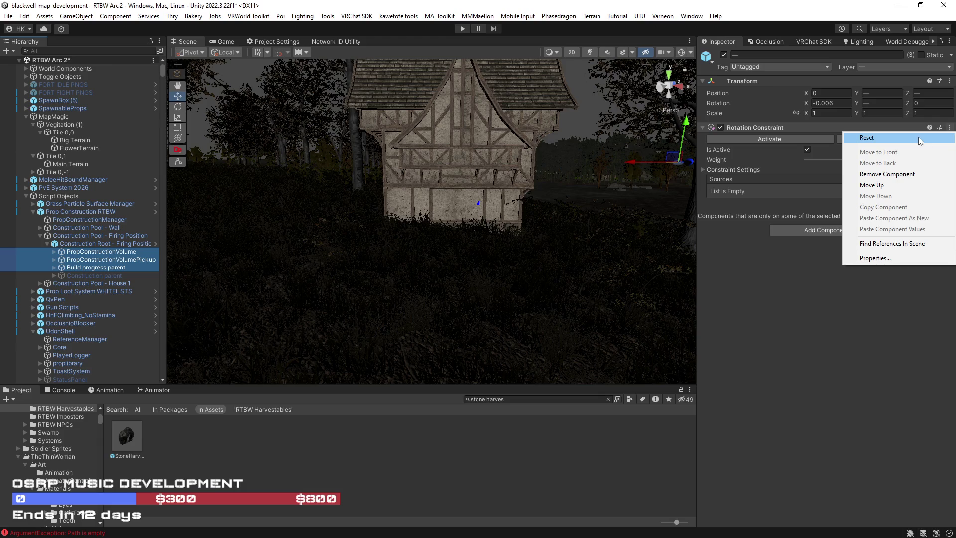
{"action": "left_click", "coordinate": [867, 138]}
Step: Add World Components as the rotation constraint source and activate the constraint
{"action": "left_click", "coordinate": [928, 203]}
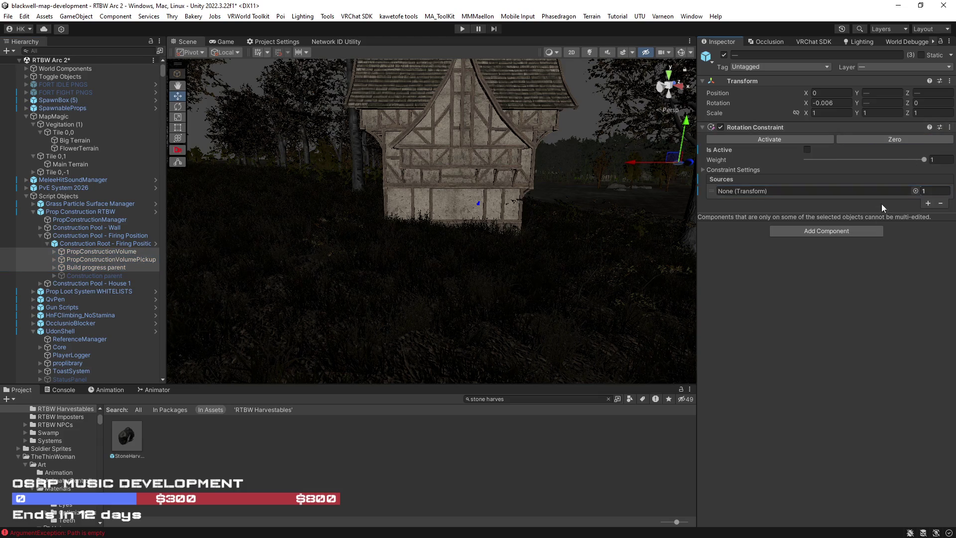
{"action": "left_click", "coordinate": [927, 190]}
{"action": "left_click", "coordinate": [915, 191]}
{"action": "type", "text": "world"}
{"action": "left_click", "coordinate": [631, 197]}
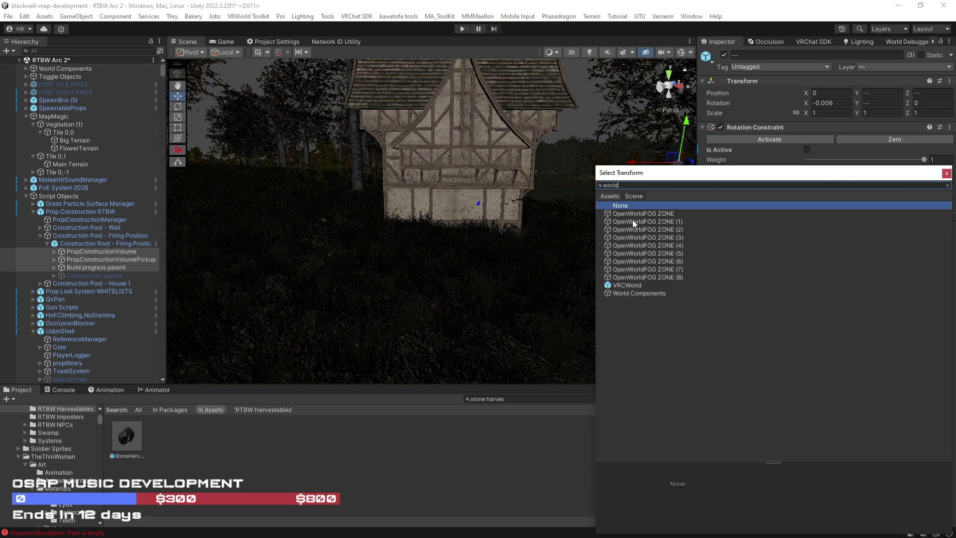
{"action": "double_click", "coordinate": [642, 293]}
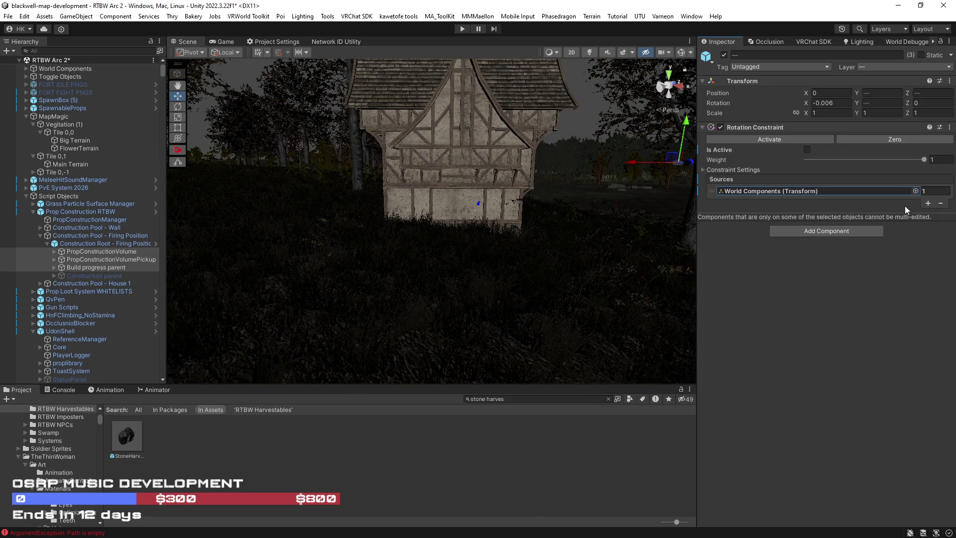
{"action": "left_click", "coordinate": [807, 139]}
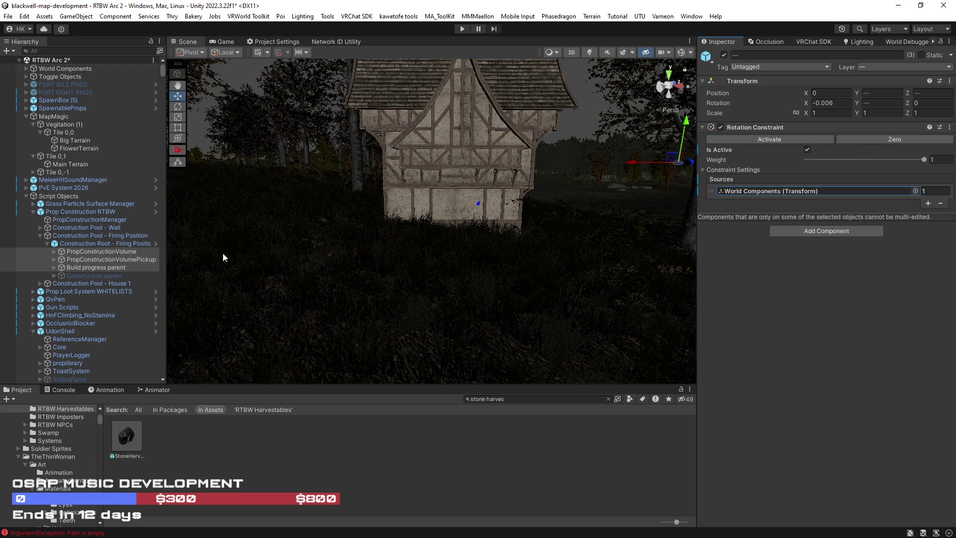
{"action": "left_click", "coordinate": [55, 252]}
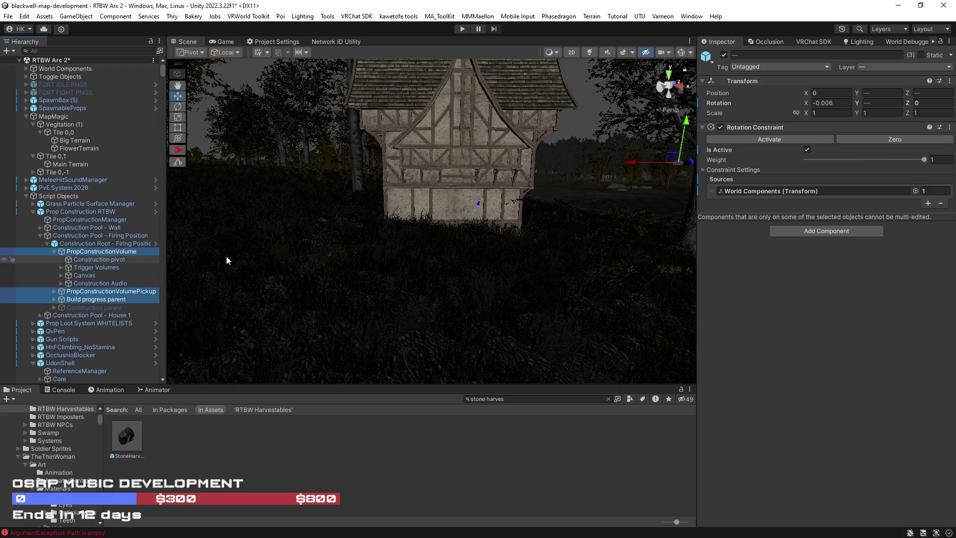
Step: Change the firing position volume's ingredients to 6 Beam and 12 Plank
{"action": "left_click", "coordinate": [121, 251]}
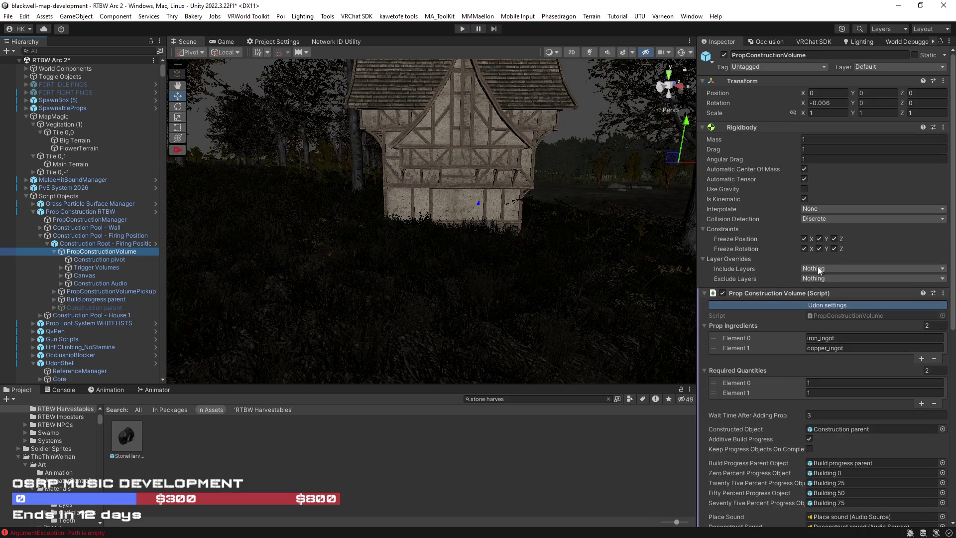
{"action": "left_click", "coordinate": [846, 338]}
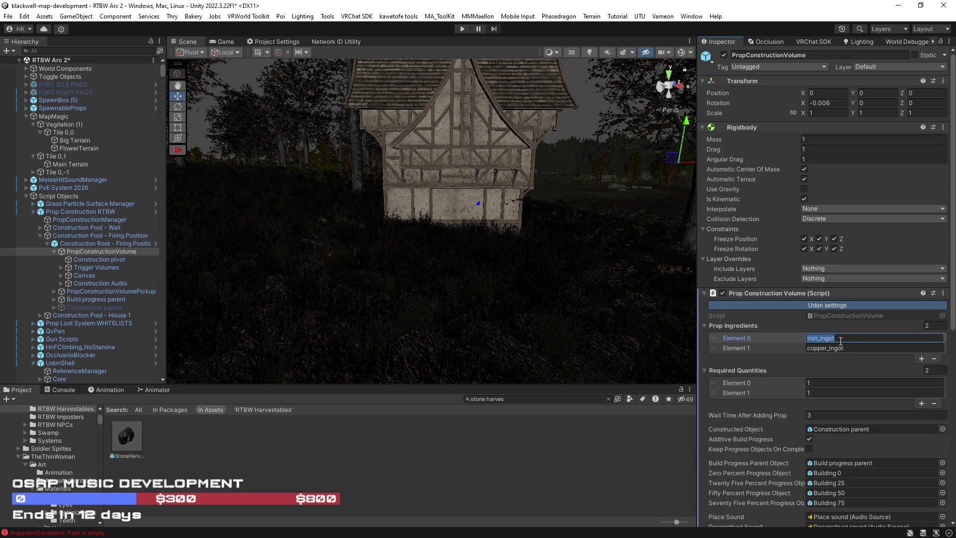
{"action": "type", "text": "Beam"}
{"action": "left_click", "coordinate": [833, 382]}
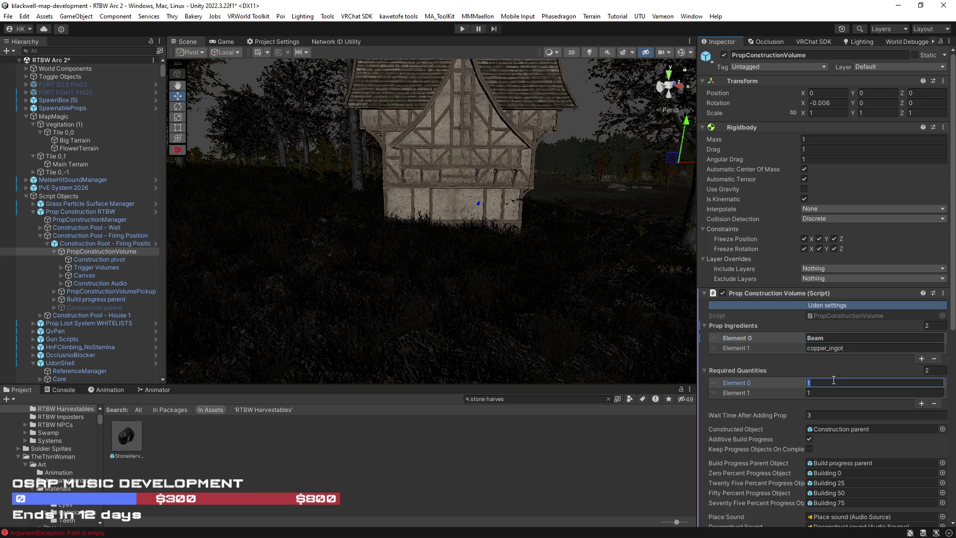
{"action": "type", "text": "6"}
{"action": "left_click", "coordinate": [828, 392]}
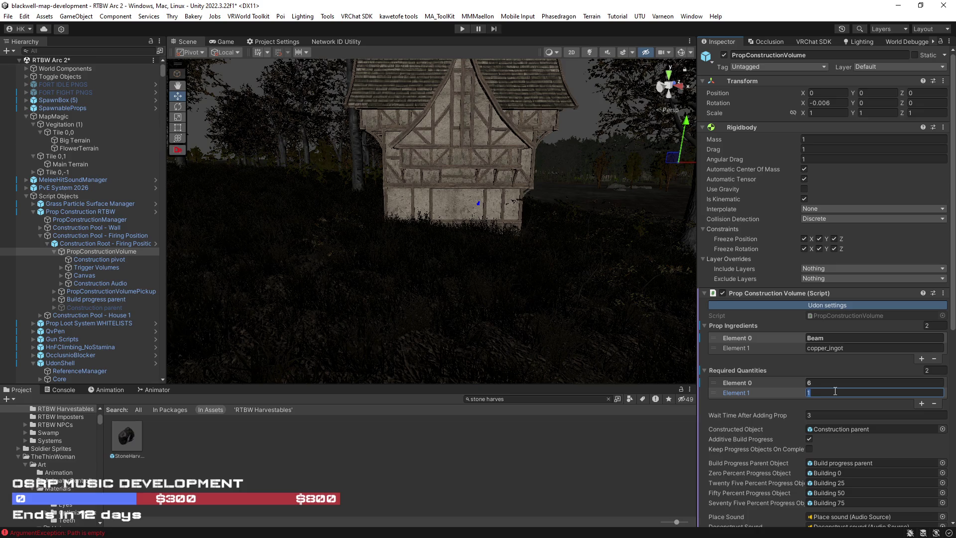
{"action": "type", "text": "12"}
{"action": "left_click", "coordinate": [816, 348]}
{"action": "type", "text": "Plank"}
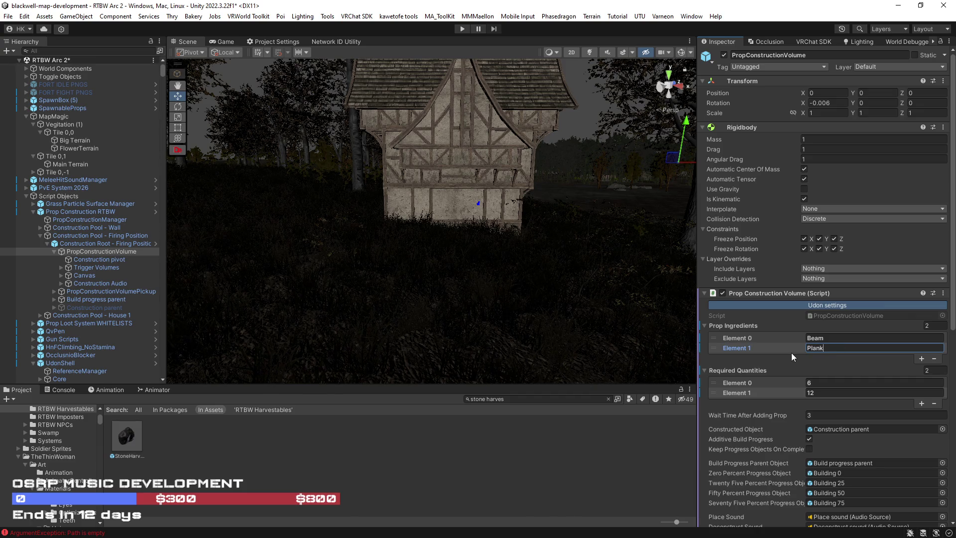
Step: Add a third ingredient, Iron_Ingot, with a required quantity of 2
{"action": "left_click", "coordinate": [920, 358]}
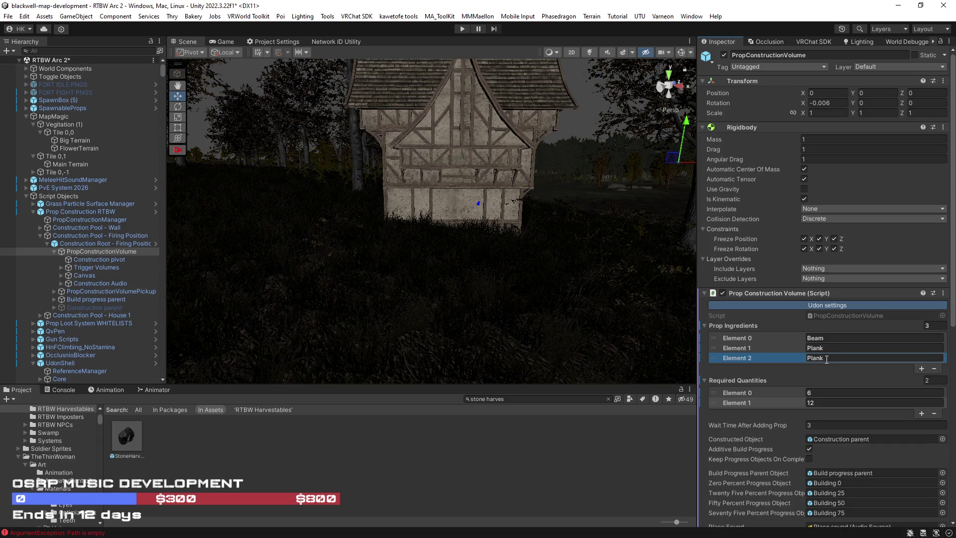
{"action": "left_click_drag", "start_coordinate": [825, 358], "coordinate": [801, 359]}
{"action": "type", "text": "Iron"}
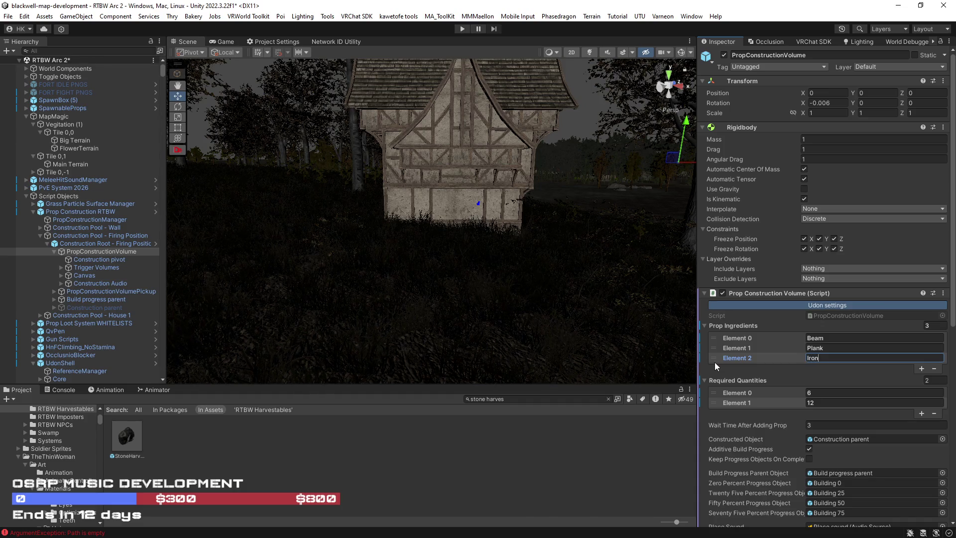
{"action": "type", "text": "_Ingot"}
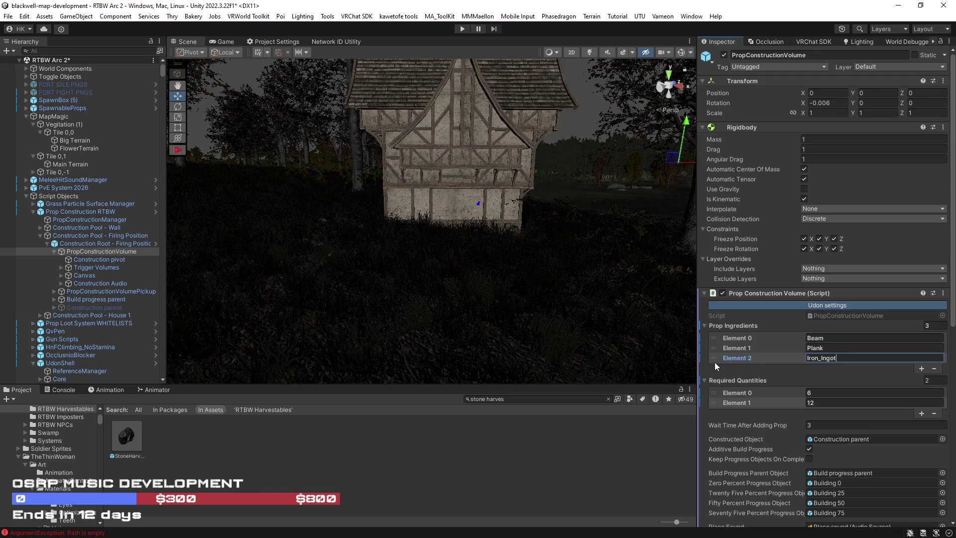
{"action": "left_click", "coordinate": [921, 413]}
{"action": "left_click", "coordinate": [776, 413]}
{"action": "type", "text": "2"}
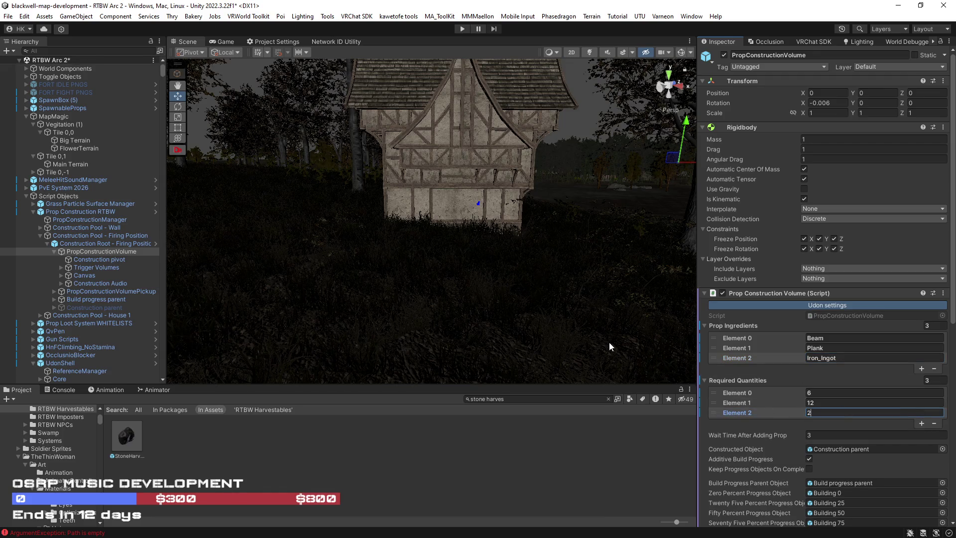
{"action": "key", "text": "Return"}
{"action": "mouse_move", "coordinate": [432, 327]}
{"action": "left_mouse_down"}
{"action": "mouse_move", "coordinate": [458, 335]}
{"action": "mouse_move", "coordinate": [396, 331]}
{"action": "mouse_move", "coordinate": [583, 353]}
{"action": "left_mouse_up"}
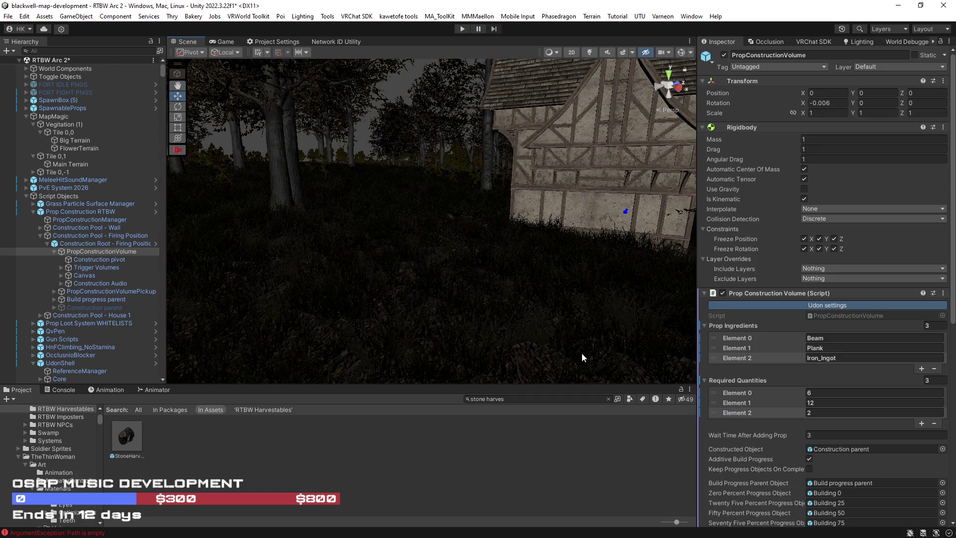
{"action": "left_click", "coordinate": [813, 403]}
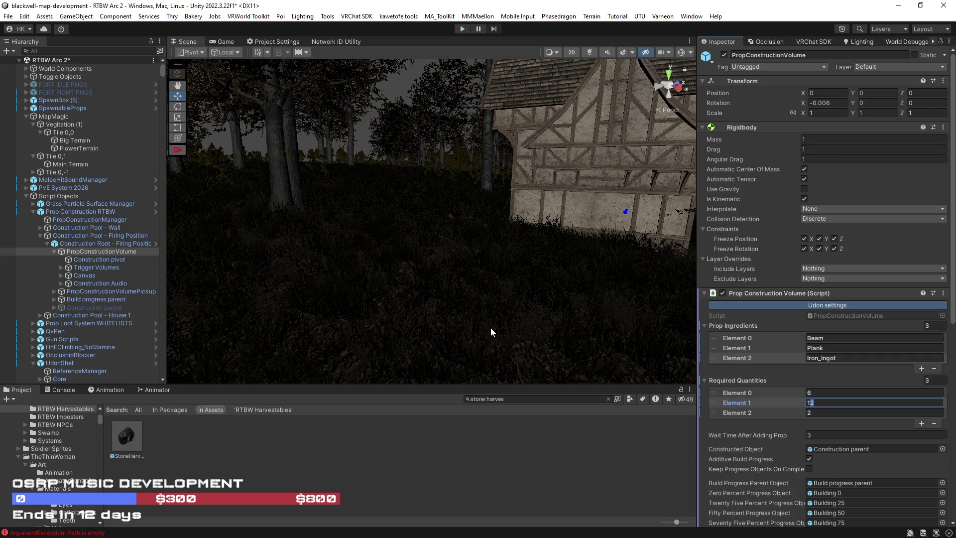
{"action": "left_click_drag", "start_coordinate": [491, 327], "coordinate": [507, 330]}
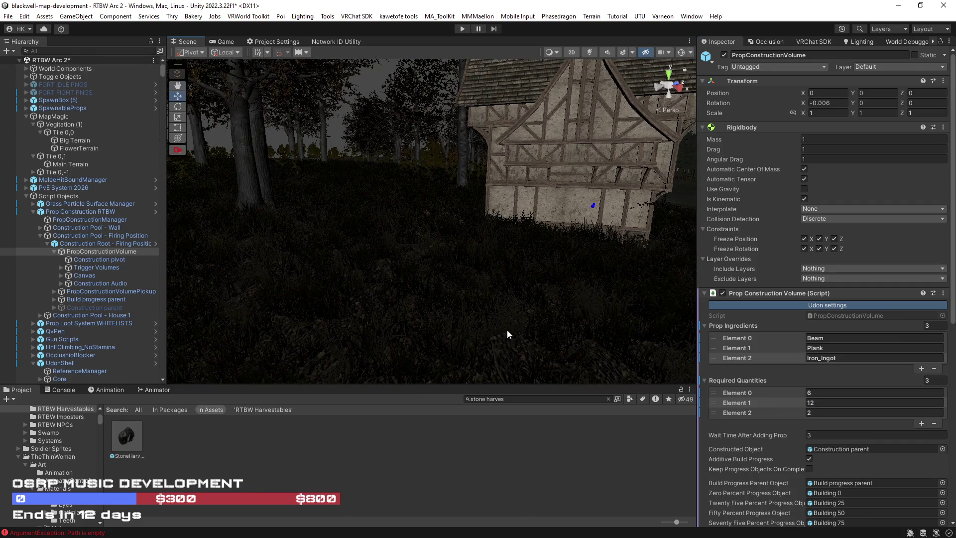
{"action": "left_click", "coordinate": [808, 392]}
{"action": "key", "text": "Return"}
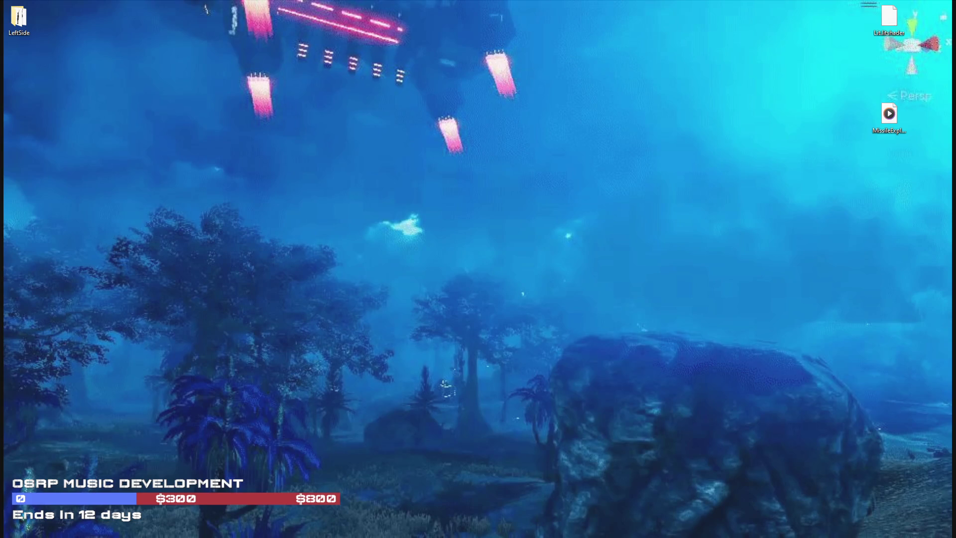
Step: Consult Recipes_Sawhorses.txt in Notepad, then add a source slot to House 1's rotation constraint
{"action": "key", "text": "alt+Tab"}
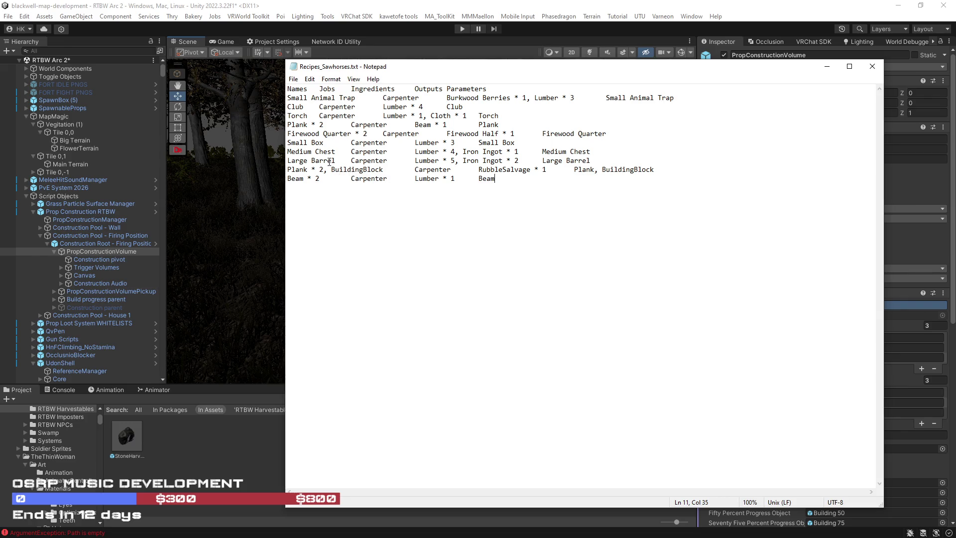
{"action": "left_click", "coordinate": [927, 204]}
{"action": "left_click", "coordinate": [926, 202]}
Step: Source the current rotation constraint from World Components and activate it
{"action": "left_click", "coordinate": [915, 191]}
{"action": "type", "text": "w"}
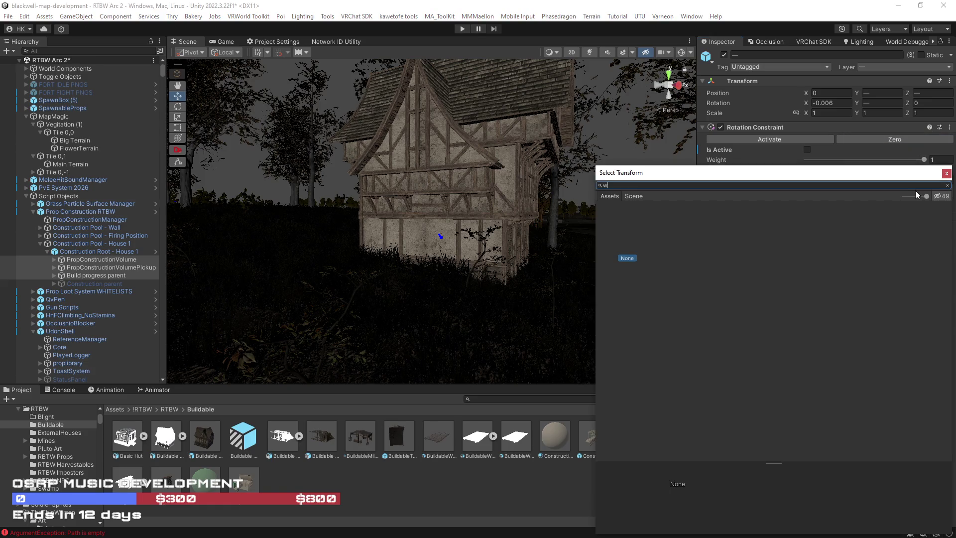
{"action": "type", "text": "orld"}
{"action": "left_click", "coordinate": [634, 196]}
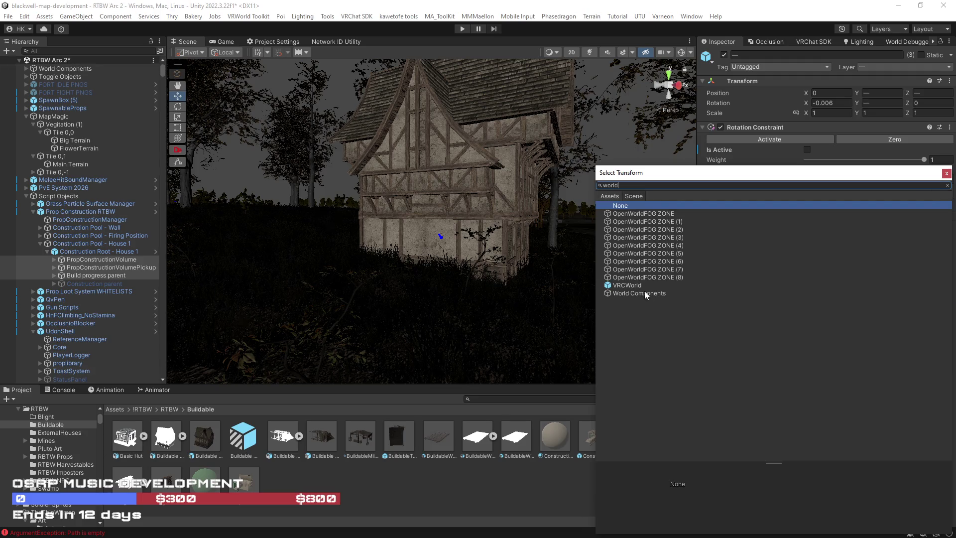
{"action": "double_click", "coordinate": [644, 292]}
{"action": "left_click", "coordinate": [763, 140]}
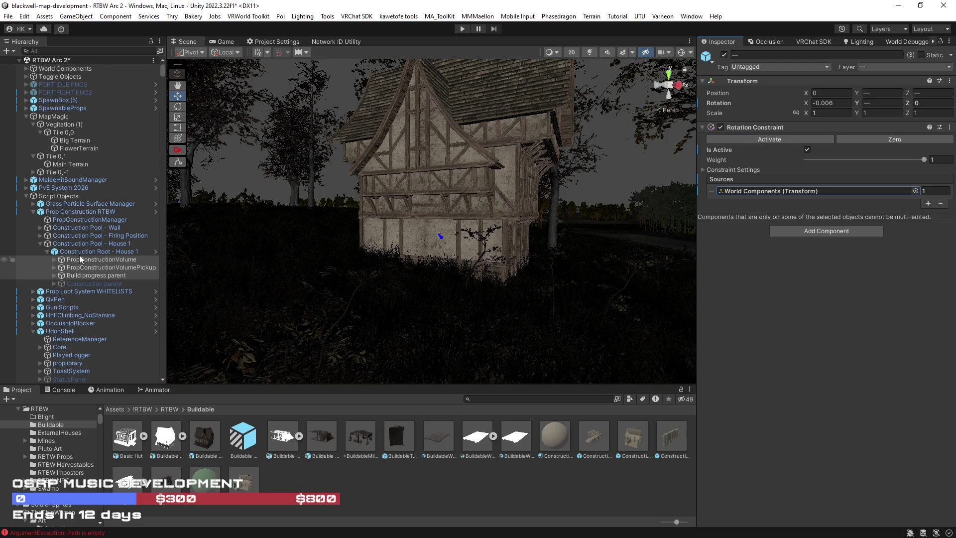
Step: Set House 1's Construction parent rotation constraint source to World Components
{"action": "left_click", "coordinate": [85, 284]}
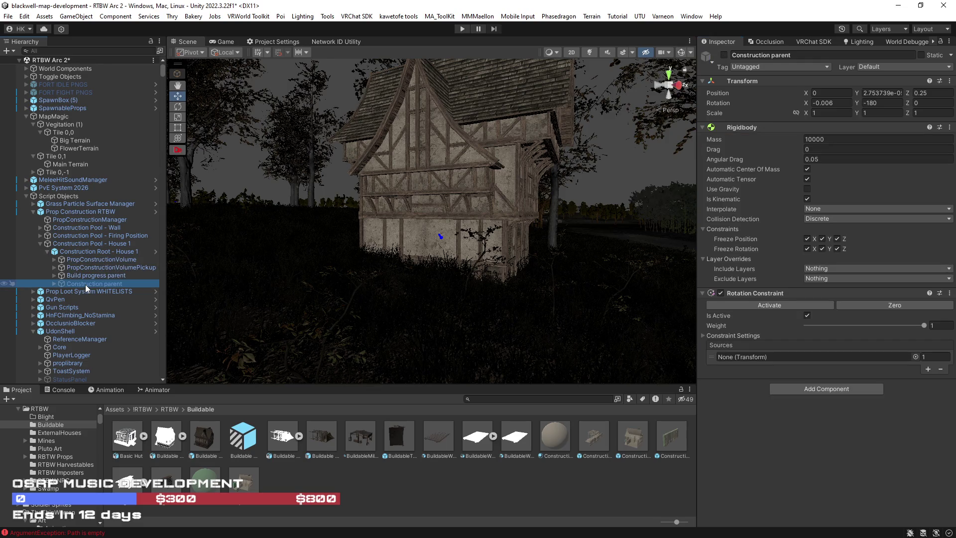
{"action": "left_click", "coordinate": [85, 275]}
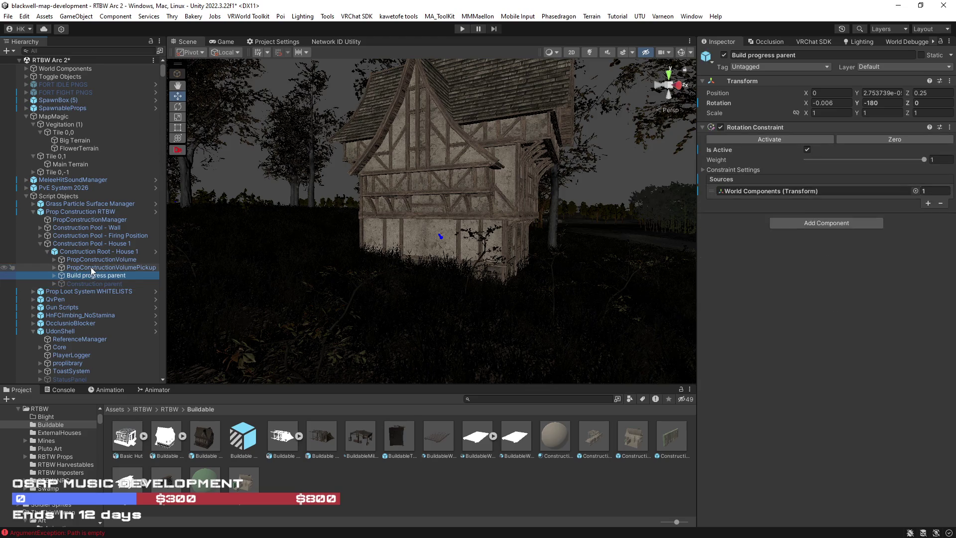
{"action": "left_click", "coordinate": [97, 285]}
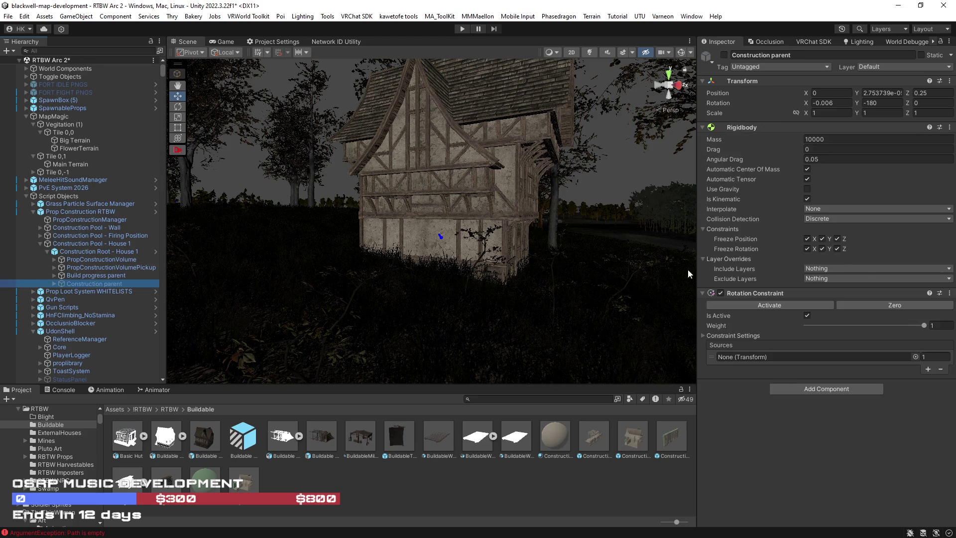
{"action": "left_click", "coordinate": [915, 356]}
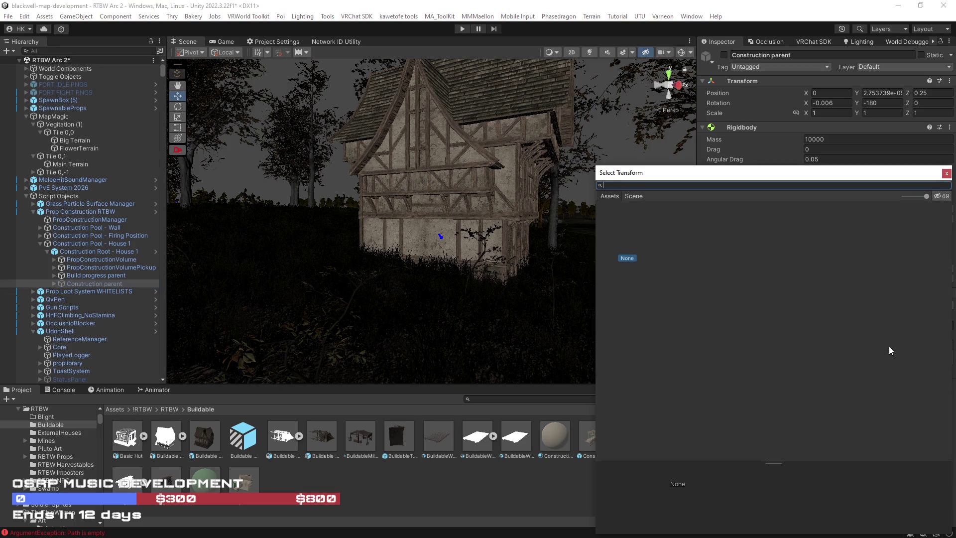
{"action": "left_click", "coordinate": [629, 195]}
{"action": "type", "text": "world"}
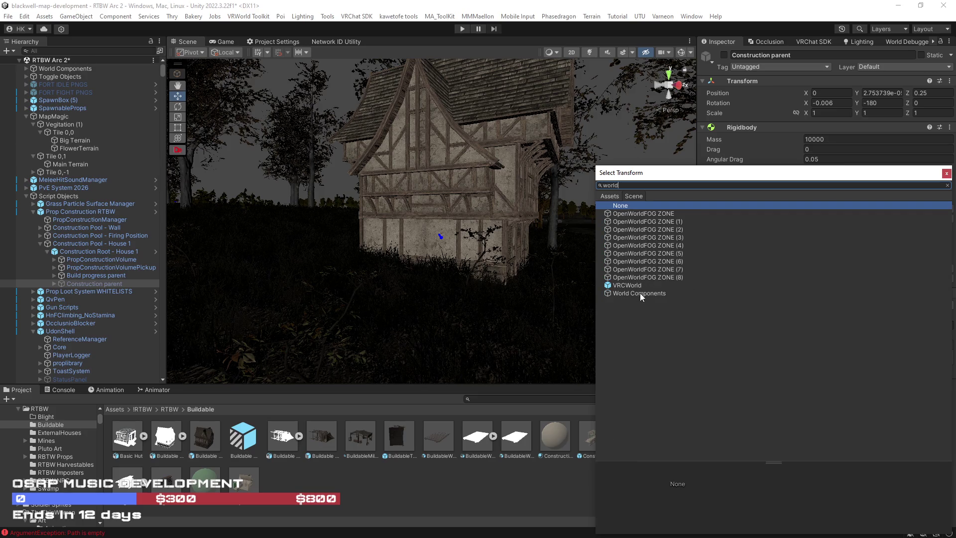
{"action": "double_click", "coordinate": [640, 293]}
{"action": "right_click", "coordinate": [891, 294]}
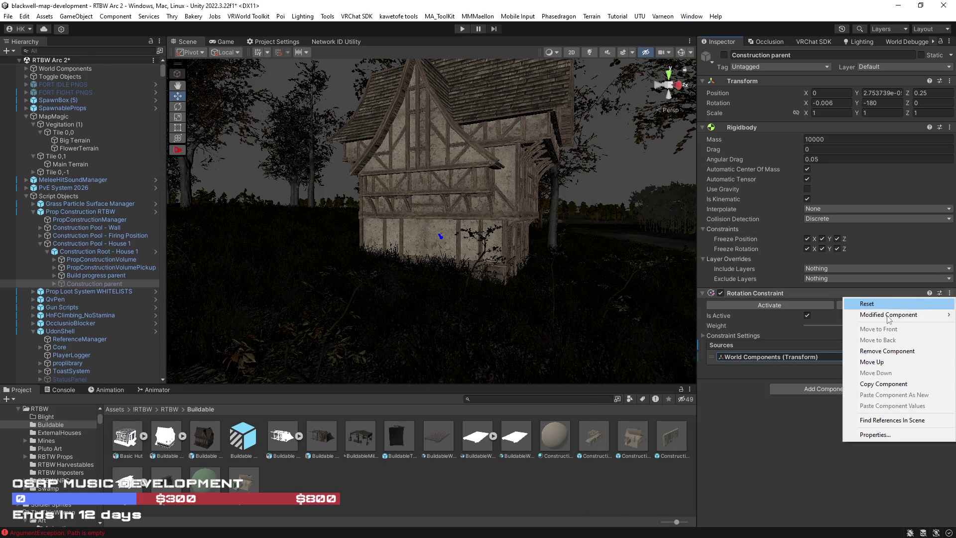
Step: Delete the five duplicate wall construction roots, Wall (1)–(5)
{"action": "left_click", "coordinate": [872, 305]}
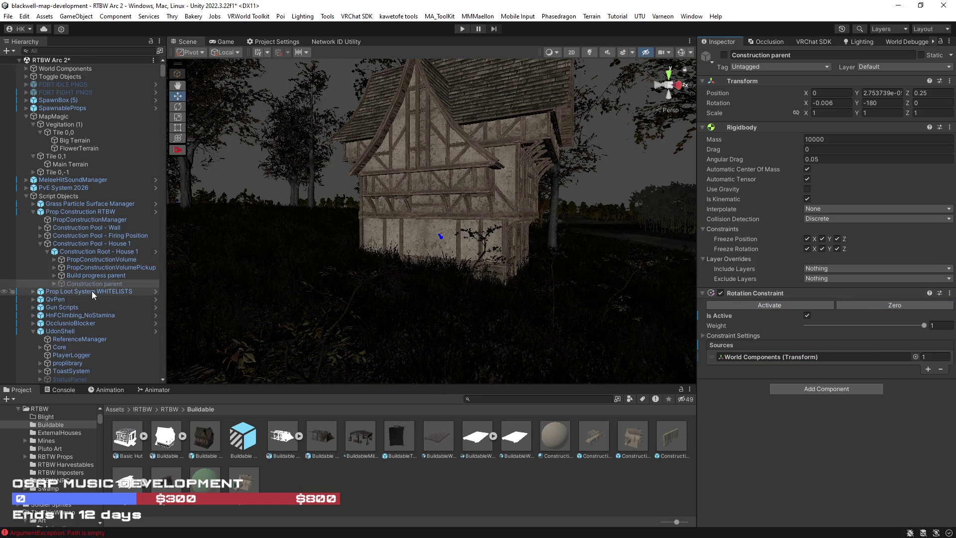
{"action": "left_click", "coordinate": [41, 236]}
{"action": "left_click", "coordinate": [40, 228]}
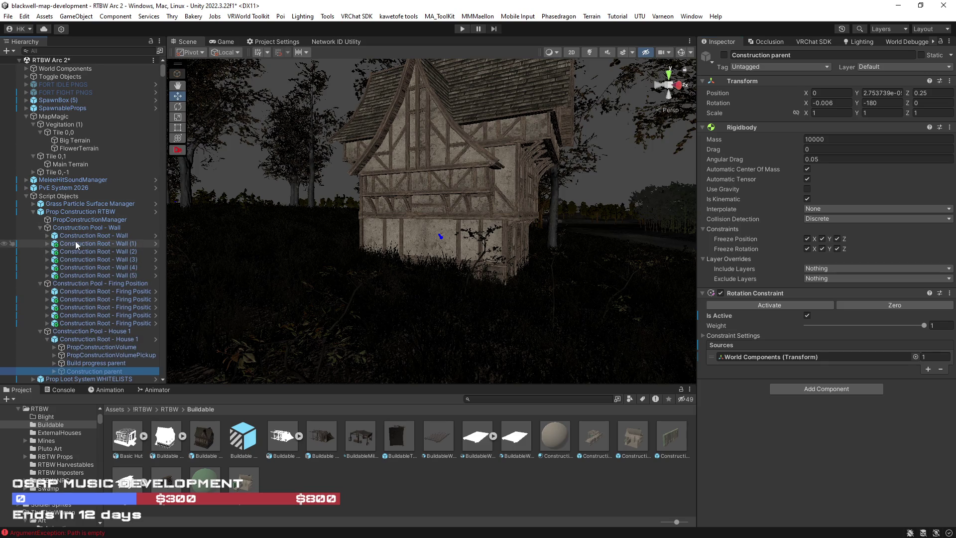
{"action": "left_click", "coordinate": [76, 244]}
{"action": "left_click", "coordinate": [88, 275], "text": "shift"}
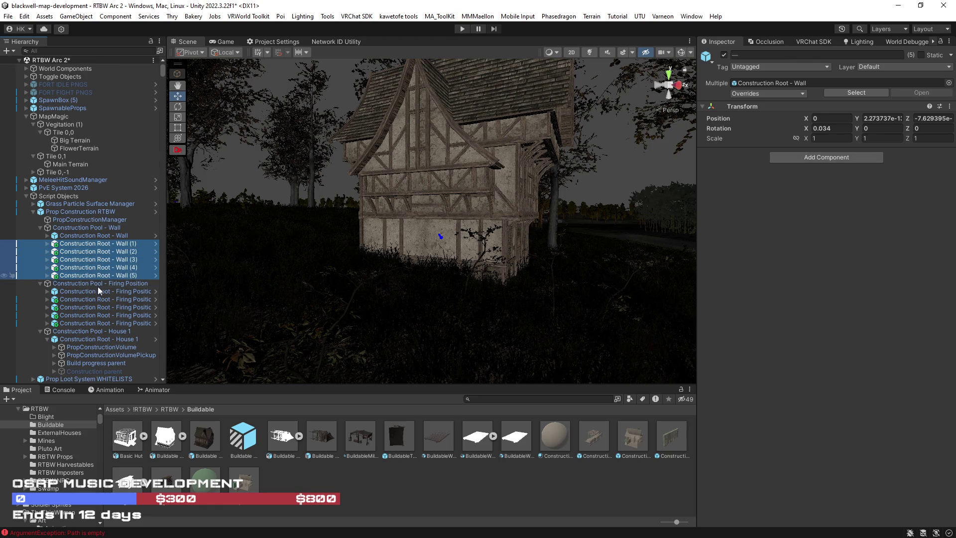
{"action": "key", "text": "Delete"}
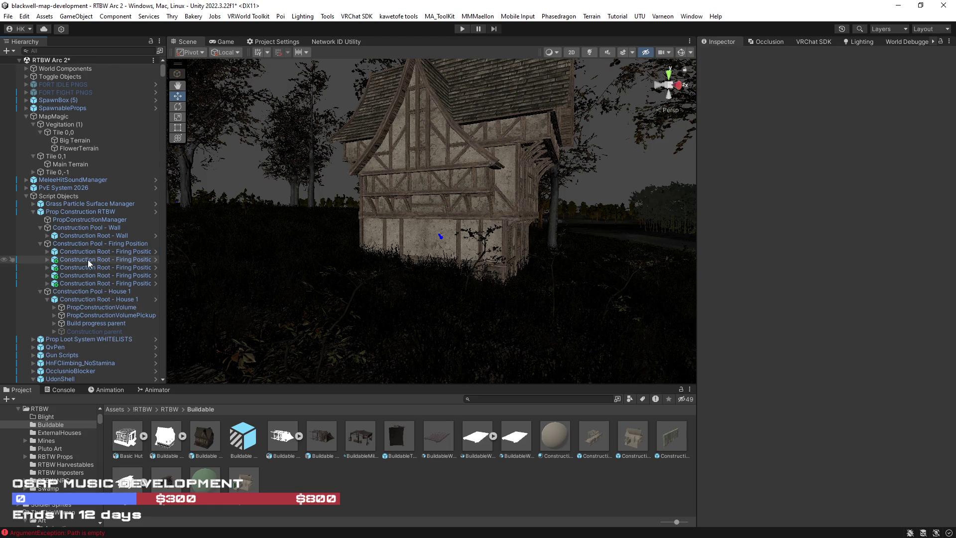
Step: Delete the four duplicate Firing Position construction roots
{"action": "left_click", "coordinate": [88, 259]}
{"action": "left_click", "coordinate": [97, 283], "text": "shift"}
{"action": "key", "text": "Delete"}
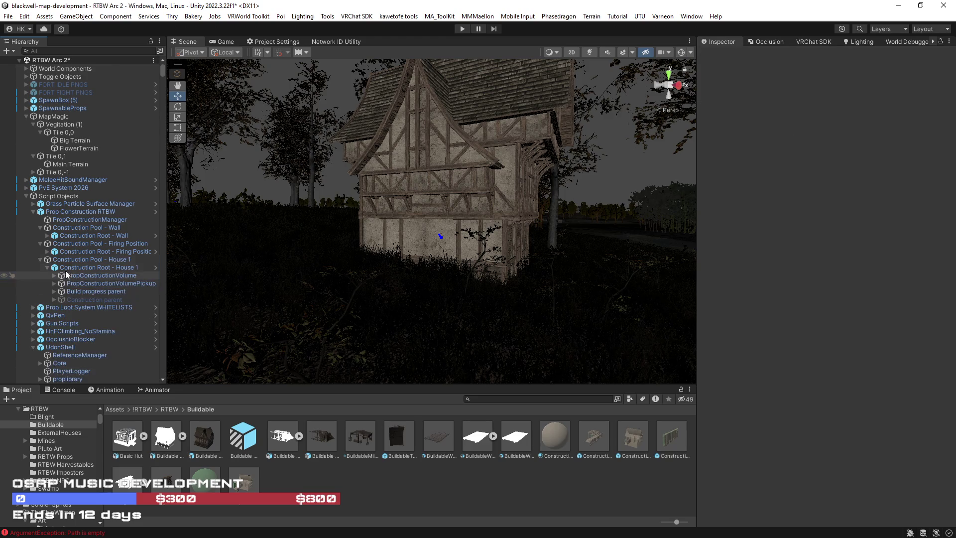
Step: Source the Wall root's Construction parent rotation constraint from World Components and activate it
{"action": "left_click", "coordinate": [46, 252]}
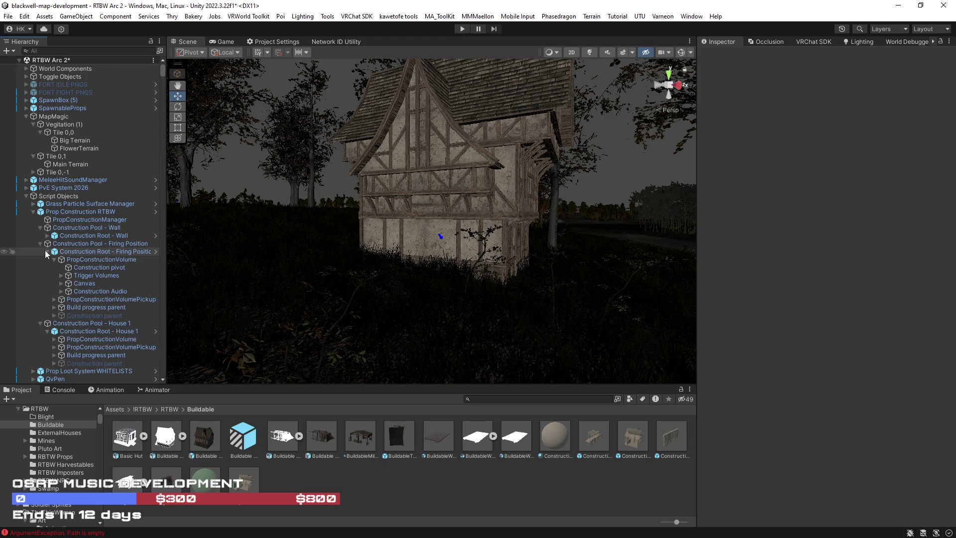
{"action": "left_click", "coordinate": [53, 259]}
{"action": "left_click", "coordinate": [47, 236]}
{"action": "left_click", "coordinate": [82, 243]}
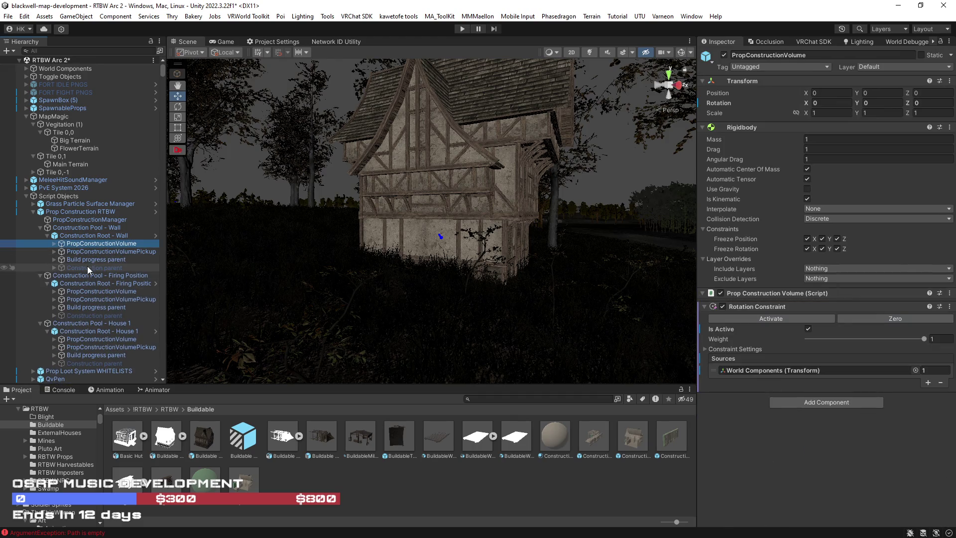
{"action": "left_click", "coordinate": [88, 267], "text": "shift"}
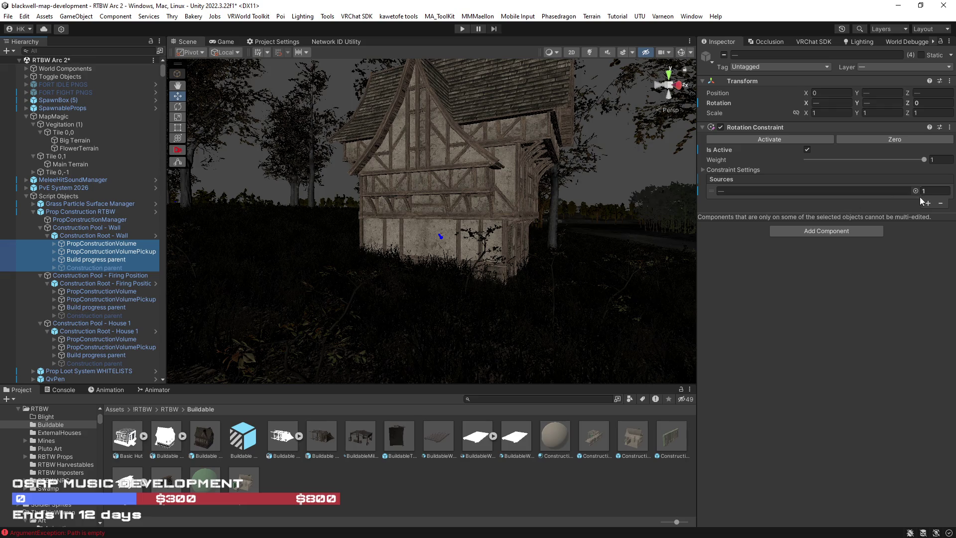
{"action": "left_click", "coordinate": [94, 268]}
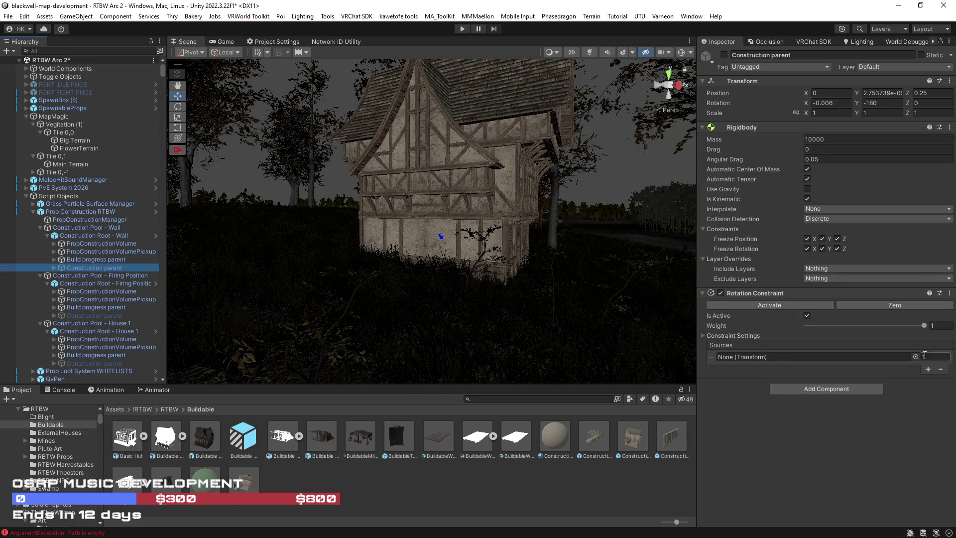
{"action": "left_click", "coordinate": [915, 357]}
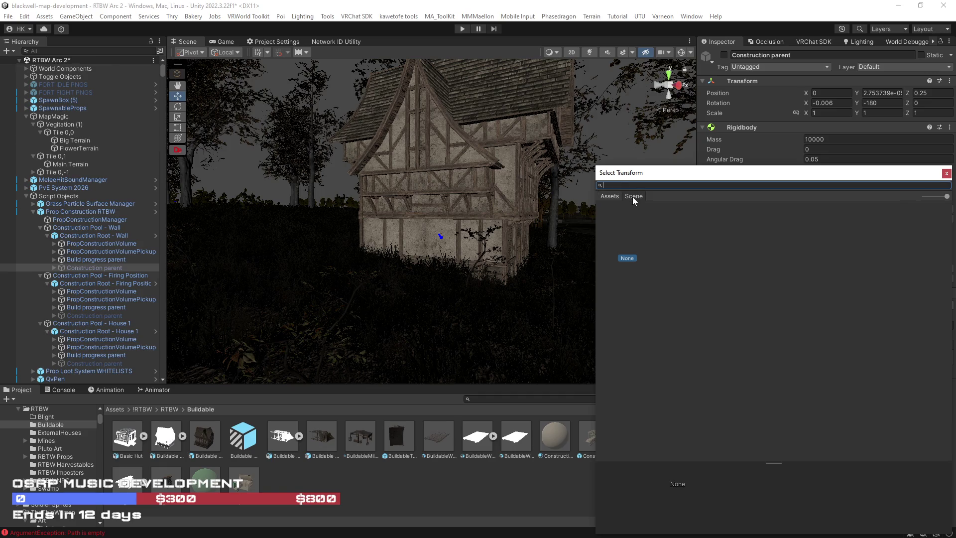
{"action": "type", "text": "world"}
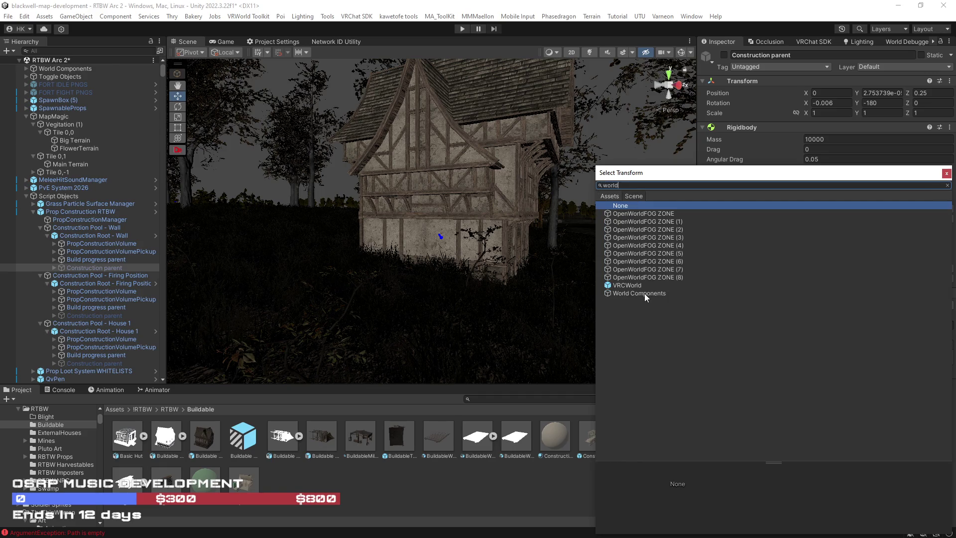
{"action": "double_click", "coordinate": [642, 293]}
{"action": "left_click", "coordinate": [950, 293]}
{"action": "left_click", "coordinate": [874, 305]}
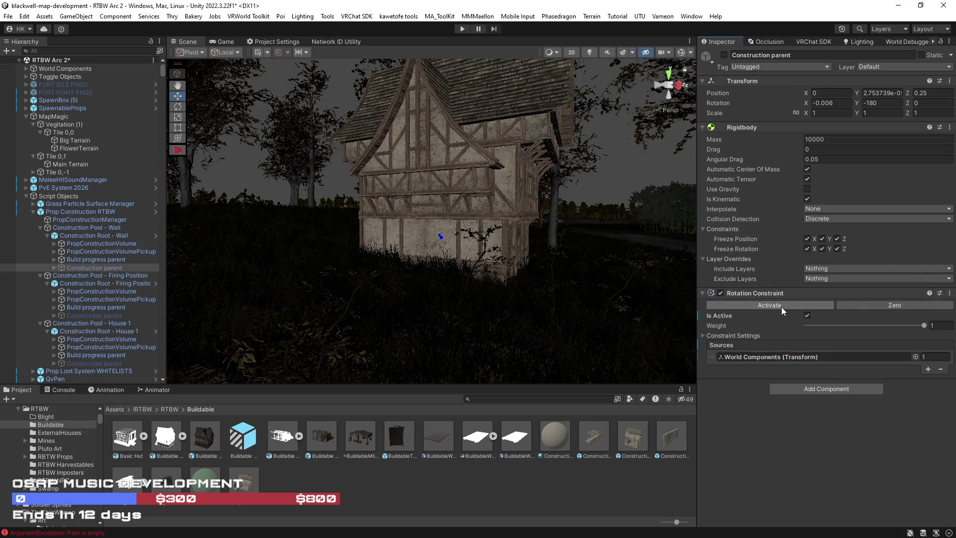
Step: Reset the Firing Position Construction parent's rotation constraint, source it from World Components, and activate it
{"action": "left_click", "coordinate": [92, 315]}
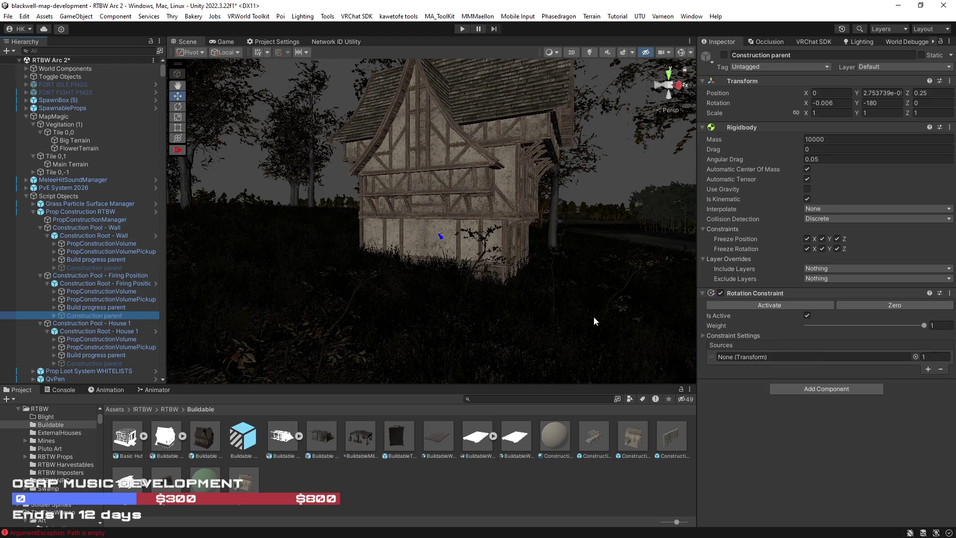
{"action": "left_click", "coordinate": [950, 293]}
{"action": "left_click", "coordinate": [874, 305]}
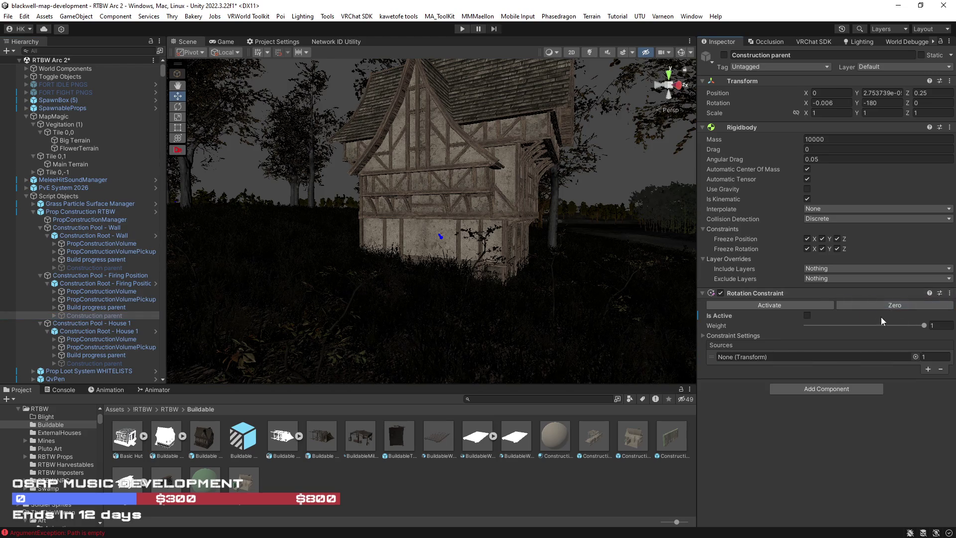
{"action": "left_click", "coordinate": [915, 356]}
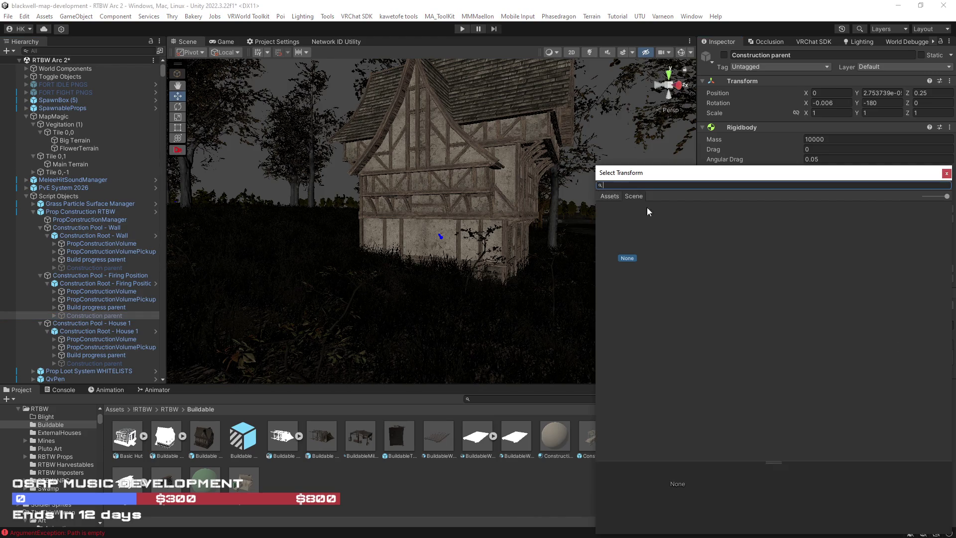
{"action": "type", "text": "world"}
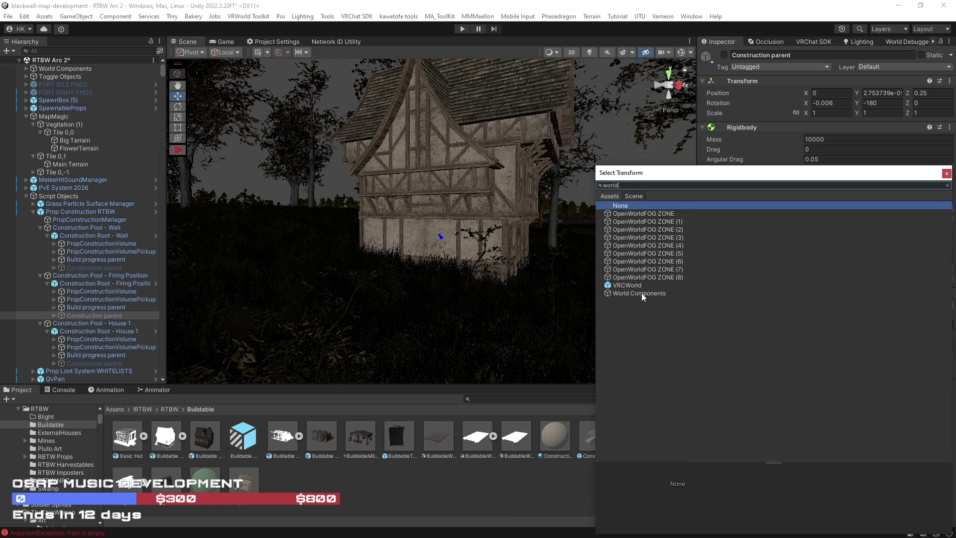
{"action": "double_click", "coordinate": [641, 293]}
{"action": "left_click", "coordinate": [782, 305]}
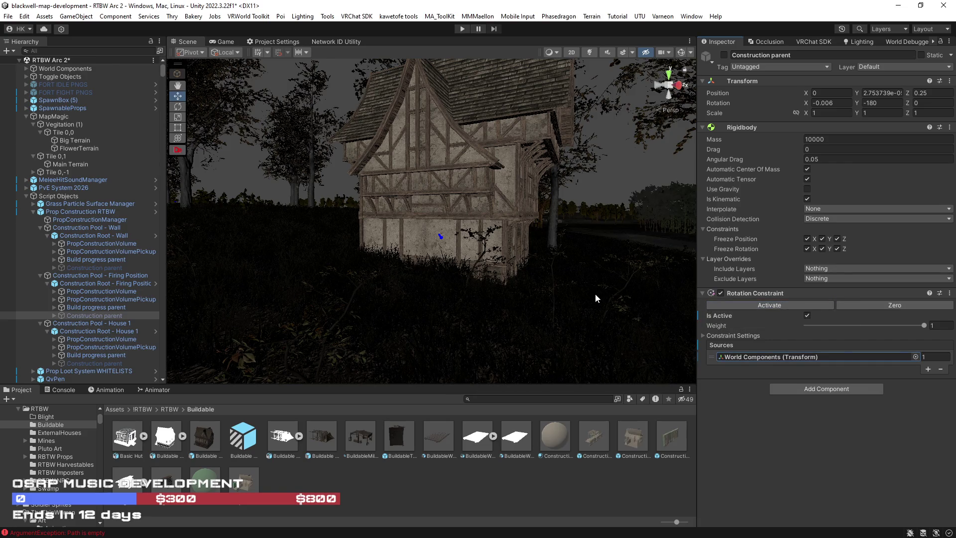
{"action": "left_click", "coordinate": [92, 363]}
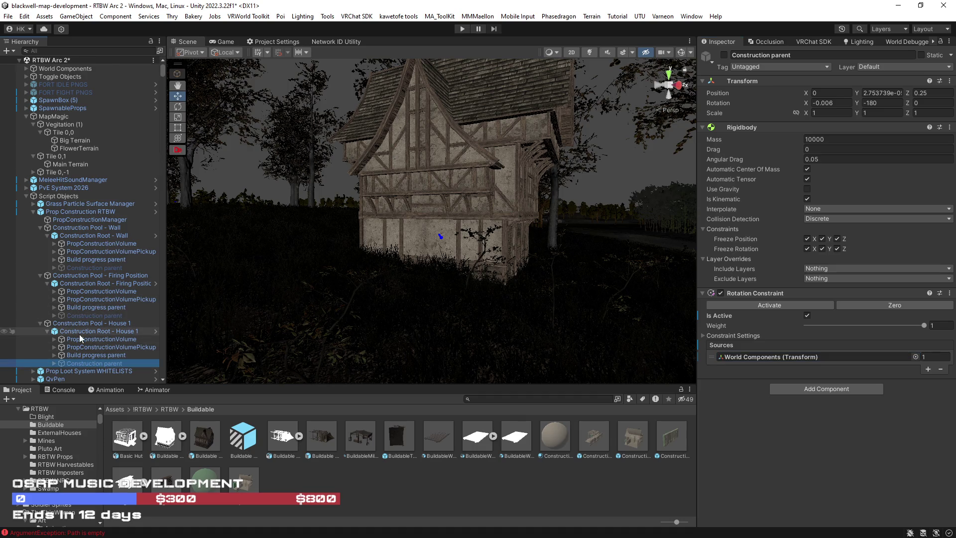
{"action": "left_click", "coordinate": [48, 284]}
Step: Duplicate Construction Root - Wall until copies run up to Wall (6)
{"action": "left_click", "coordinate": [47, 299]}
{"action": "left_click", "coordinate": [46, 236]}
{"action": "left_click", "coordinate": [102, 237]}
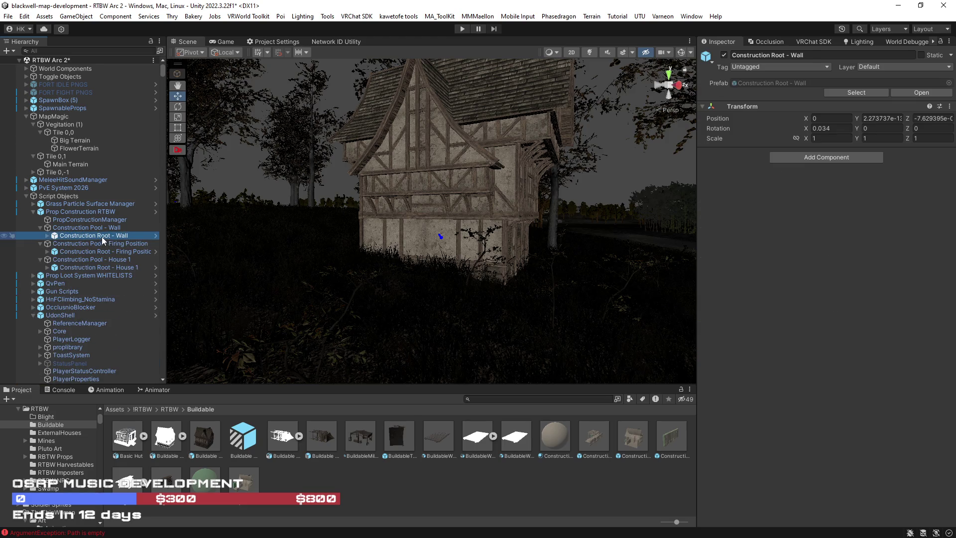
{"action": "key", "text": "ctrl+d"}
{"action": "key", "text": "ctrl+d"}
{"action": "key", "text": "ctrl+d"}
{"action": "key", "text": "ctrl+d"}
{"action": "key", "text": "ctrl+d"}
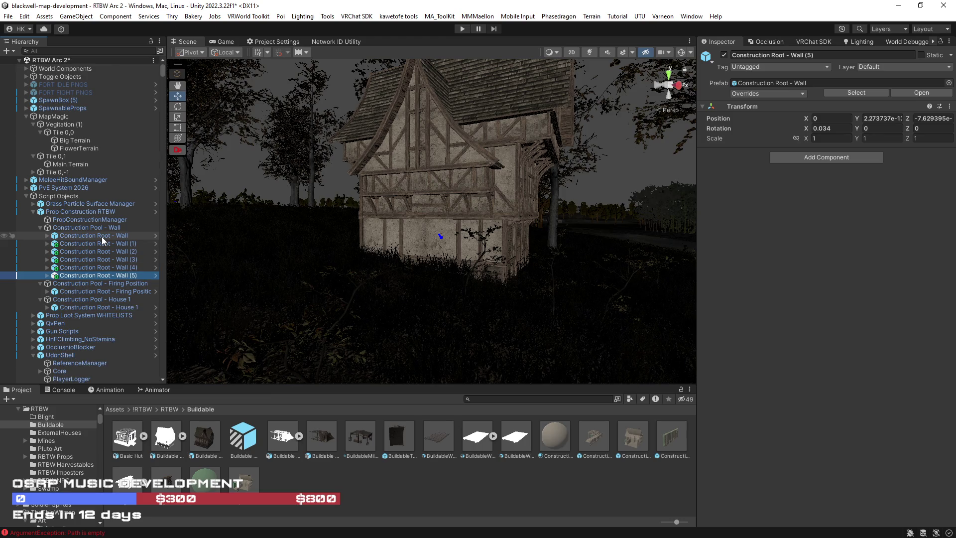
{"action": "left_click", "coordinate": [98, 227]}
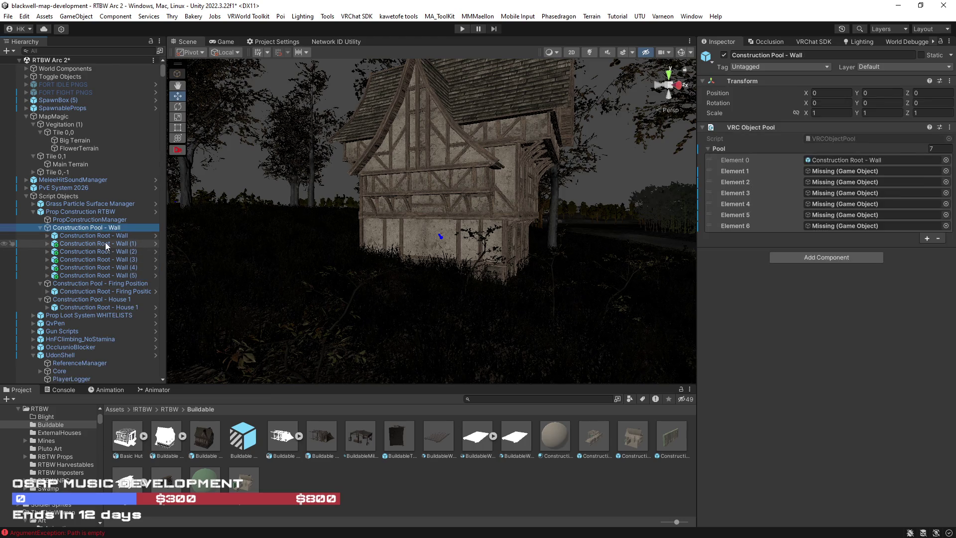
{"action": "left_click", "coordinate": [109, 276]}
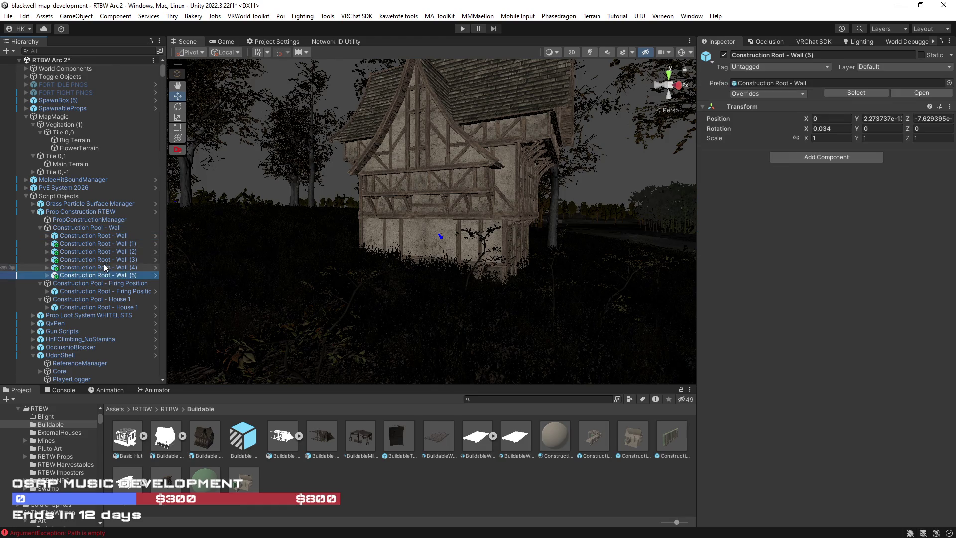
{"action": "key", "text": "ctrl+d"}
Step: Drag the wall copies into the VRC Object Pool's Element slots
{"action": "left_click", "coordinate": [86, 227]}
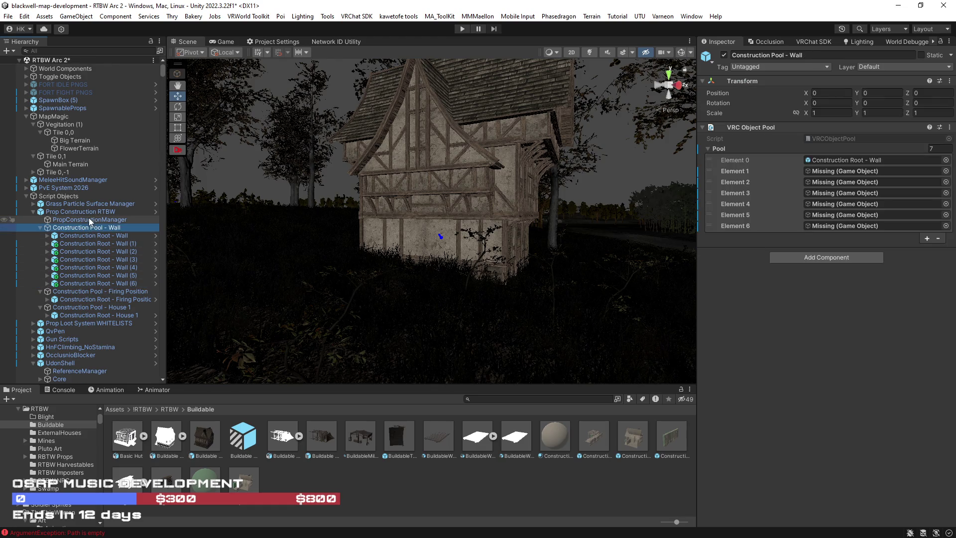
{"action": "mouse_move", "coordinate": [95, 242]}
{"action": "left_mouse_down"}
{"action": "mouse_move", "coordinate": [841, 157]}
{"action": "mouse_move", "coordinate": [841, 178]}
{"action": "mouse_move", "coordinate": [847, 170]}
{"action": "mouse_move", "coordinate": [129, 246]}
{"action": "mouse_move", "coordinate": [841, 182]}
{"action": "left_mouse_up"}
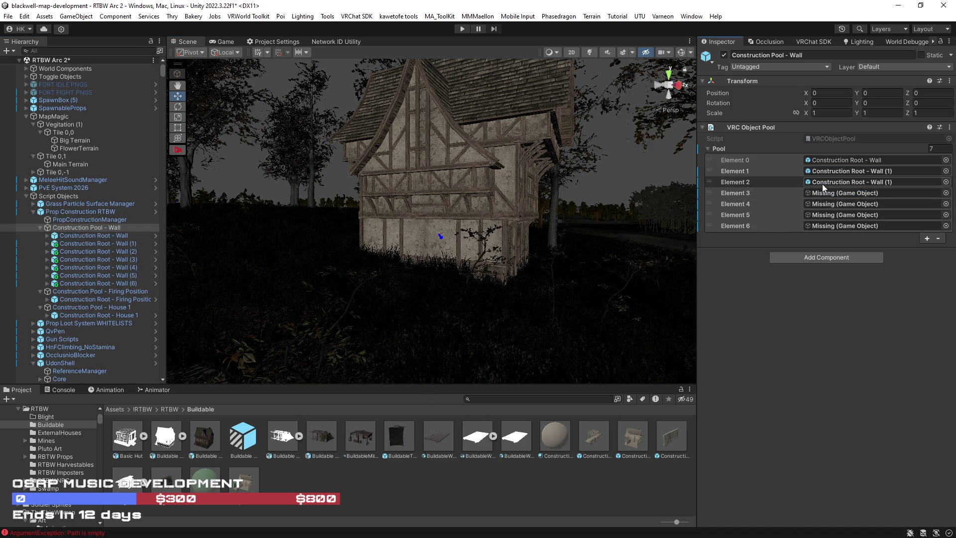
{"action": "left_click_drag", "start_coordinate": [100, 252], "coordinate": [841, 182]}
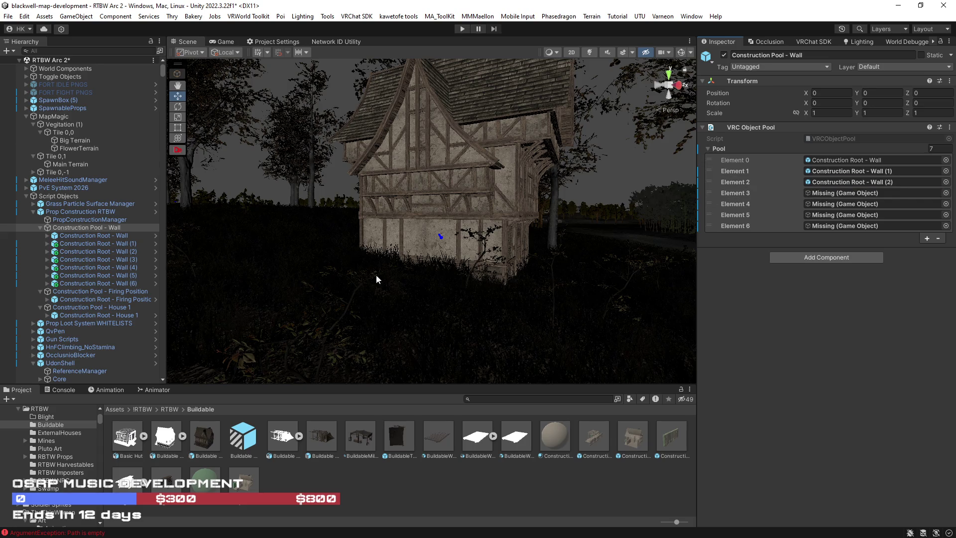
{"action": "mouse_move", "coordinate": [109, 259]}
{"action": "left_mouse_down"}
{"action": "mouse_move", "coordinate": [582, 225]}
{"action": "mouse_move", "coordinate": [841, 193]}
{"action": "left_mouse_up"}
{"action": "mouse_move", "coordinate": [99, 268]}
{"action": "left_mouse_down"}
{"action": "mouse_move", "coordinate": [841, 214]}
{"action": "mouse_move", "coordinate": [199, 274]}
{"action": "mouse_move", "coordinate": [824, 227]}
{"action": "left_mouse_up"}
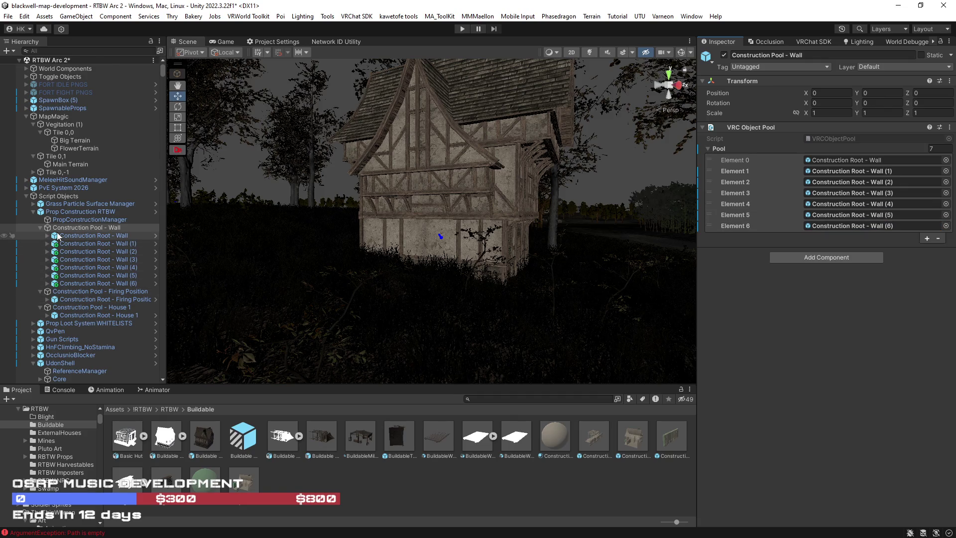
{"action": "left_click", "coordinate": [40, 227]}
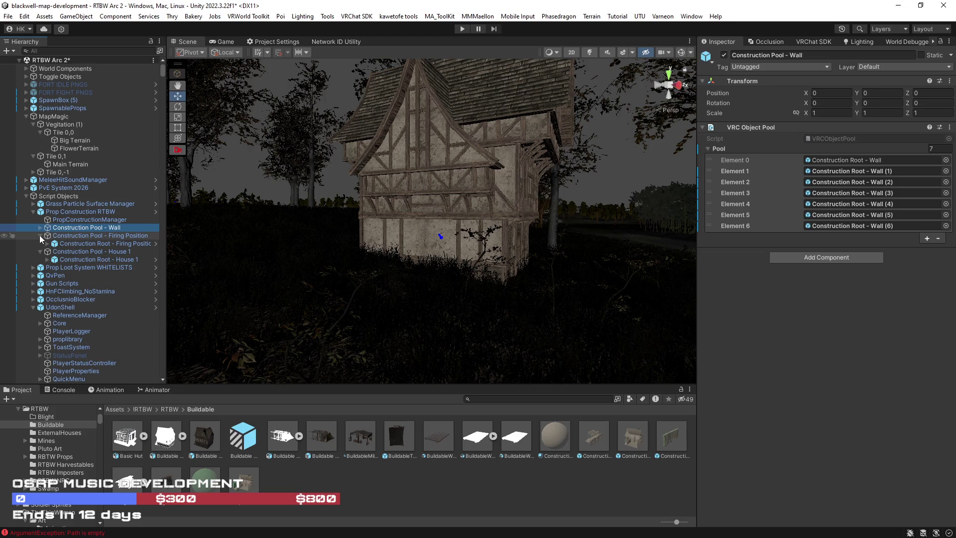
Step: Duplicate the Firing Position root and link copies (1)–(4) into pool Elements 1–4
{"action": "left_click", "coordinate": [76, 244]}
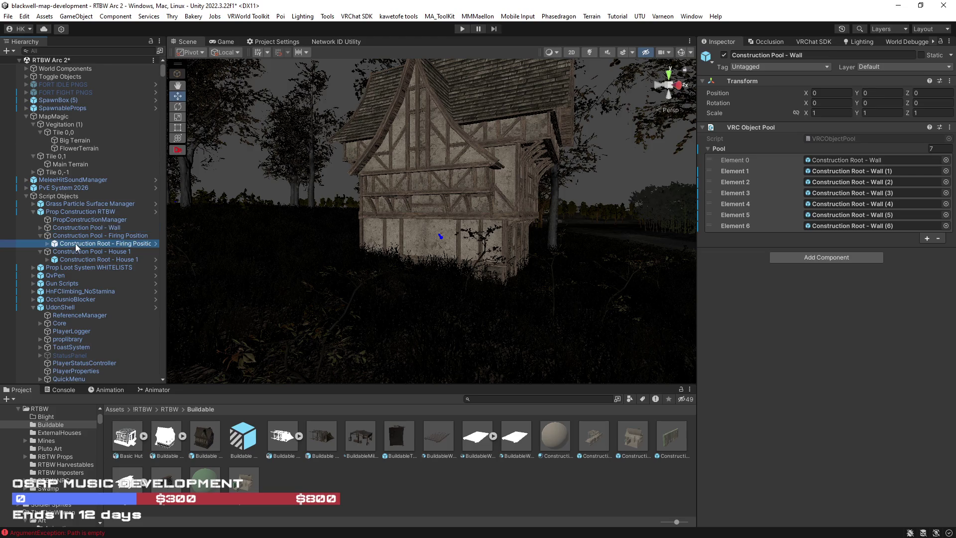
{"action": "key", "text": "ctrl+d"}
{"action": "key", "text": "ctrl+d"}
{"action": "key", "text": "ctrl+d"}
{"action": "key", "text": "ctrl+d"}
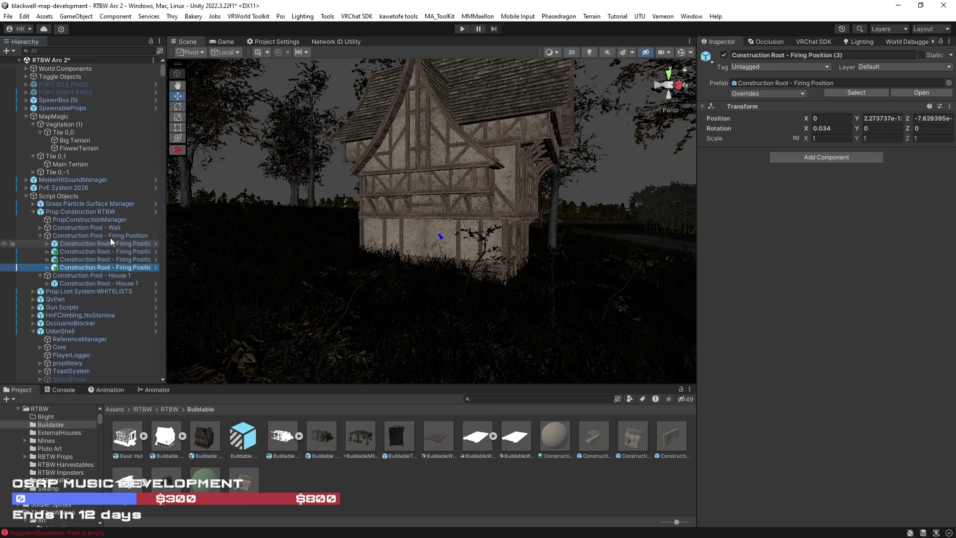
{"action": "left_click", "coordinate": [107, 235]}
{"action": "mouse_move", "coordinate": [115, 247]}
{"action": "left_mouse_down"}
{"action": "mouse_move", "coordinate": [156, 259]}
{"action": "mouse_move", "coordinate": [841, 172]}
{"action": "left_mouse_up"}
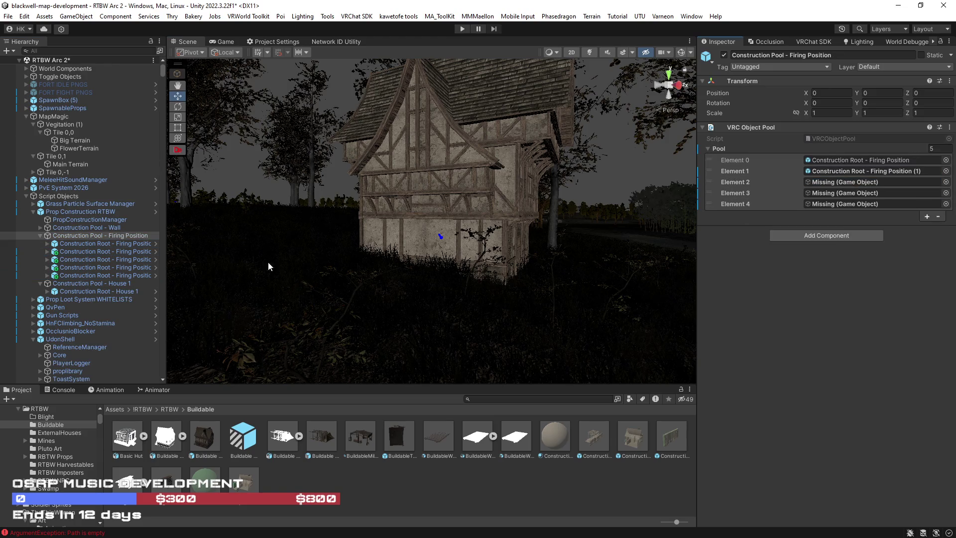
{"action": "left_click_drag", "start_coordinate": [115, 259], "coordinate": [841, 183]}
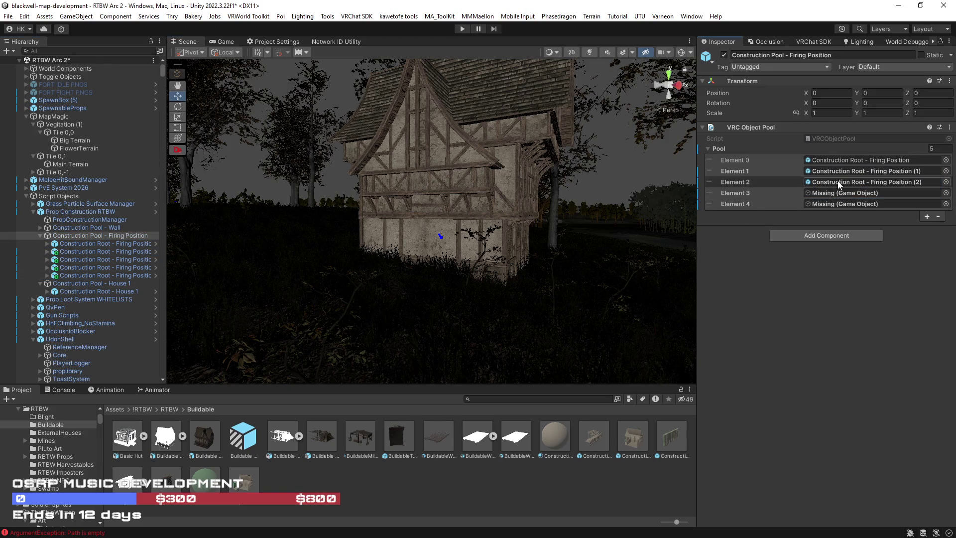
{"action": "mouse_move", "coordinate": [113, 267]}
{"action": "left_mouse_down"}
{"action": "mouse_move", "coordinate": [434, 259]}
{"action": "mouse_move", "coordinate": [841, 193]}
{"action": "left_mouse_up"}
{"action": "left_click_drag", "start_coordinate": [120, 275], "coordinate": [860, 204]}
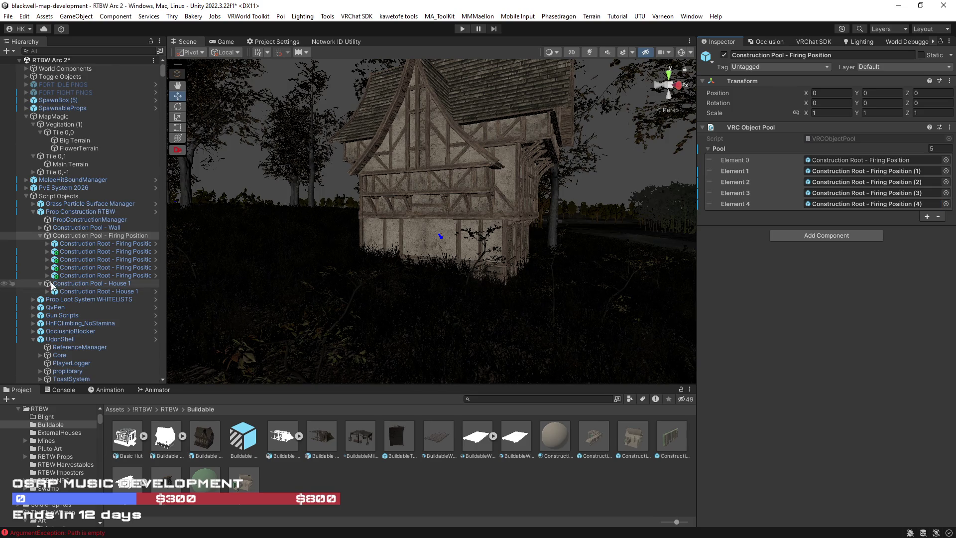
{"action": "left_click", "coordinate": [73, 292]}
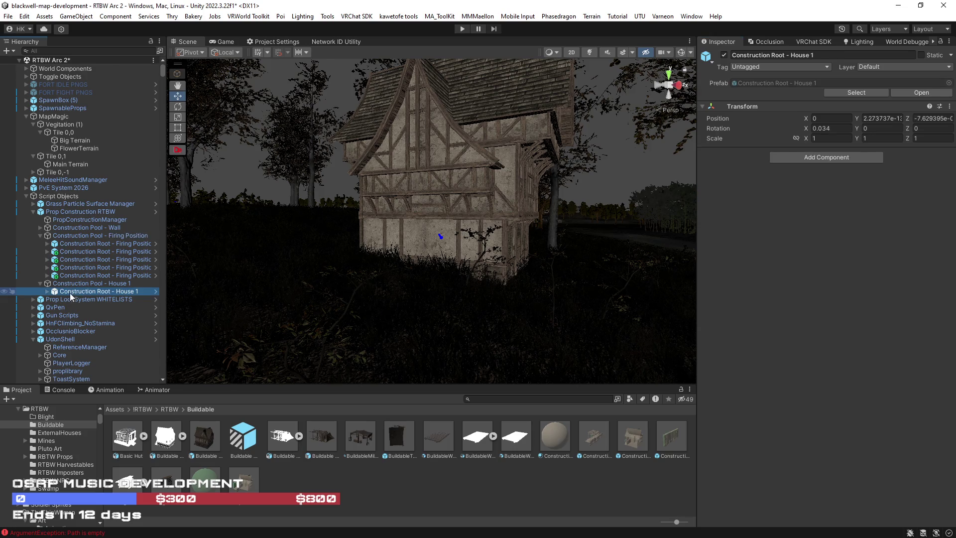
Step: Inspect House 1 root's children and bring up its PropConstructionVolume settings
{"action": "left_click", "coordinate": [47, 291]}
{"action": "left_click", "coordinate": [84, 323]}
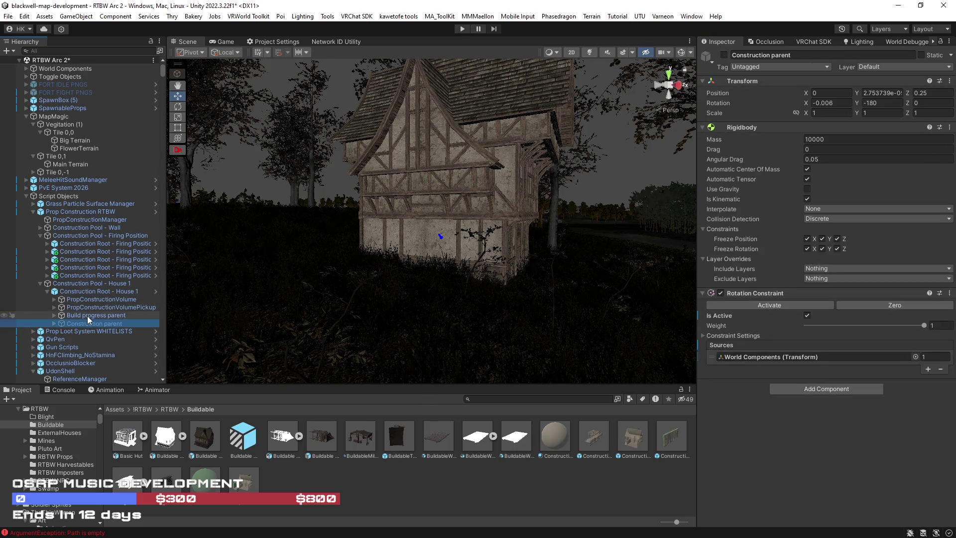
{"action": "left_click", "coordinate": [87, 316]}
{"action": "left_click", "coordinate": [96, 310]}
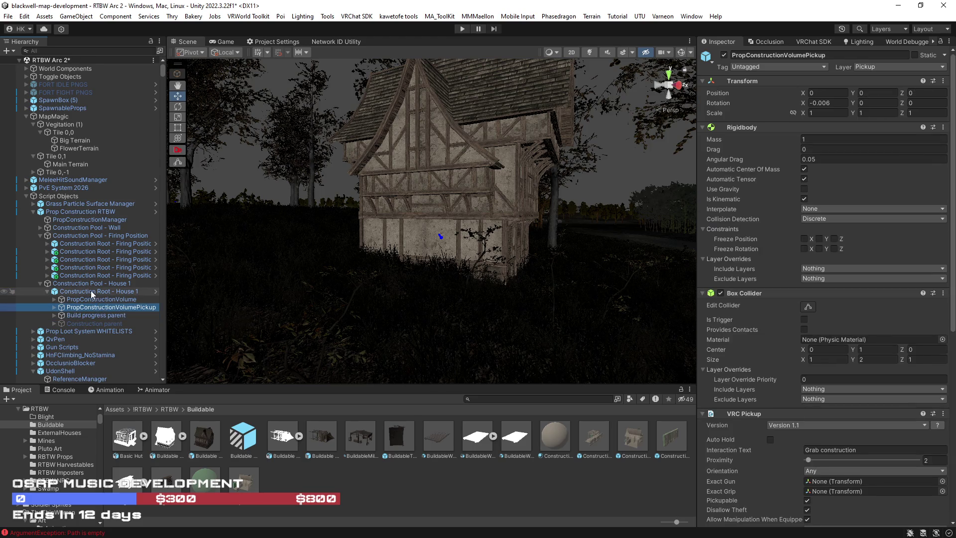
{"action": "left_click", "coordinate": [90, 292]}
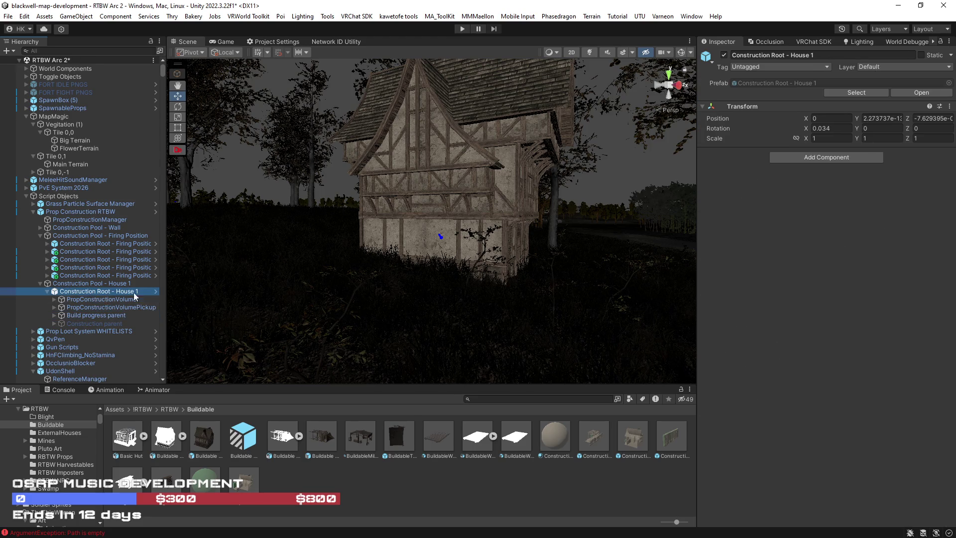
{"action": "left_click", "coordinate": [101, 299]}
{"action": "scroll", "coordinate": [849, 286], "scroll_direction": "down", "scroll_amount": 2}
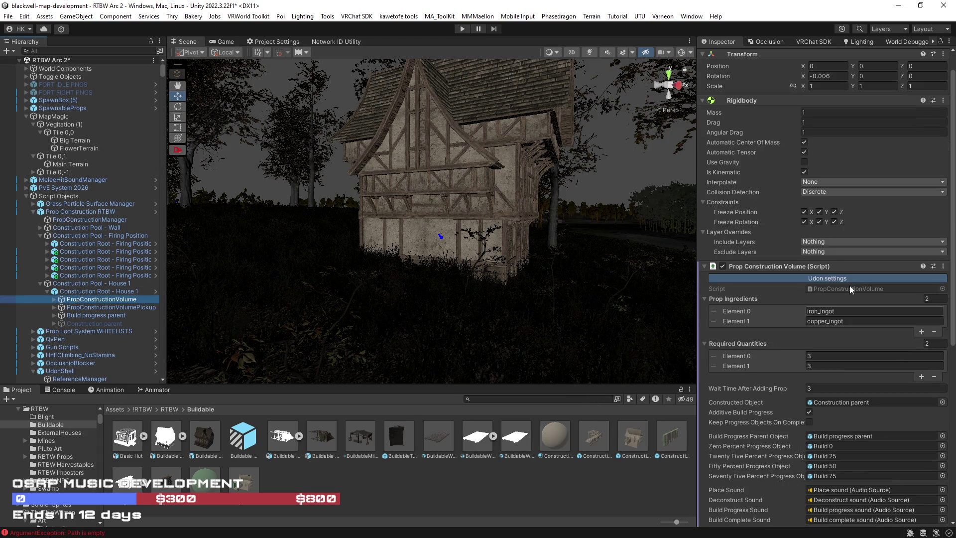
Step: Set the prop ingredients to Beam, Plank, StoneBuildingBlock and Iron_ingot
{"action": "left_click", "coordinate": [807, 312]}
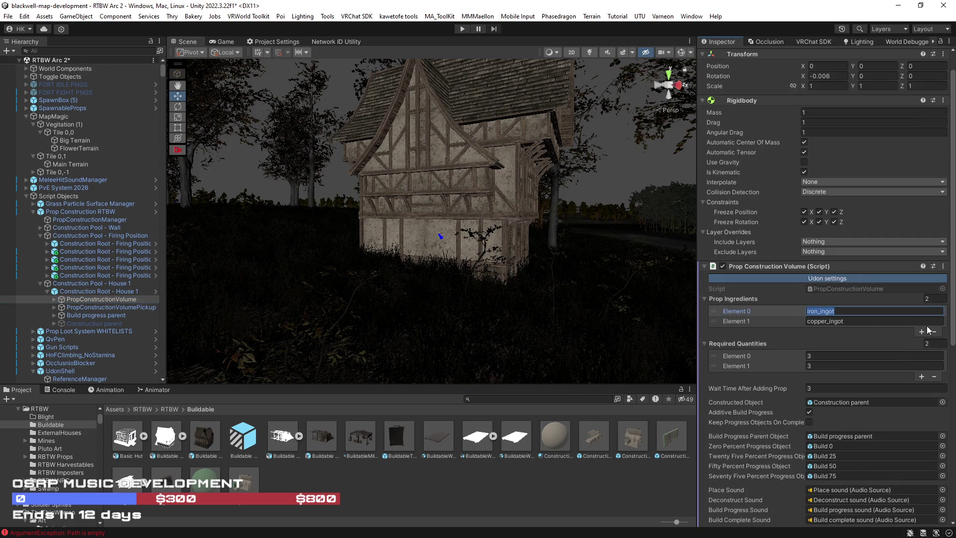
{"action": "type", "text": "Beam"}
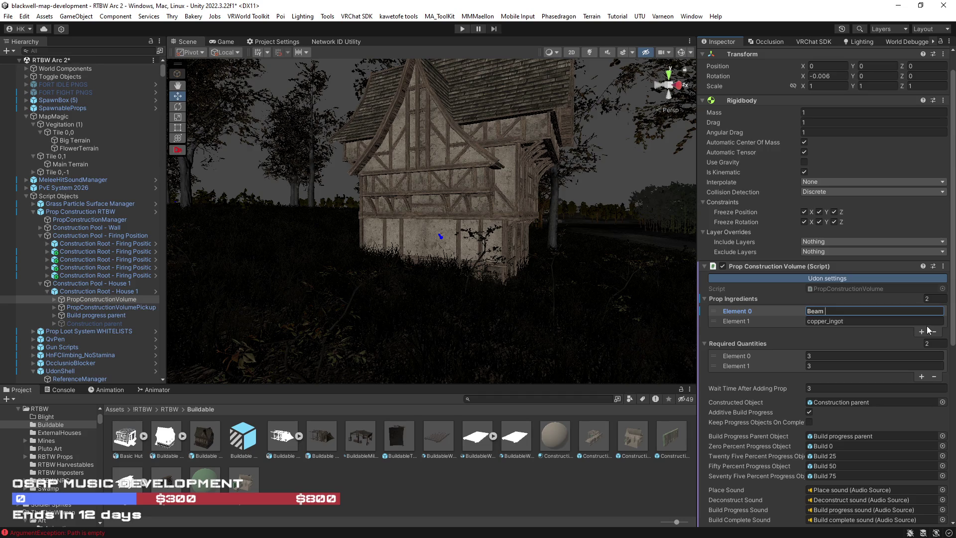
{"action": "type", "text": "15"}
{"action": "left_click", "coordinate": [795, 321]}
{"action": "type", "text": "Plank"}
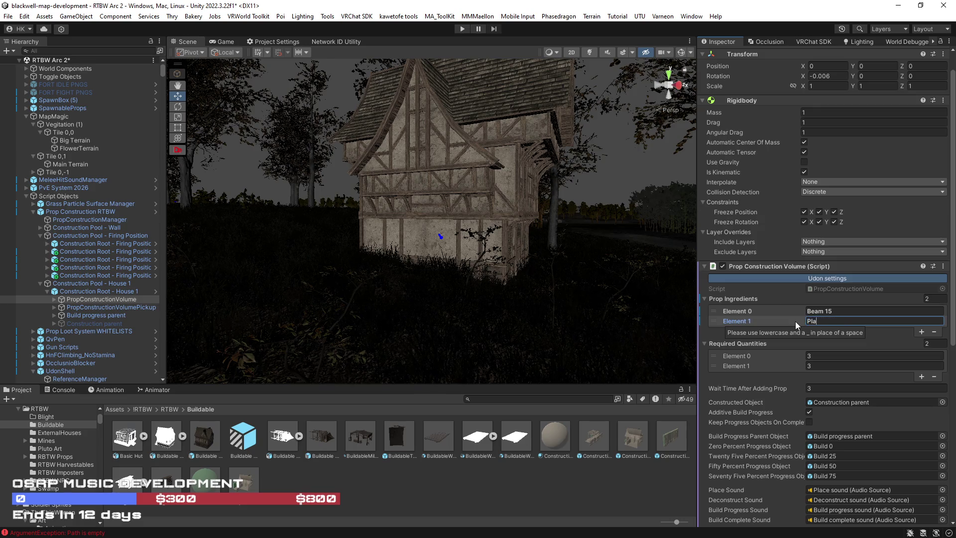
{"action": "left_click", "coordinate": [843, 312]}
{"action": "key", "text": "BackSpace"}
{"action": "key", "text": "BackSpace"}
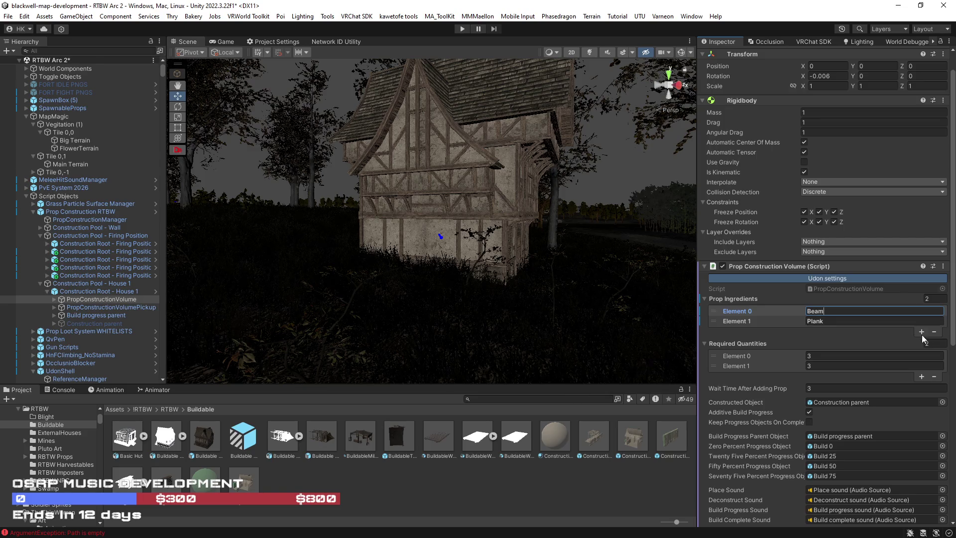
{"action": "left_click", "coordinate": [922, 332]}
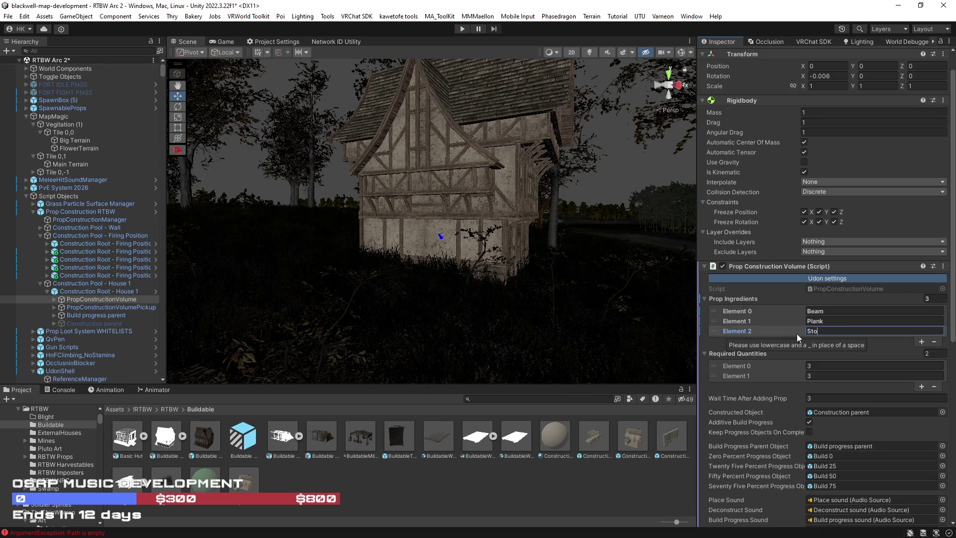
{"action": "type", "text": "Stone"}
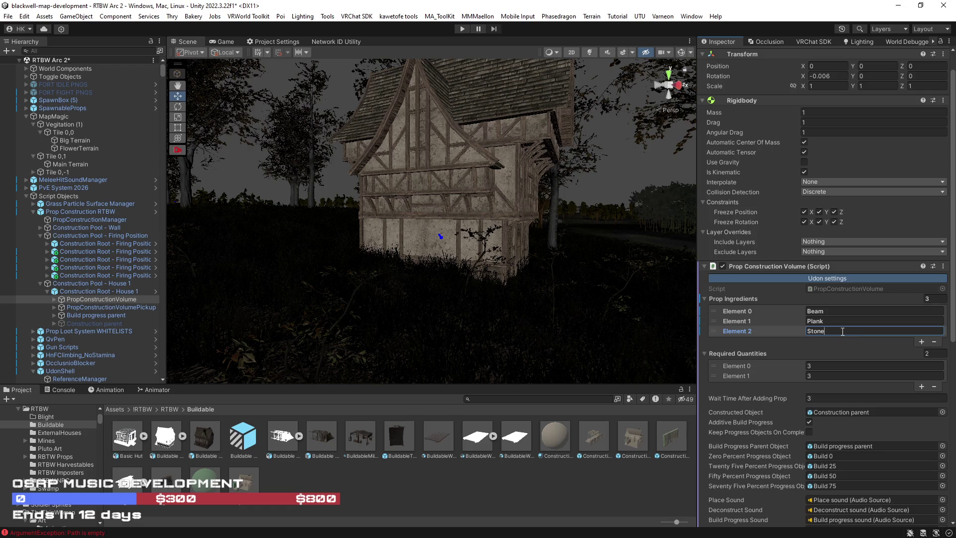
{"action": "type", "text": "Building"}
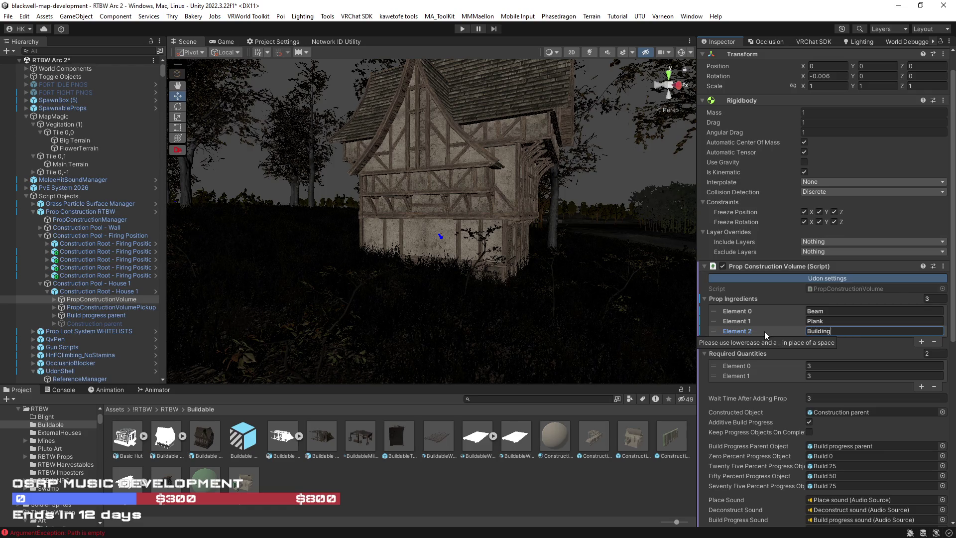
{"action": "type", "text": "Block"}
{"action": "left_click", "coordinate": [921, 342]}
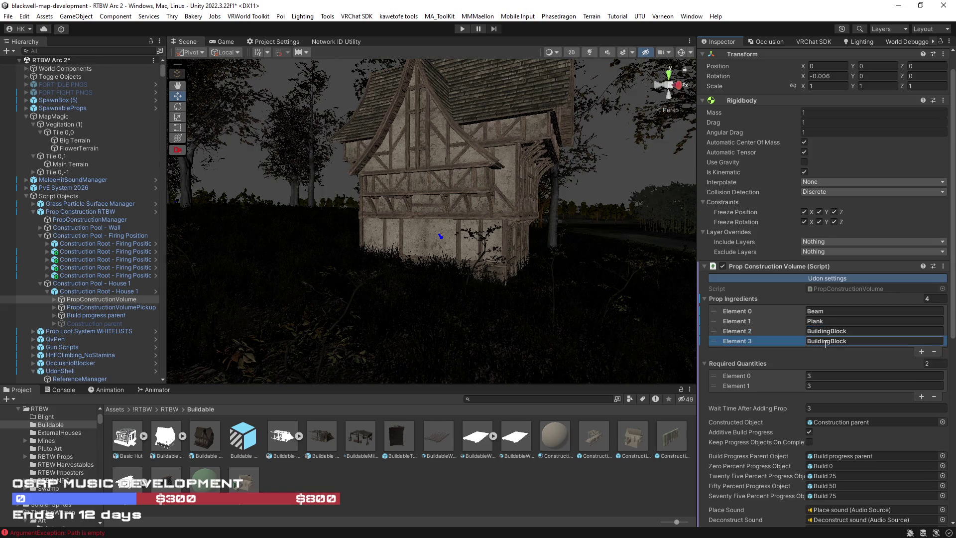
{"action": "key", "text": "ctrl+a"}
{"action": "type", "text": "Iron"}
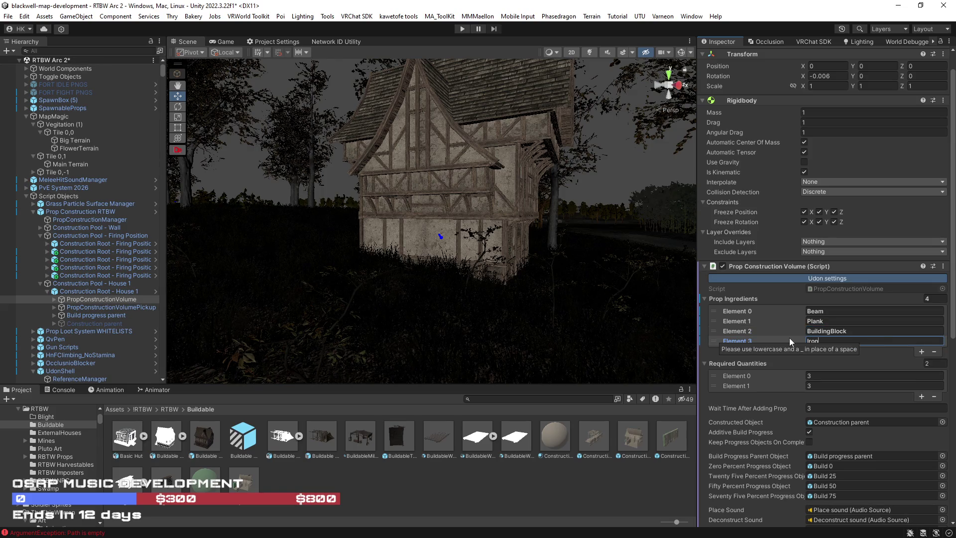
{"action": "type", "text": "_i"}
{"action": "type", "text": "ng"}
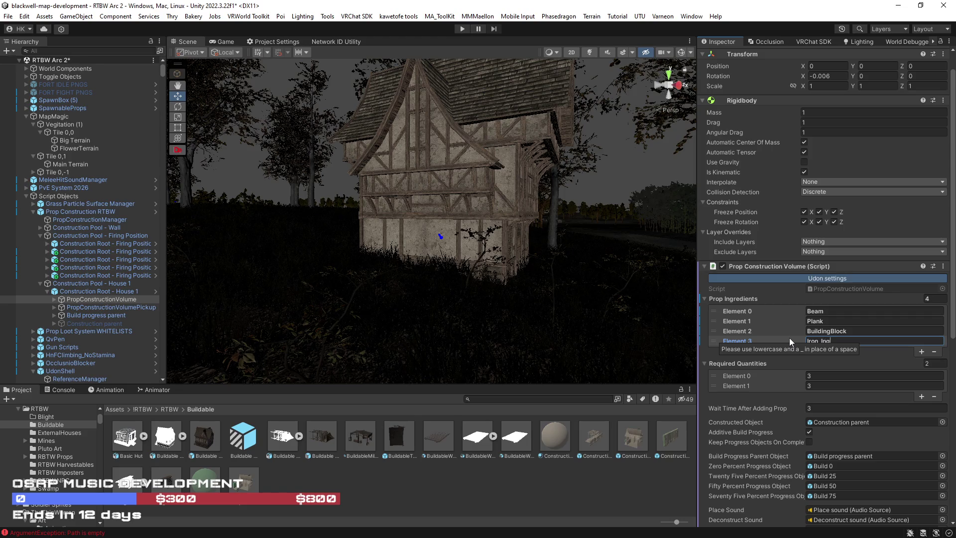
{"action": "type", "text": "ot"}
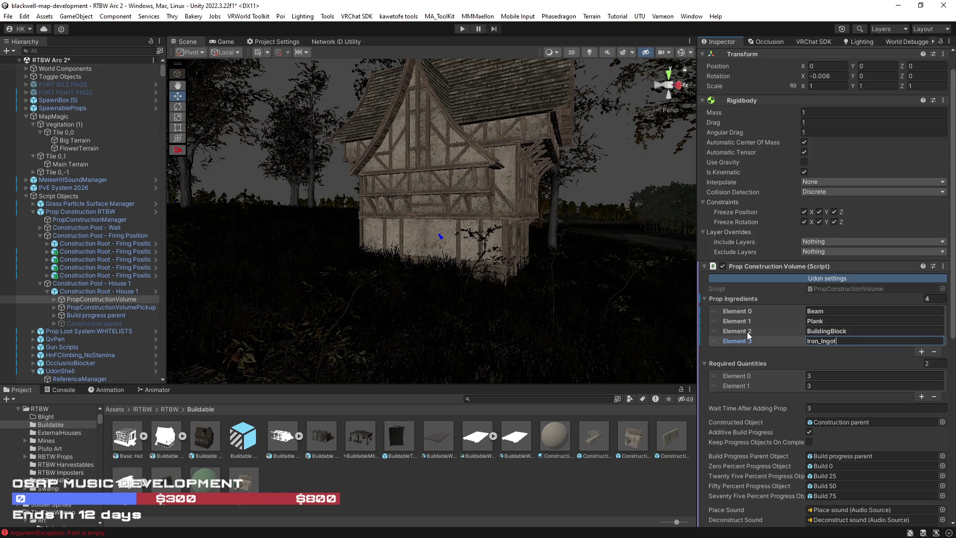
Step: Set the required quantities to 15, 25, 10 and 5
{"action": "left_click", "coordinate": [853, 376]}
{"action": "type", "text": "15"}
{"action": "left_click", "coordinate": [819, 388]}
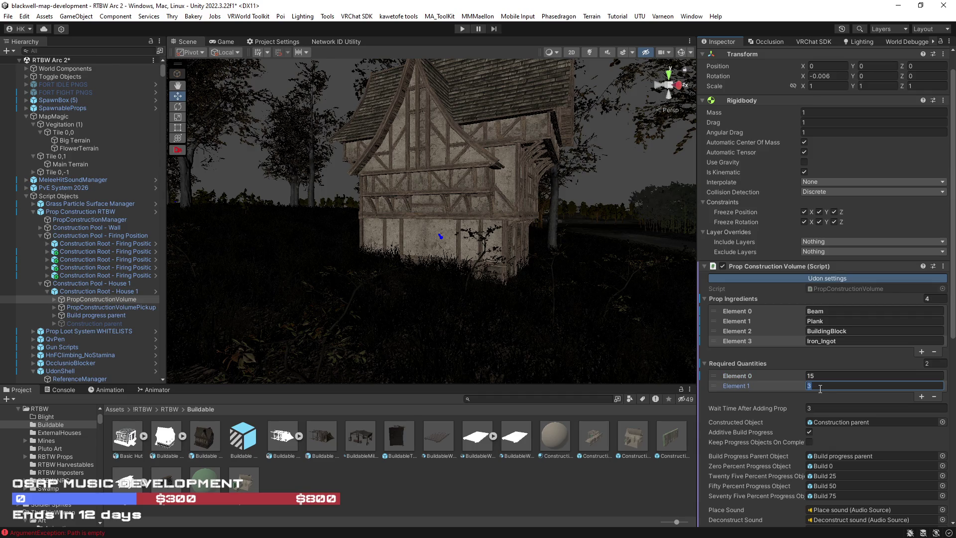
{"action": "type", "text": "25"}
{"action": "left_click", "coordinate": [921, 396]}
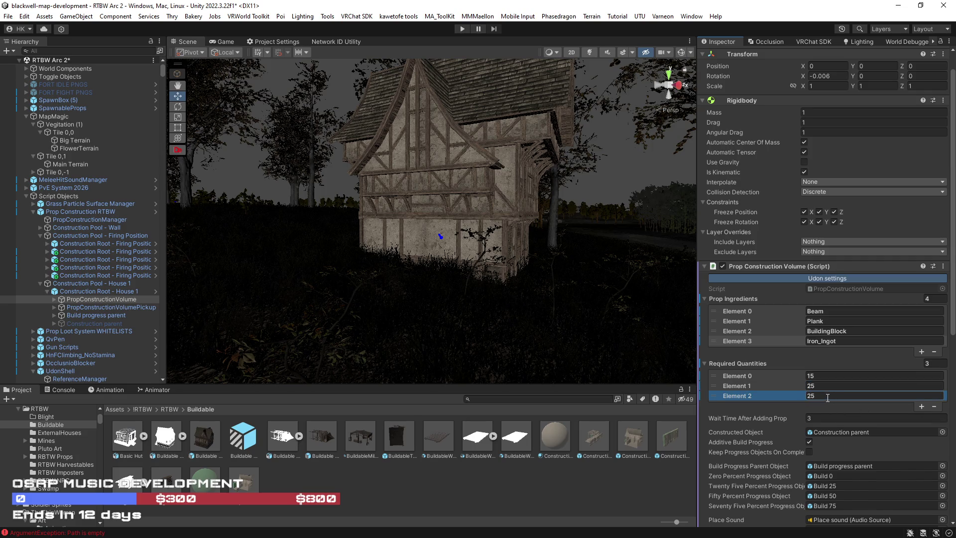
{"action": "left_click", "coordinate": [827, 397]}
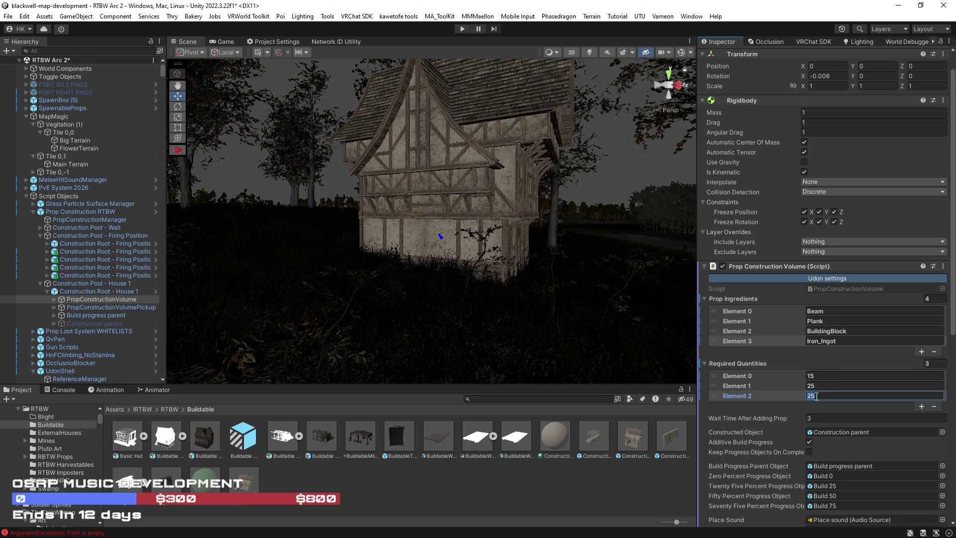
{"action": "type", "text": "10"}
{"action": "left_click", "coordinate": [921, 406]}
{"action": "left_click", "coordinate": [823, 407]}
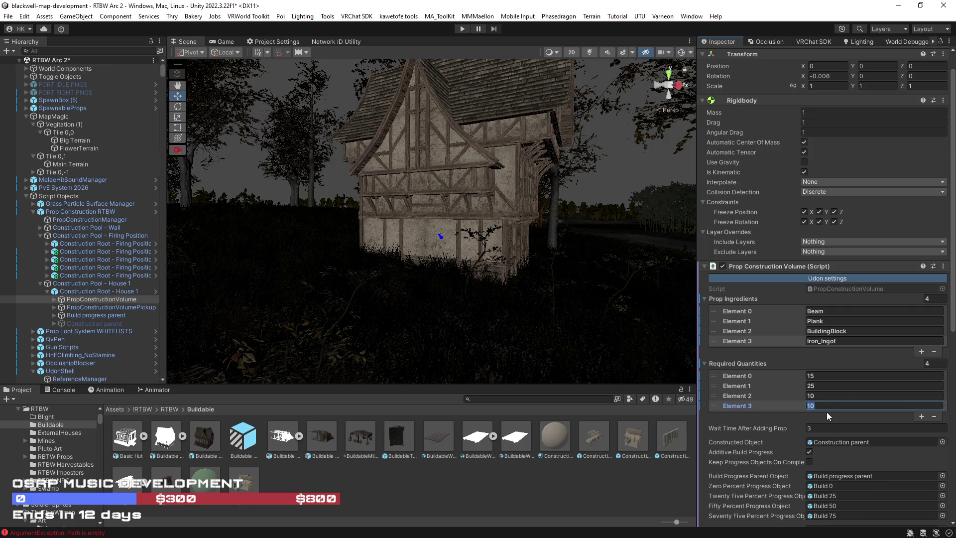
{"action": "type", "text": "5"}
{"action": "scroll", "coordinate": [575, 345], "scroll_direction": "up", "scroll_amount": 3}
{"action": "scroll", "coordinate": [751, 444], "scroll_direction": "down", "scroll_amount": 4}
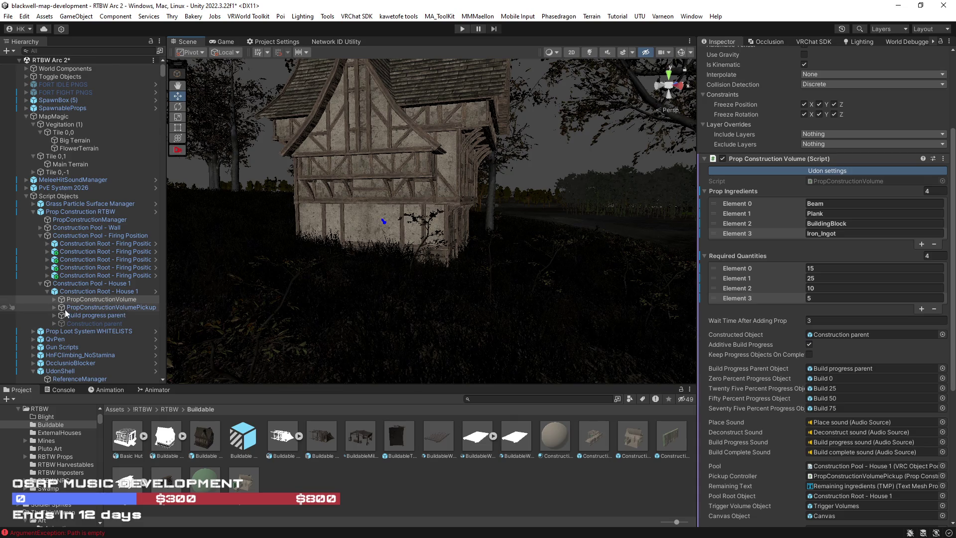
{"action": "left_click", "coordinate": [49, 291]}
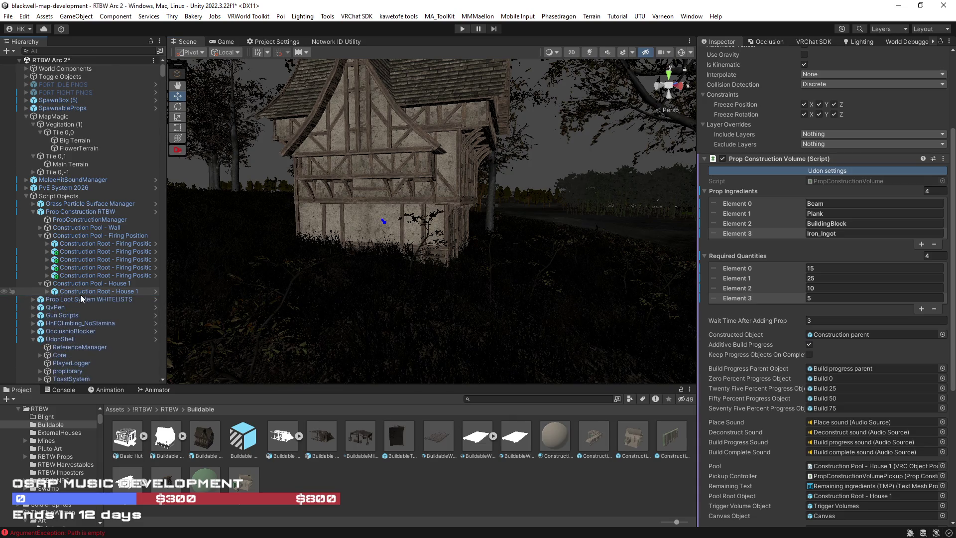
Step: Duplicate the House 1 construction root and assign the copy to the House 1 pool
{"action": "left_click", "coordinate": [80, 294]}
{"action": "key", "text": "ctrl+d"}
{"action": "key", "text": "ctrl+d"}
{"action": "left_click", "coordinate": [89, 283]}
{"action": "mouse_move", "coordinate": [88, 299]}
{"action": "left_mouse_down"}
{"action": "mouse_move", "coordinate": [389, 295]}
{"action": "mouse_move", "coordinate": [861, 172]}
{"action": "mouse_move", "coordinate": [110, 304]}
{"action": "mouse_move", "coordinate": [839, 215]}
{"action": "mouse_move", "coordinate": [850, 185]}
{"action": "left_mouse_up"}
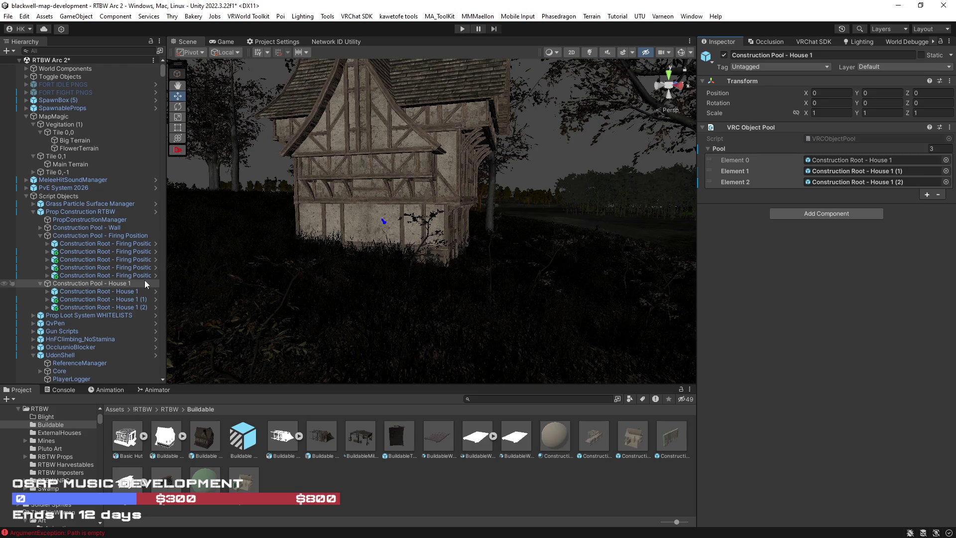
Step: Apply all prefab overrides on the Firing Position, Wall (4) and House 1 (1) roots
{"action": "left_click", "coordinate": [87, 250]}
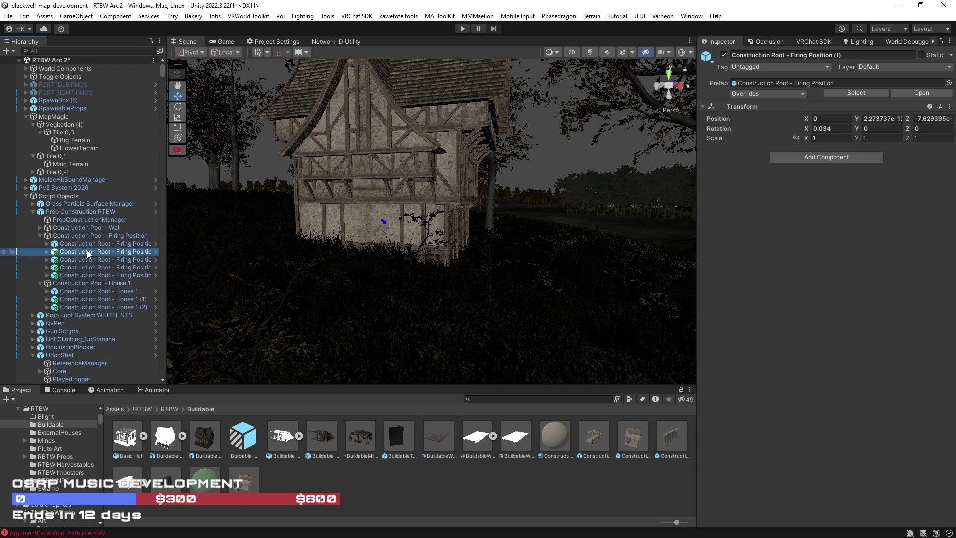
{"action": "left_click", "coordinate": [801, 94]}
{"action": "left_click", "coordinate": [839, 235]}
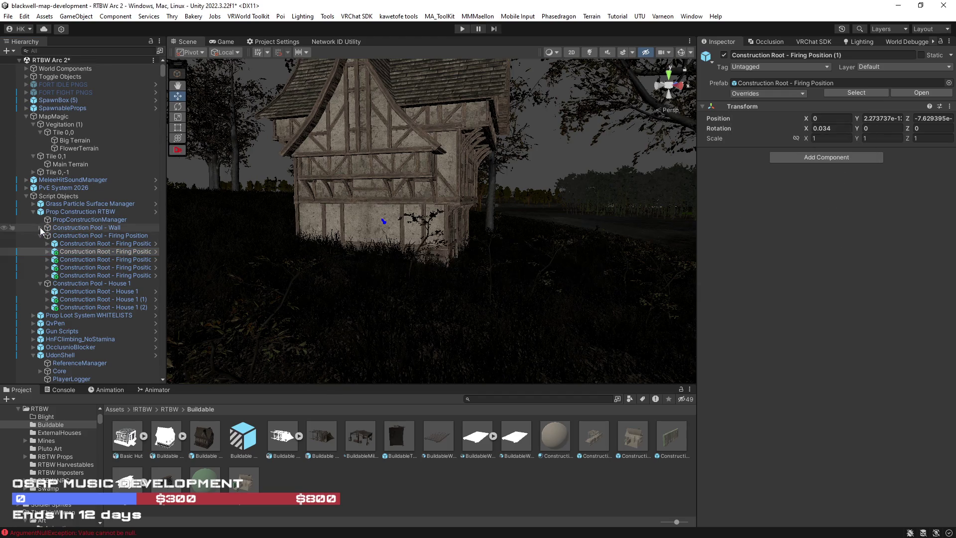
{"action": "left_click", "coordinate": [802, 94]}
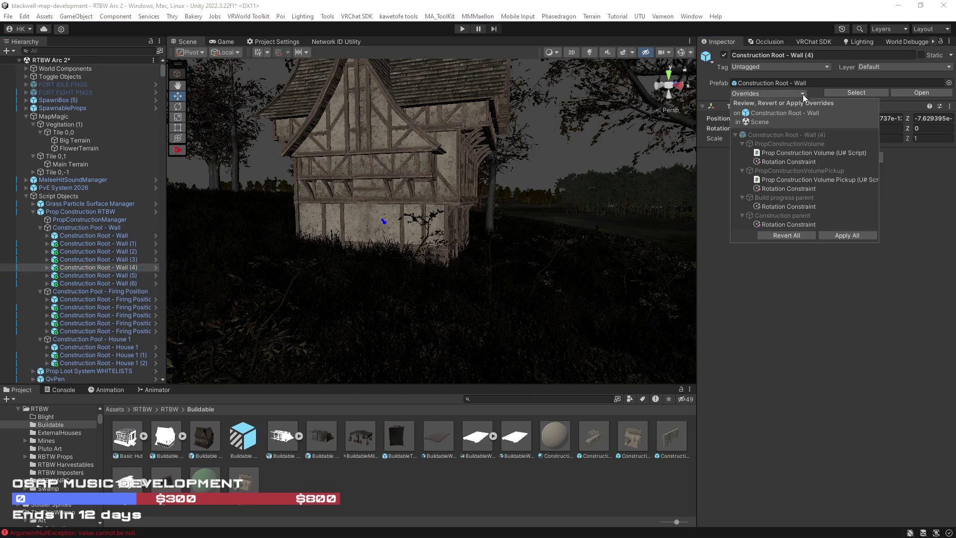
{"action": "left_click", "coordinate": [864, 236]}
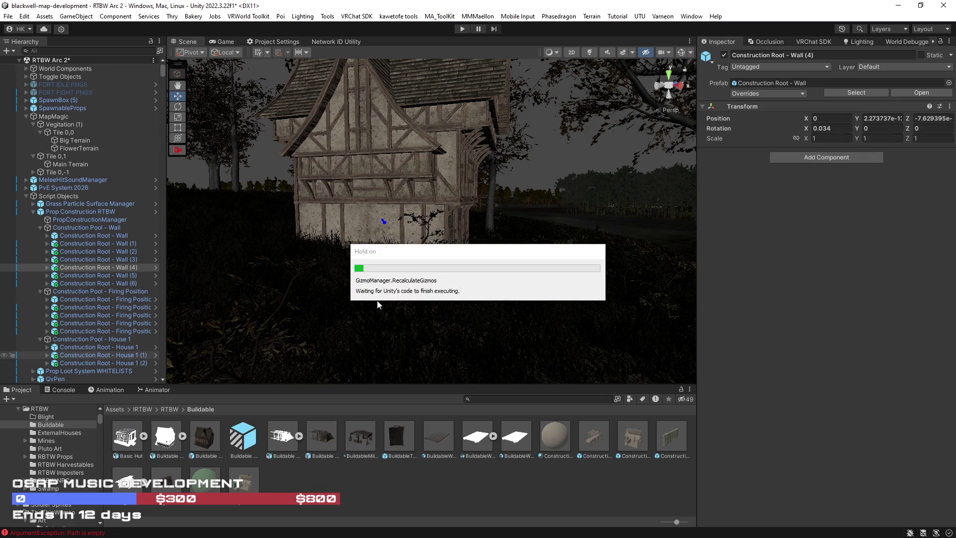
{"action": "left_click", "coordinate": [73, 355]}
{"action": "left_click", "coordinate": [801, 93]}
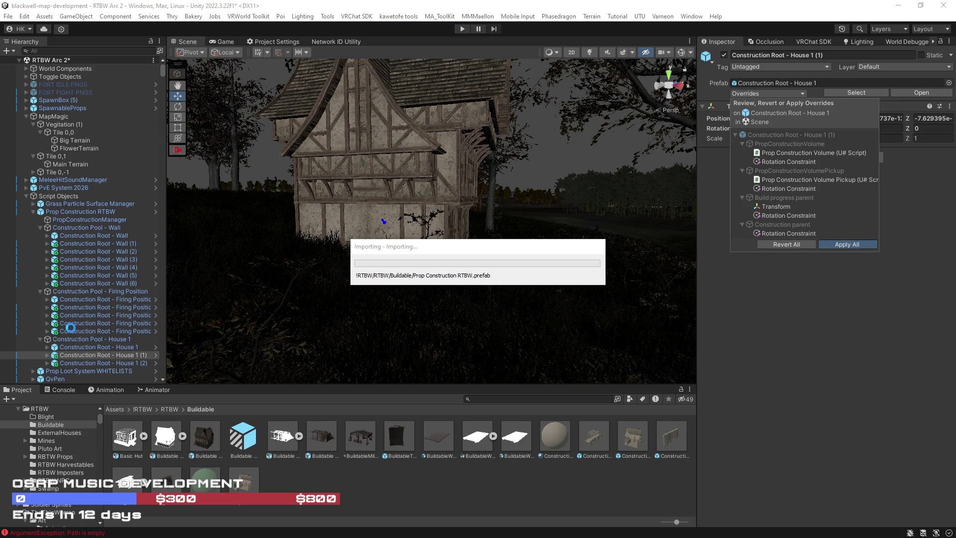
{"action": "left_click", "coordinate": [81, 228]}
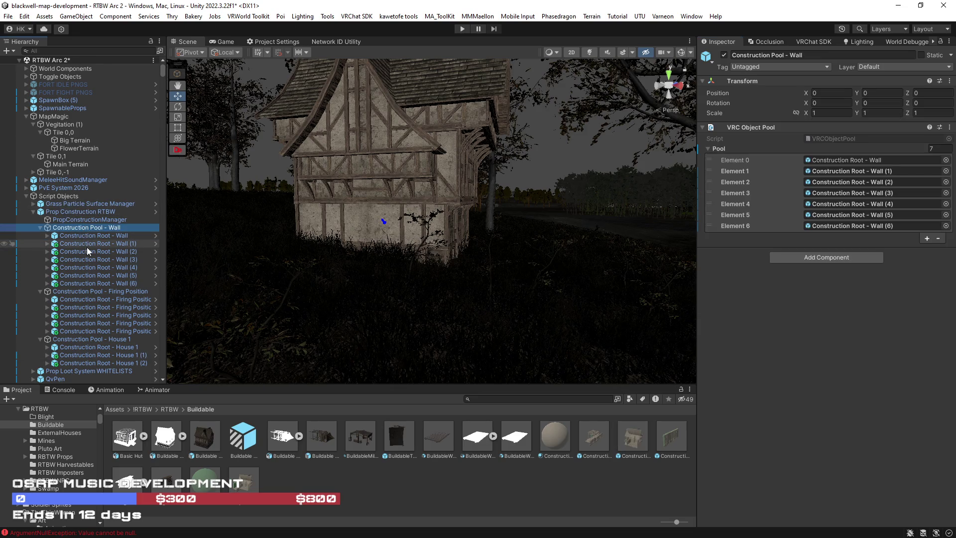
{"action": "left_click", "coordinate": [77, 235]}
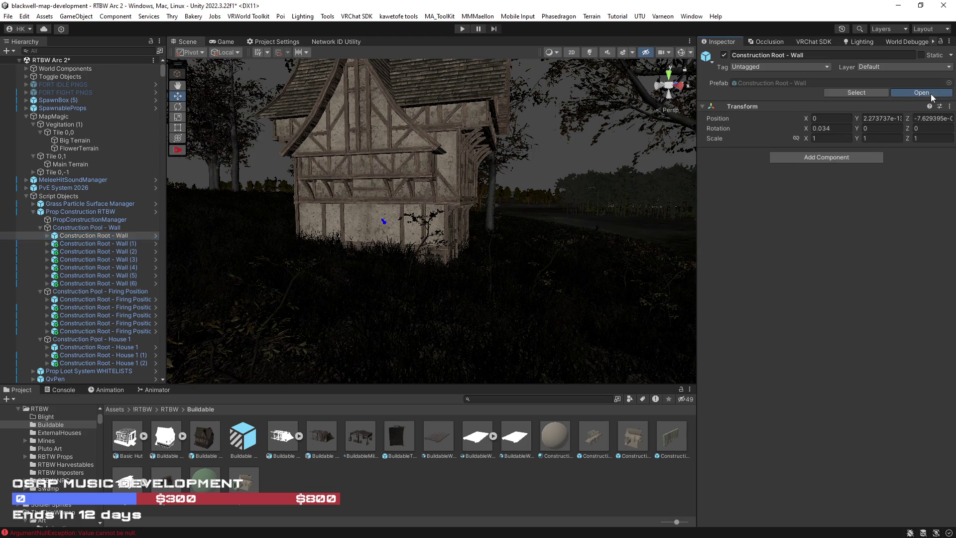
Step: Open the Construction Root - Wall prefab, inspect its PropConstructionVolume, then exit Prefab Mode
{"action": "left_click", "coordinate": [930, 93]}
{"action": "left_click", "coordinate": [84, 89]}
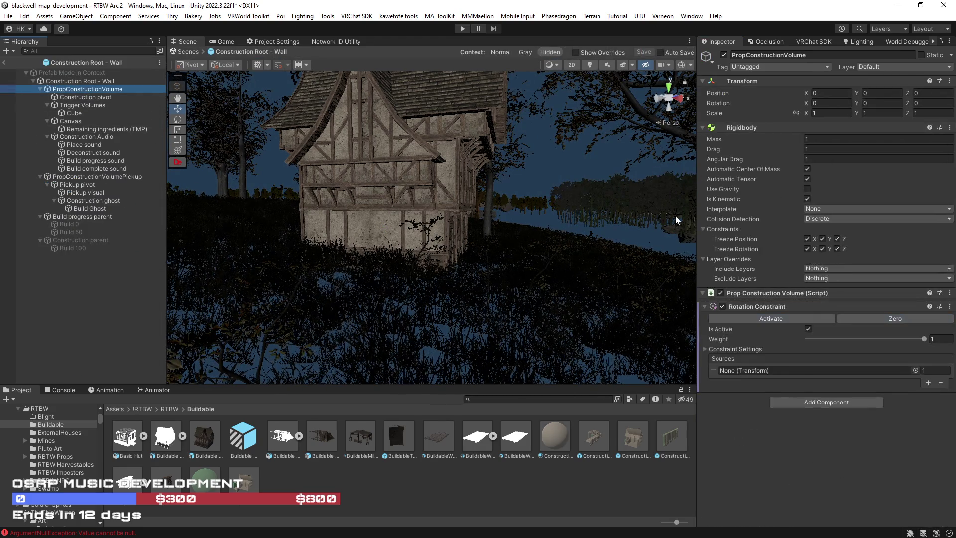
{"action": "left_click", "coordinate": [75, 83]}
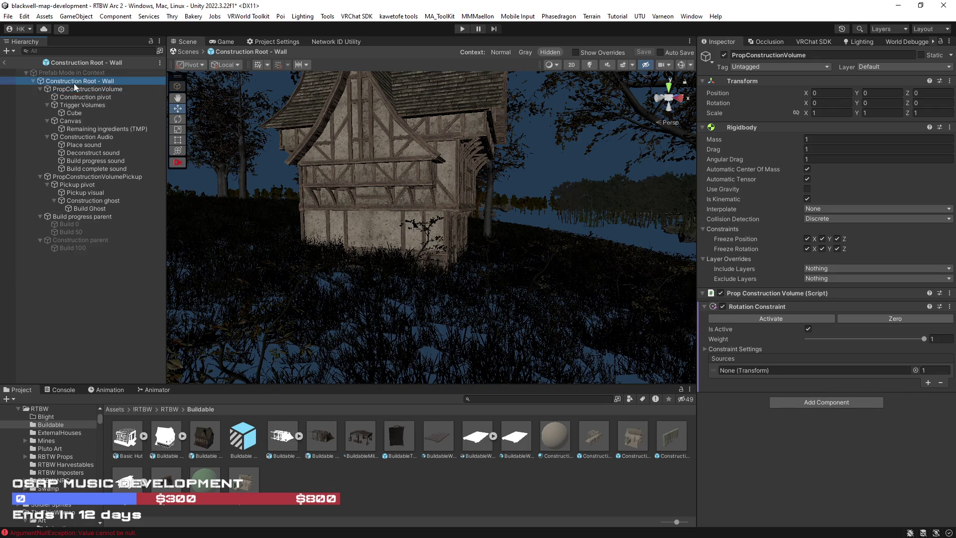
{"action": "left_click", "coordinate": [76, 89]}
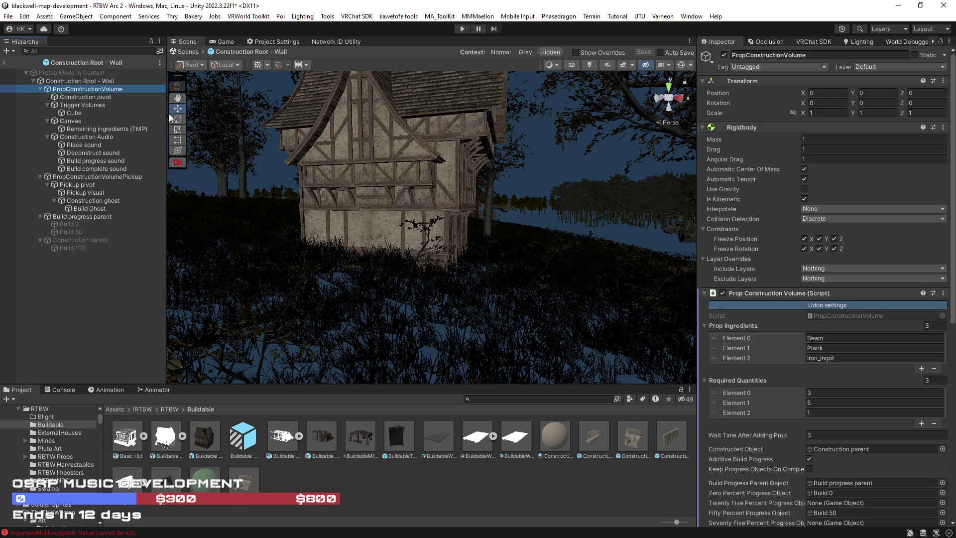
{"action": "left_click", "coordinate": [5, 62]}
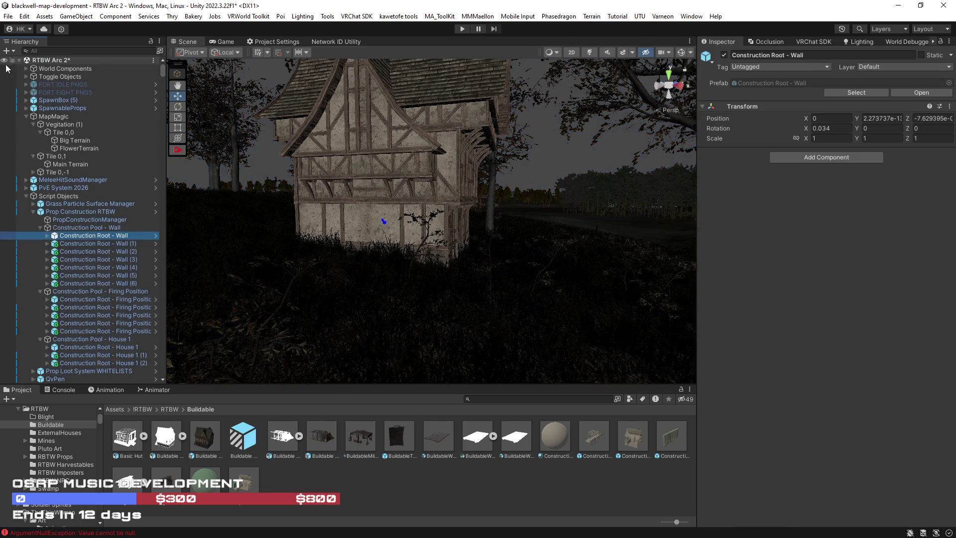
Step: Open the Construction Root - Firing Position prefab and view its ghost walkway
{"action": "left_click", "coordinate": [89, 299]}
{"action": "left_click", "coordinate": [913, 95]}
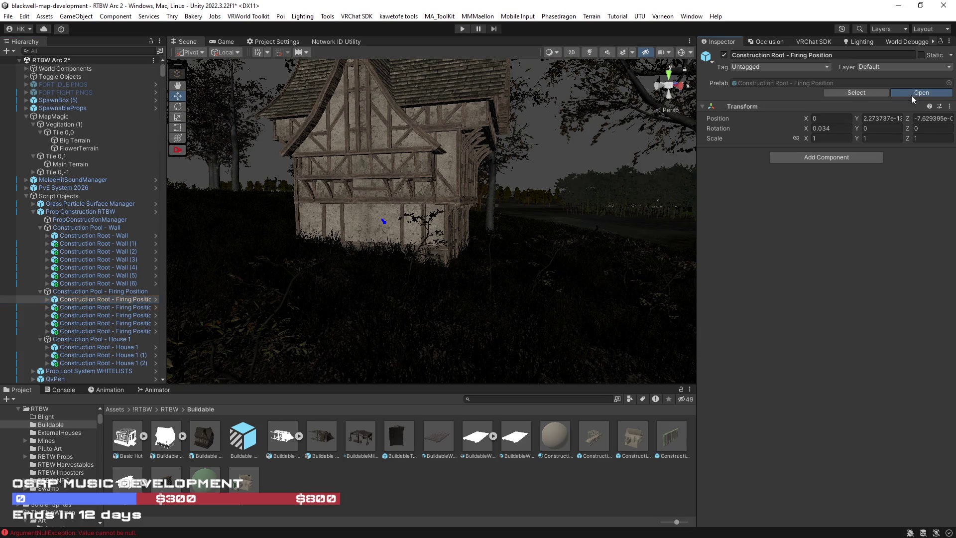
{"action": "key", "text": "w"}
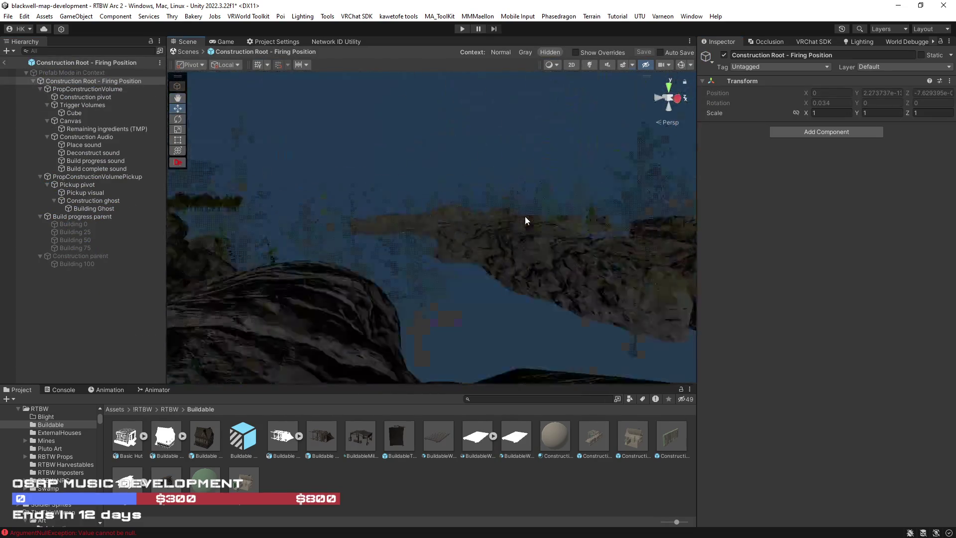
{"action": "key", "text": "s"}
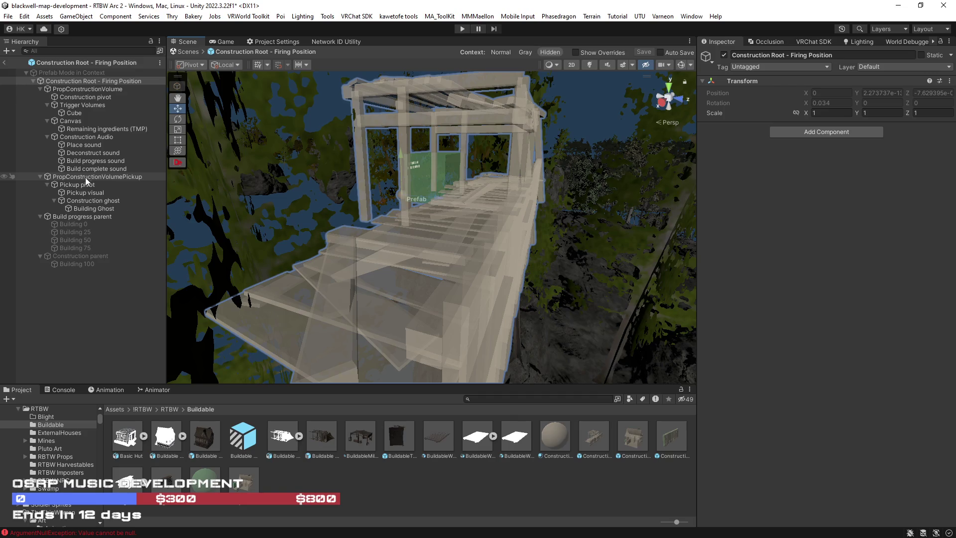
{"action": "left_click", "coordinate": [78, 262]}
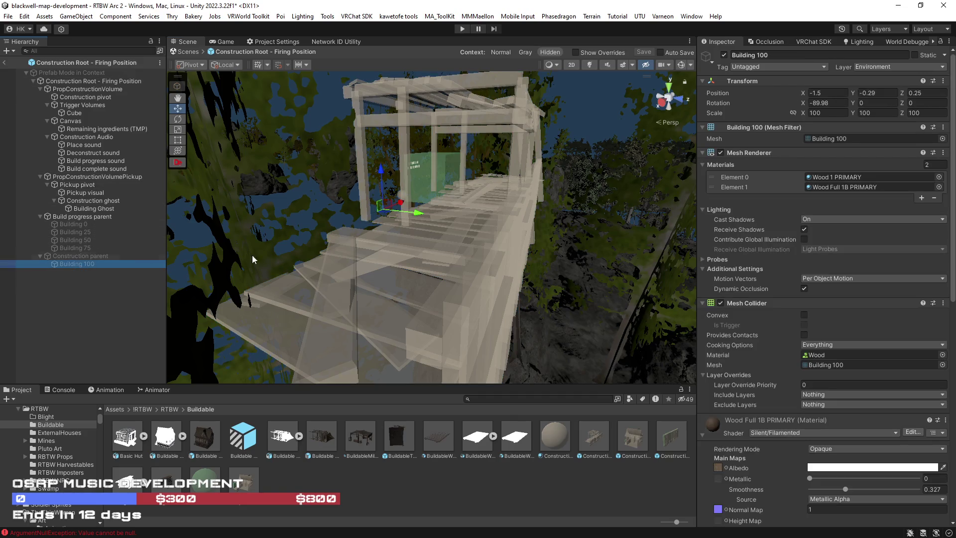
Step: Activate the Construction parent so Building 100 shows, then frame and orbit around it
{"action": "mouse_move", "coordinate": [252, 259]}
{"action": "left_mouse_down"}
{"action": "mouse_move", "coordinate": [530, 243]}
{"action": "mouse_move", "coordinate": [543, 234]}
{"action": "left_mouse_up"}
{"action": "left_click", "coordinate": [112, 255]}
{"action": "left_click", "coordinate": [723, 55]}
{"action": "left_click", "coordinate": [78, 265]}
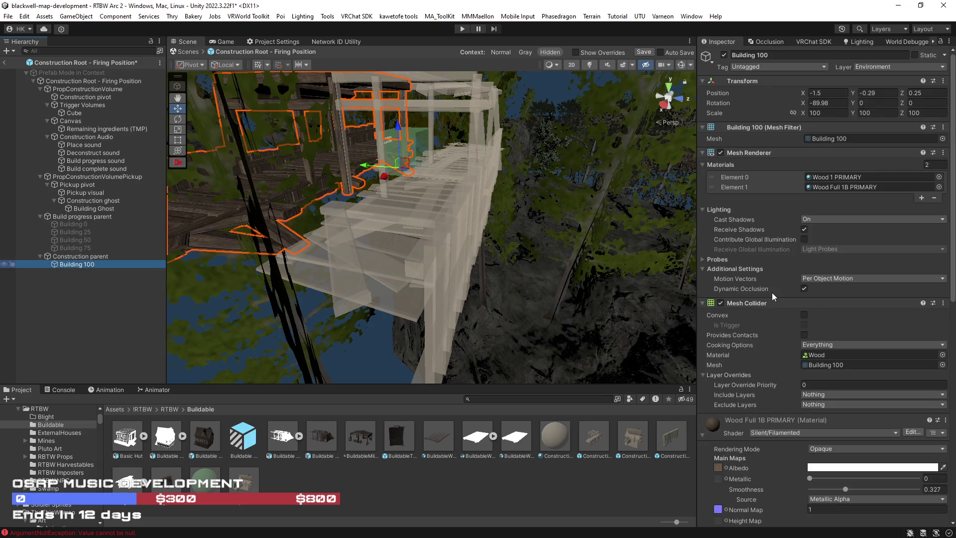
{"action": "right_click", "coordinate": [77, 264]}
{"action": "left_click", "coordinate": [99, 446]}
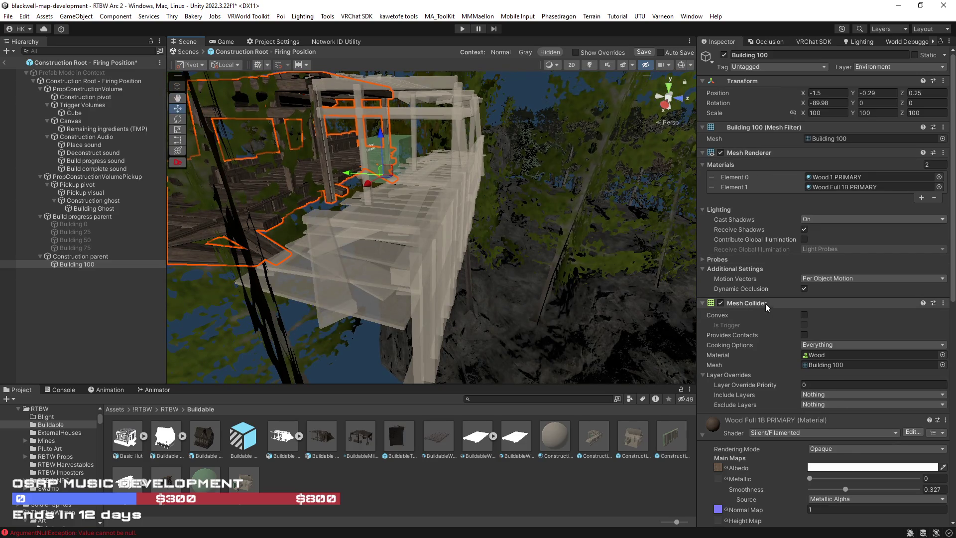
{"action": "scroll", "coordinate": [766, 304], "scroll_direction": "down", "scroll_amount": 5}
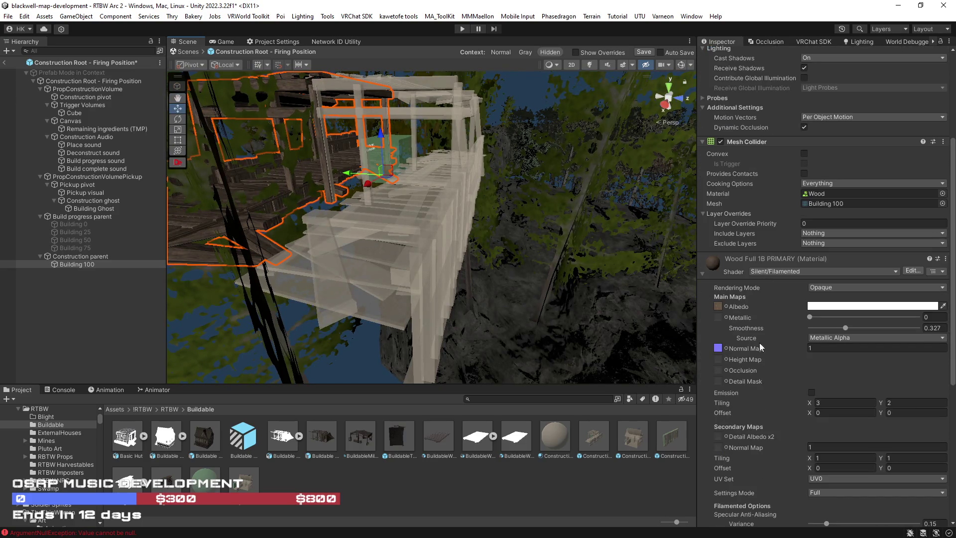
{"action": "mouse_move", "coordinate": [516, 278]}
{"action": "left_mouse_down"}
{"action": "mouse_move", "coordinate": [368, 262]}
{"action": "mouse_move", "coordinate": [377, 251]}
{"action": "mouse_move", "coordinate": [189, 269]}
{"action": "left_mouse_up"}
Step: Add a Cube under Building 100, flatten it vertically and lower it slightly
{"action": "right_click", "coordinate": [73, 264]}
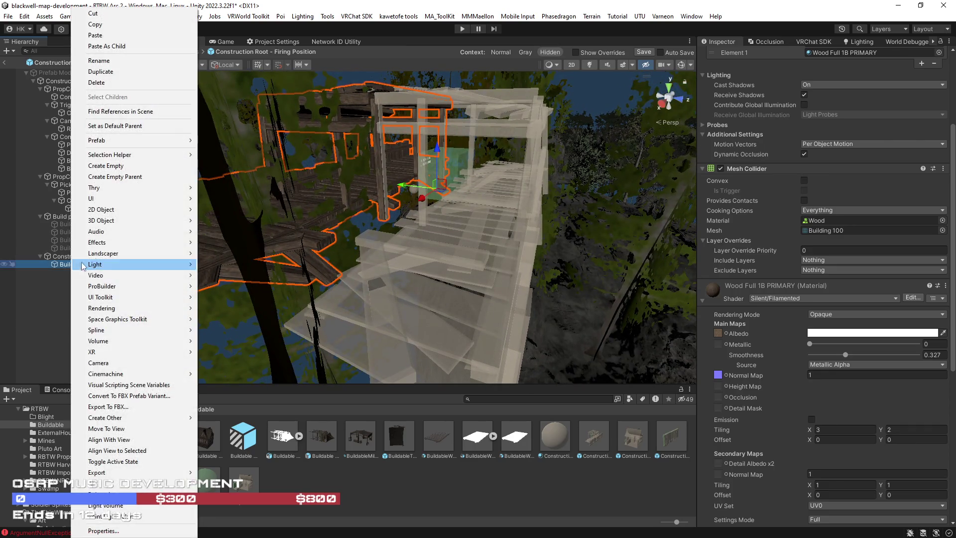
{"action": "mouse_move", "coordinate": [112, 223]}
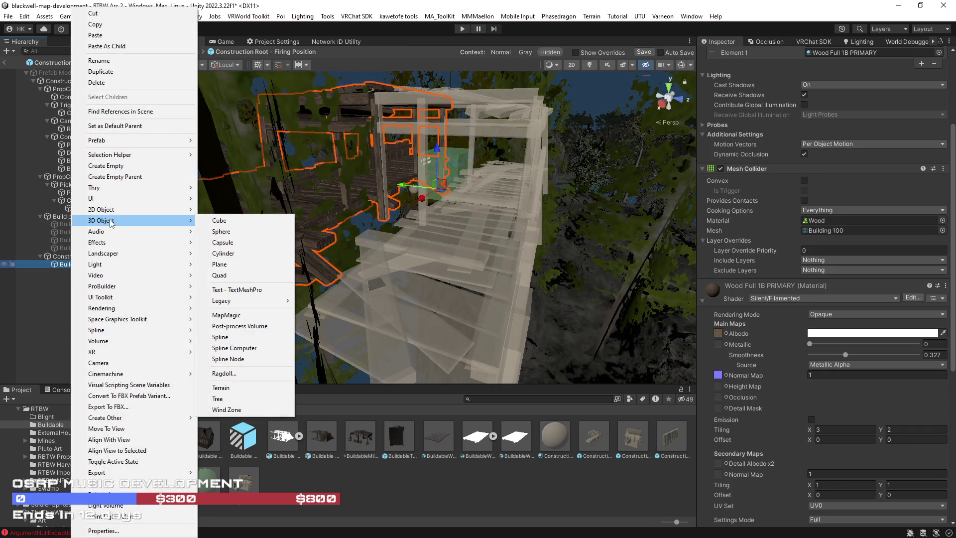
{"action": "left_click", "coordinate": [220, 220]}
{"action": "mouse_move", "coordinate": [525, 247]}
{"action": "left_mouse_down"}
{"action": "mouse_move", "coordinate": [437, 245]}
{"action": "mouse_move", "coordinate": [607, 214]}
{"action": "mouse_move", "coordinate": [504, 245]}
{"action": "left_mouse_up"}
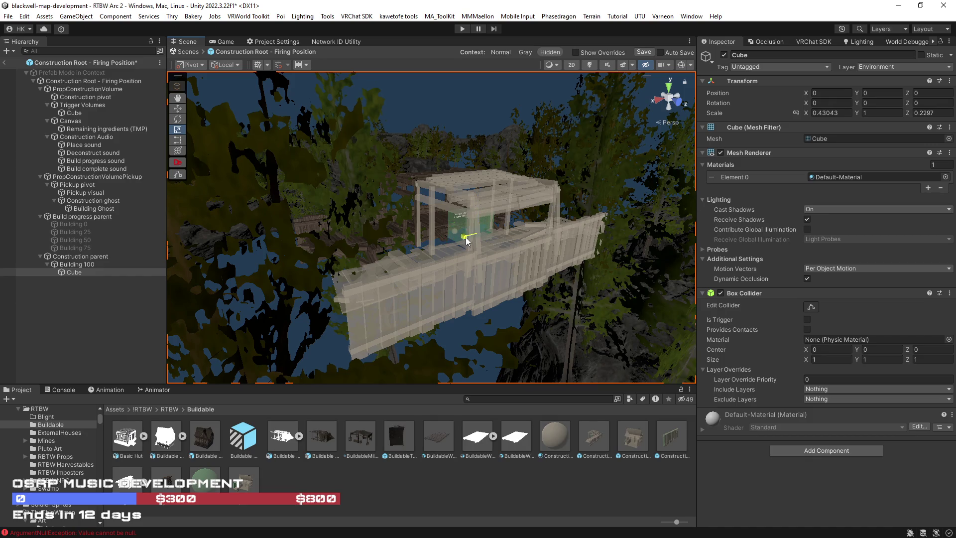
{"action": "scroll", "coordinate": [472, 234], "scroll_direction": "up", "scroll_amount": 10}
{"action": "mouse_move", "coordinate": [477, 214]}
{"action": "left_mouse_down"}
{"action": "mouse_move", "coordinate": [454, 243]}
{"action": "mouse_move", "coordinate": [457, 228]}
{"action": "mouse_move", "coordinate": [571, 256]}
{"action": "mouse_move", "coordinate": [512, 256]}
{"action": "left_mouse_up"}
{"action": "left_click_drag", "start_coordinate": [387, 198], "coordinate": [445, 223]}
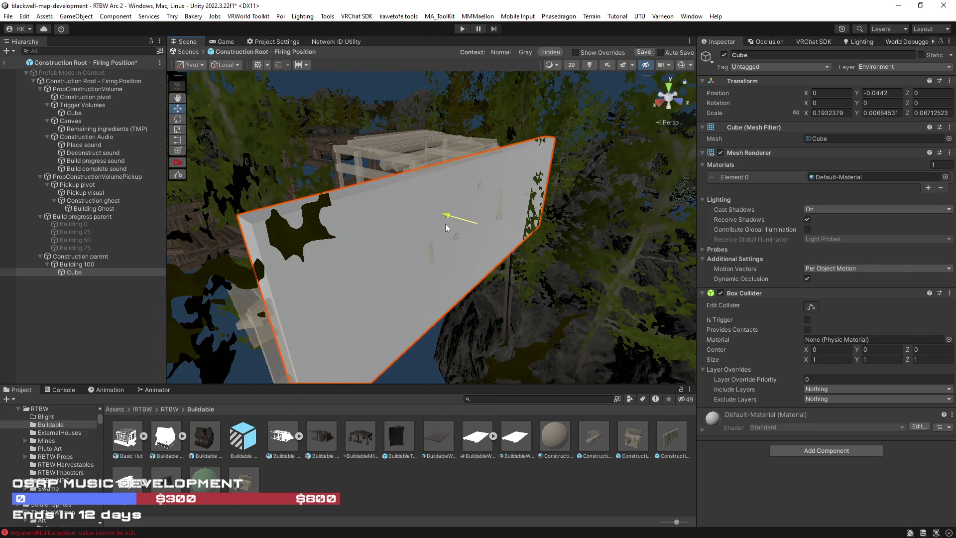
Step: Lengthen and narrow the cube slab, then remove its Box Collider
{"action": "key", "text": "f"}
{"action": "key", "text": "r"}
{"action": "mouse_move", "coordinate": [509, 212]}
{"action": "left_mouse_down"}
{"action": "mouse_move", "coordinate": [515, 196]}
{"action": "mouse_move", "coordinate": [524, 204]}
{"action": "left_mouse_up"}
{"action": "mouse_move", "coordinate": [548, 165]}
{"action": "left_mouse_down"}
{"action": "mouse_move", "coordinate": [543, 183]}
{"action": "mouse_move", "coordinate": [543, 171]}
{"action": "left_mouse_up"}
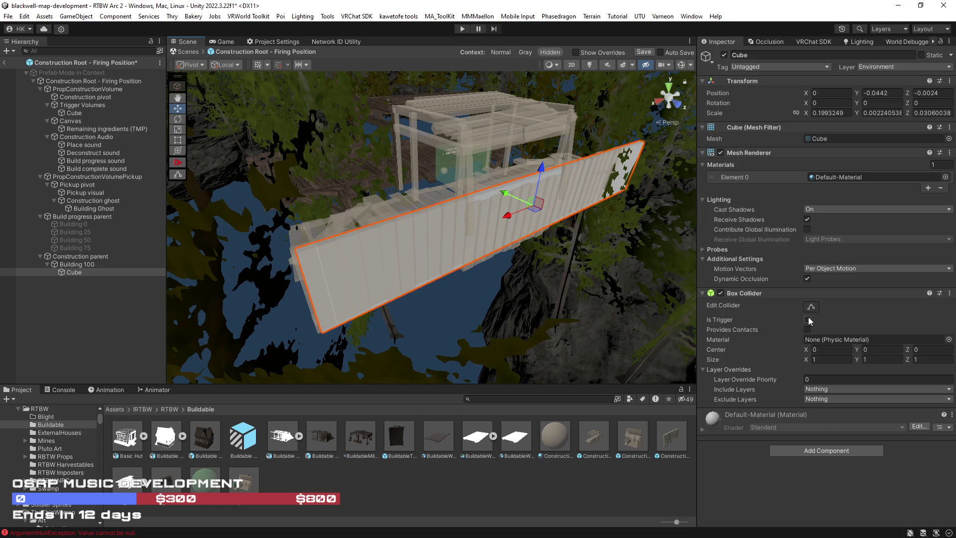
{"action": "right_click", "coordinate": [766, 298]}
{"action": "left_click", "coordinate": [812, 336]}
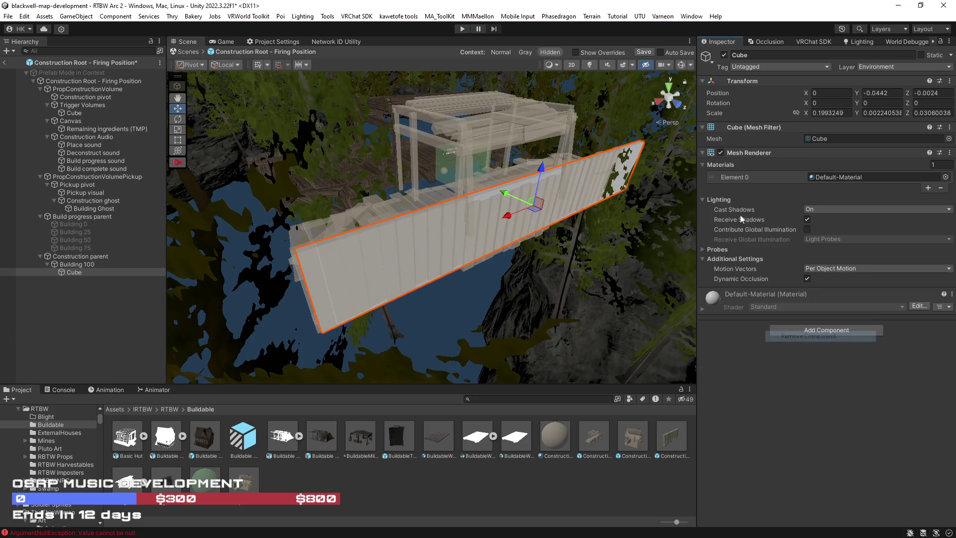
Step: Add a carving Nav Mesh Obstacle to the Cube and remove its Mesh Renderer and Mesh Filter
{"action": "left_click_drag", "start_coordinate": [598, 279], "coordinate": [627, 279]}
{"action": "left_click", "coordinate": [818, 330]}
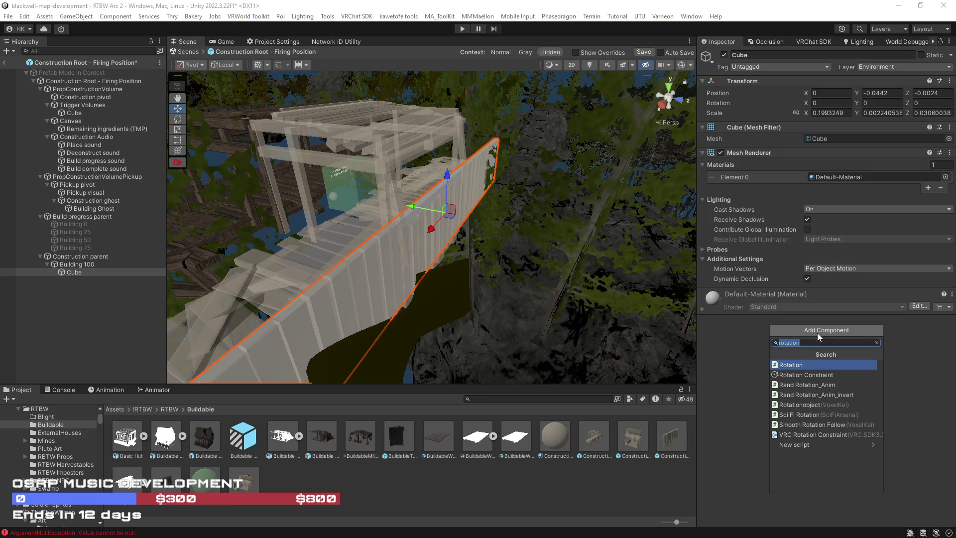
{"action": "type", "text": "navm"}
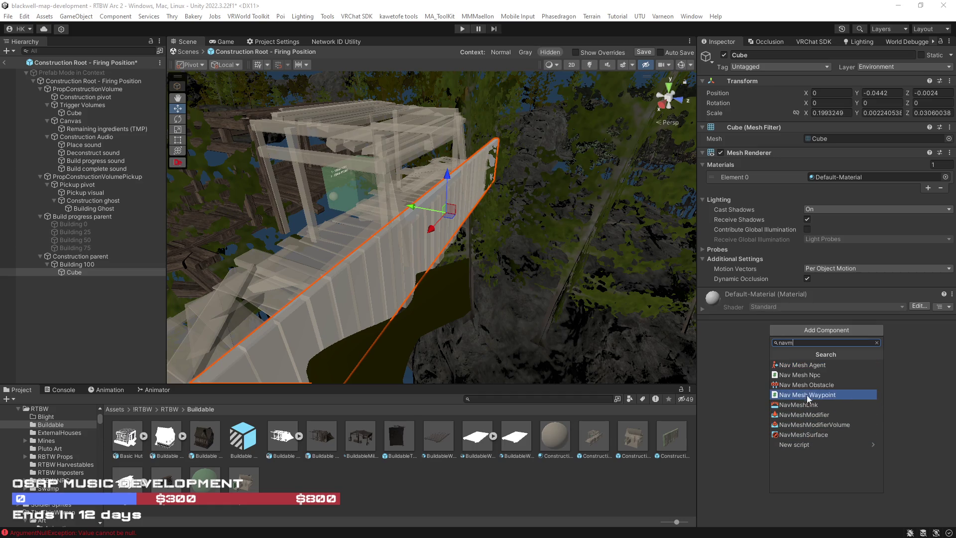
{"action": "left_click", "coordinate": [805, 385]}
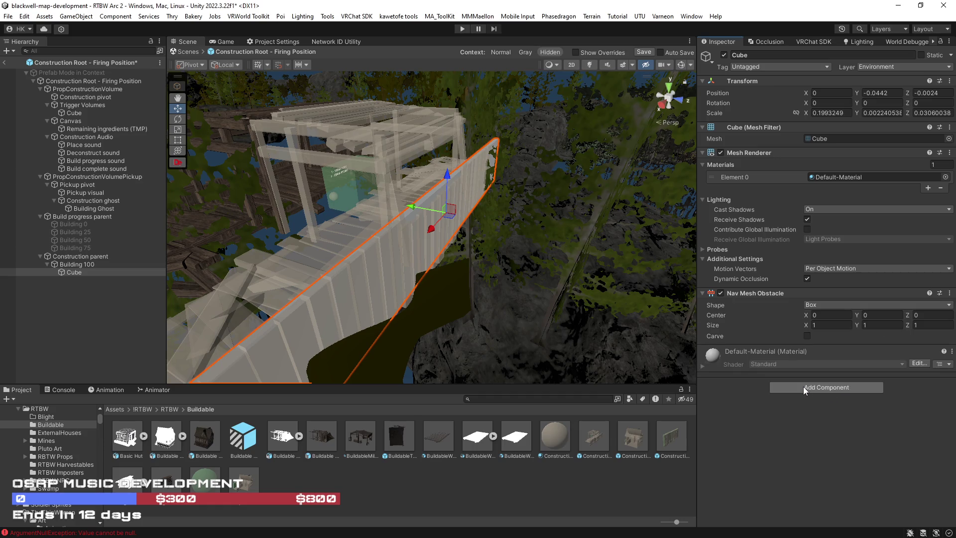
{"action": "left_click", "coordinate": [807, 336]}
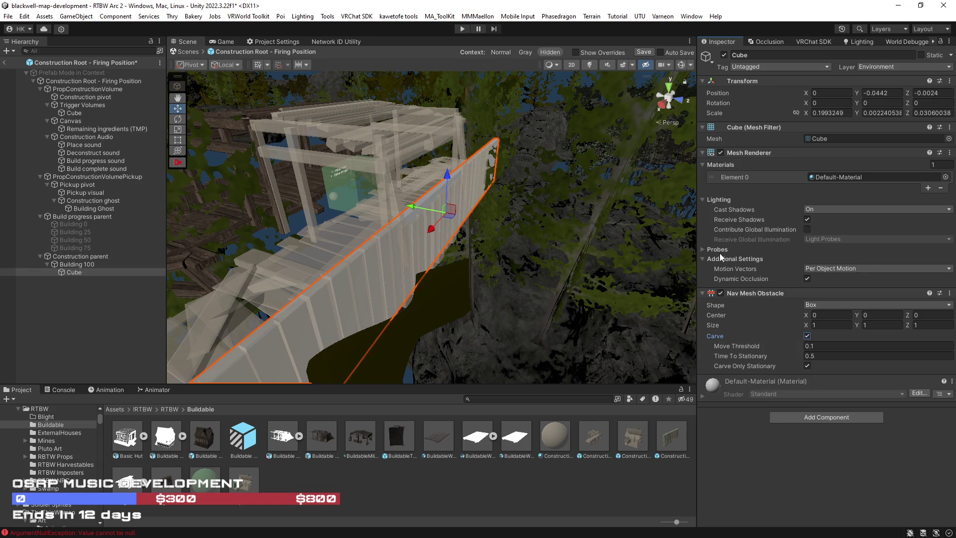
{"action": "right_click", "coordinate": [767, 152]}
{"action": "left_click", "coordinate": [796, 193]}
{"action": "right_click", "coordinate": [755, 128]}
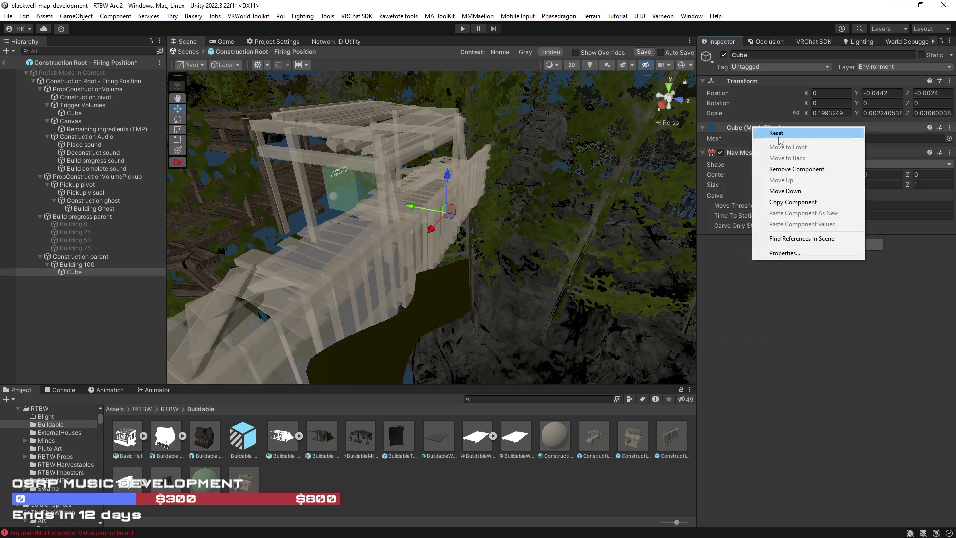
{"action": "left_click", "coordinate": [796, 168]}
Step: Show scene gizmos, switch to the Move tool, and keep the Cube on the Environment layer
{"action": "mouse_move", "coordinate": [560, 267]}
{"action": "left_mouse_down"}
{"action": "mouse_move", "coordinate": [674, 208]}
{"action": "mouse_move", "coordinate": [594, 243]}
{"action": "left_mouse_up"}
{"action": "left_click", "coordinate": [683, 65]}
{"action": "mouse_move", "coordinate": [502, 260]}
{"action": "left_mouse_down"}
{"action": "mouse_move", "coordinate": [477, 233]}
{"action": "mouse_move", "coordinate": [579, 271]}
{"action": "mouse_move", "coordinate": [467, 273]}
{"action": "mouse_move", "coordinate": [526, 274]}
{"action": "mouse_move", "coordinate": [508, 225]}
{"action": "mouse_move", "coordinate": [415, 225]}
{"action": "mouse_move", "coordinate": [407, 255]}
{"action": "mouse_move", "coordinate": [438, 246]}
{"action": "left_mouse_up"}
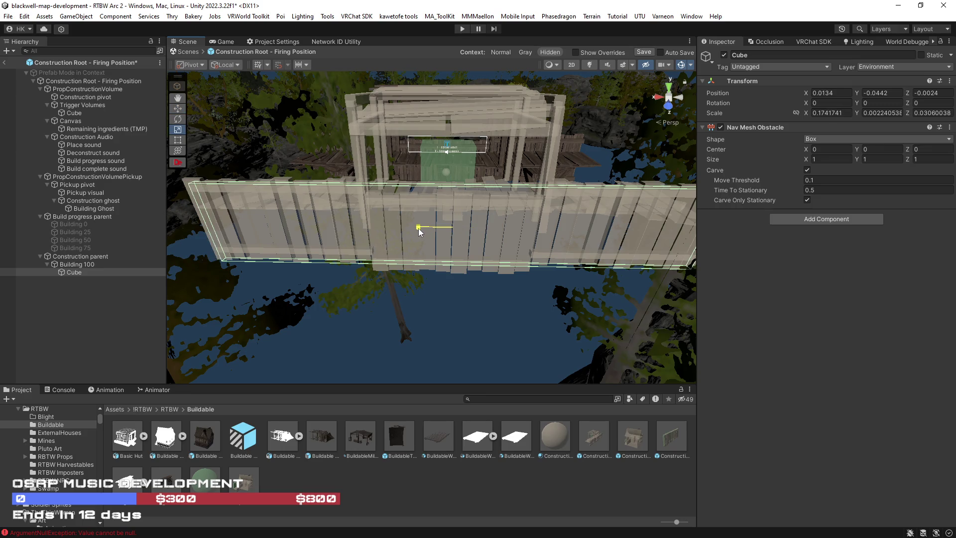
{"action": "mouse_move", "coordinate": [418, 232]}
{"action": "left_mouse_down"}
{"action": "mouse_move", "coordinate": [442, 233]}
{"action": "mouse_move", "coordinate": [427, 235]}
{"action": "left_mouse_up"}
{"action": "mouse_move", "coordinate": [542, 266]}
{"action": "left_mouse_down"}
{"action": "mouse_move", "coordinate": [539, 244]}
{"action": "mouse_move", "coordinate": [469, 225]}
{"action": "left_mouse_up"}
{"action": "key", "text": "w"}
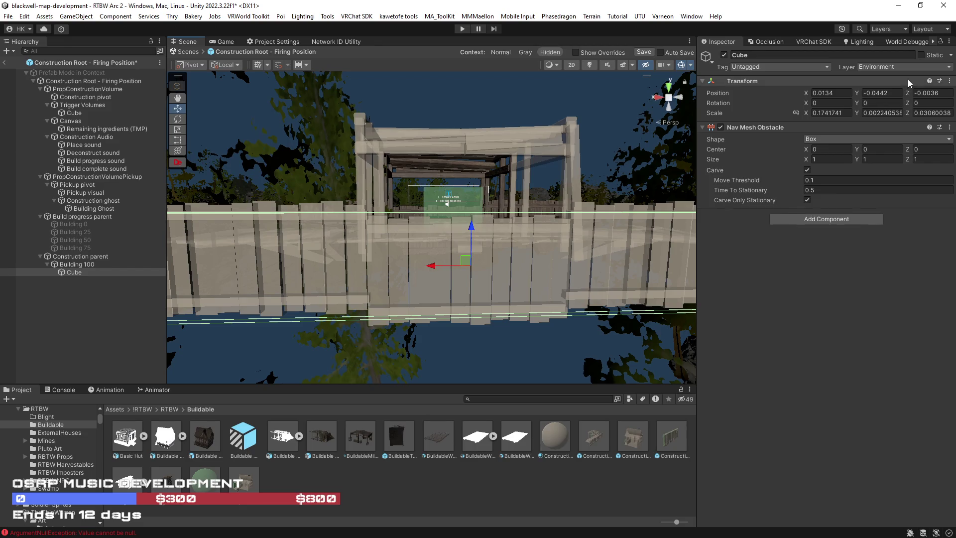
{"action": "left_click", "coordinate": [901, 66]}
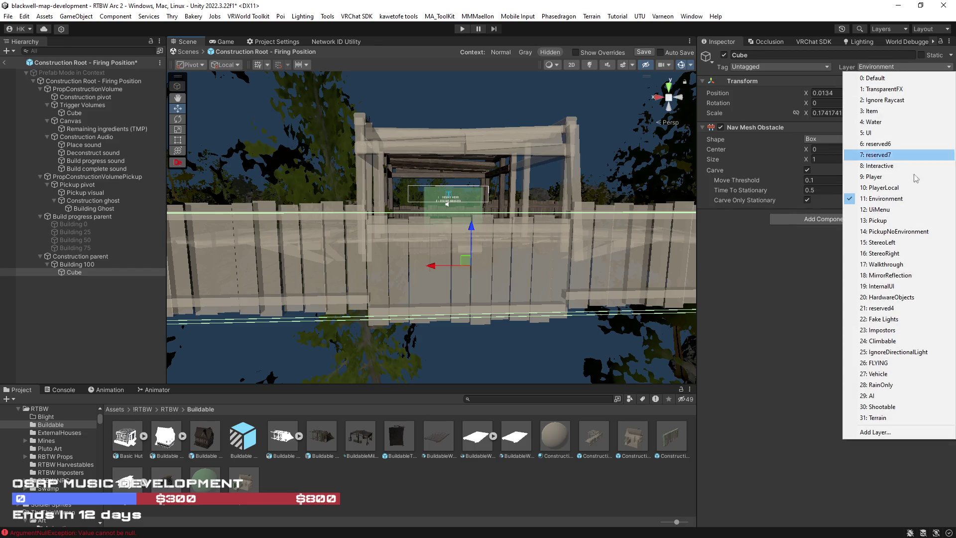
{"action": "left_click", "coordinate": [919, 198]}
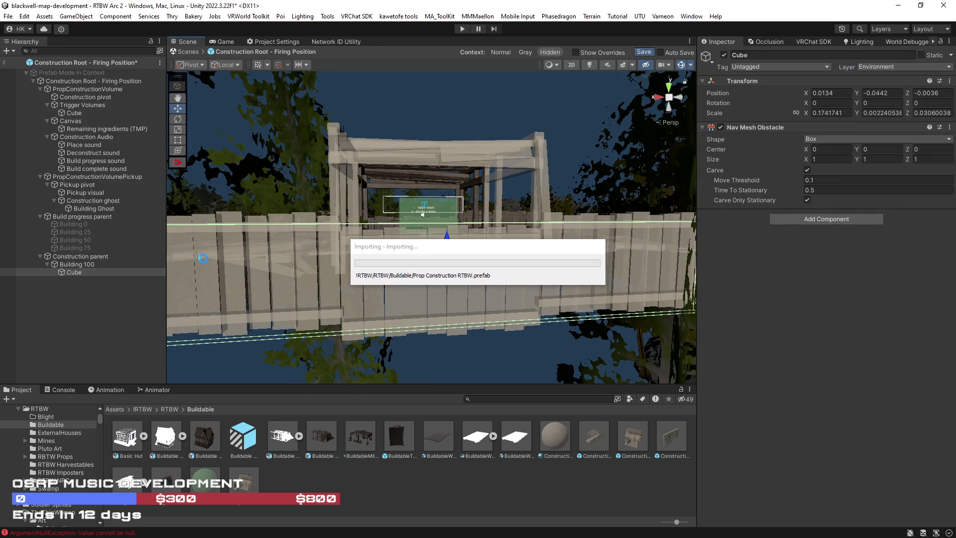
Step: Toggle the Construction parent's active state and restore its Position Z to 0.25
{"action": "left_click", "coordinate": [71, 257]}
{"action": "left_click", "coordinate": [723, 55]}
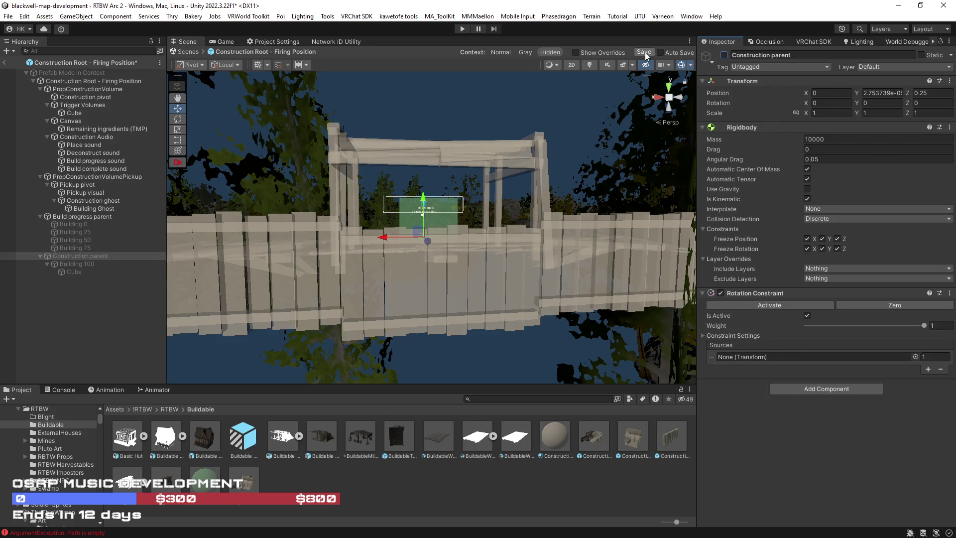
{"action": "mouse_move", "coordinate": [565, 172]}
{"action": "left_mouse_down"}
{"action": "mouse_move", "coordinate": [529, 207]}
{"action": "mouse_move", "coordinate": [246, 187]}
{"action": "left_mouse_up"}
{"action": "key", "text": "alt+shift+a"}
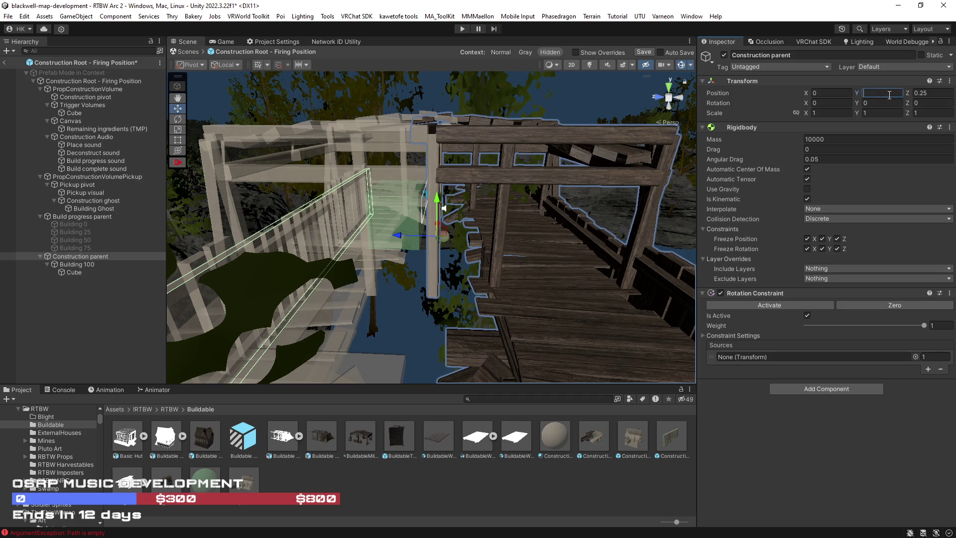
{"action": "type", "text": "0"}
{"action": "key", "text": "BackSpace"}
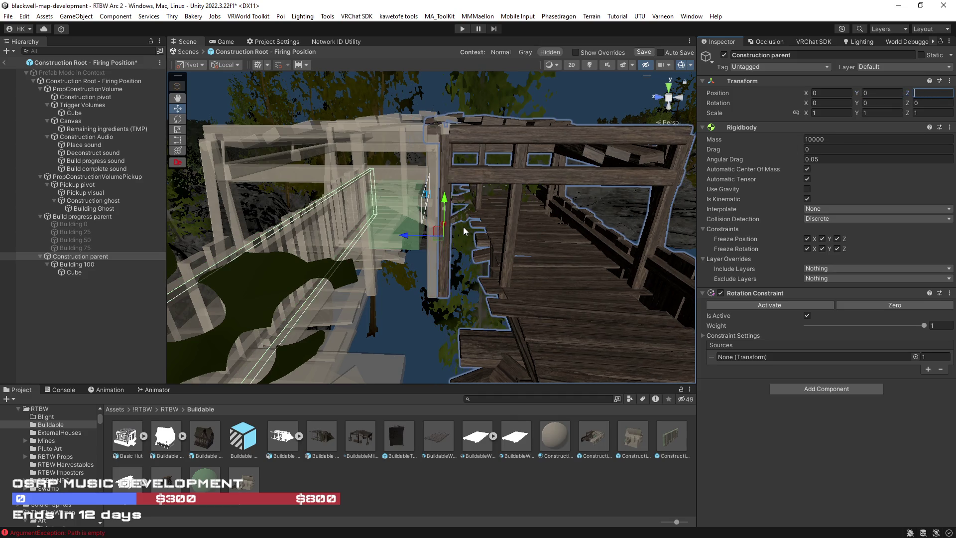
{"action": "left_click_drag", "start_coordinate": [479, 236], "coordinate": [507, 248]}
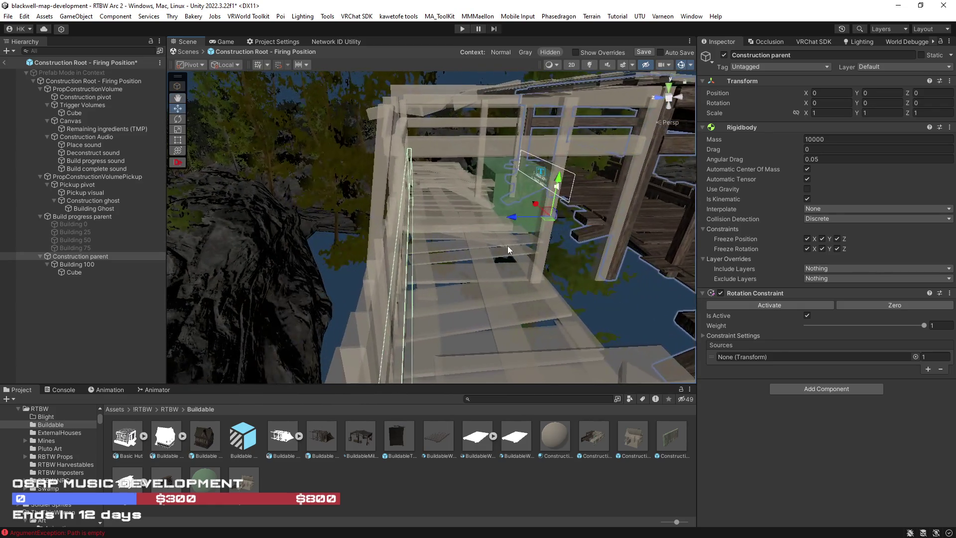
{"action": "key", "text": "ctrl+z"}
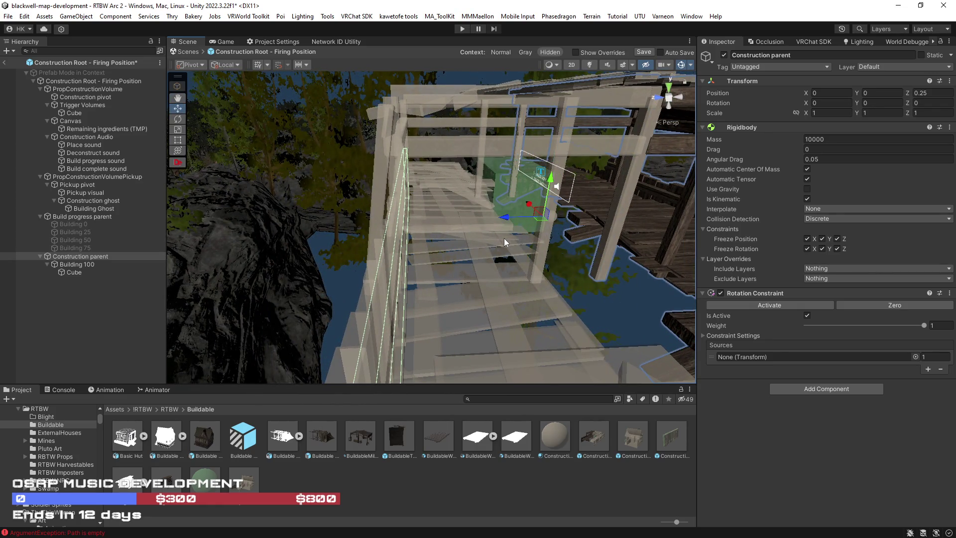
Step: Select Building 100 and clear its Position X value of -1.5
{"action": "scroll", "coordinate": [501, 238], "scroll_direction": "up", "scroll_amount": 3}
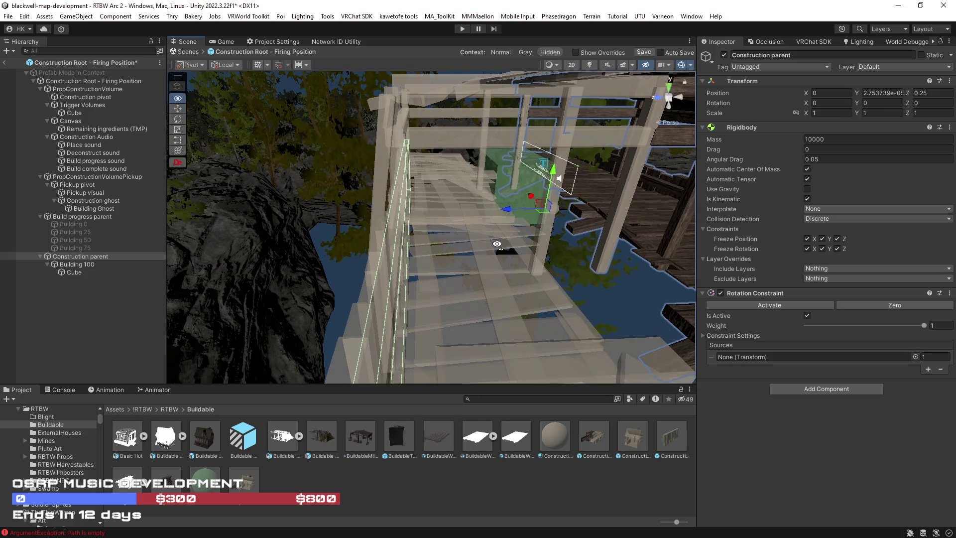
{"action": "left_click", "coordinate": [76, 264]}
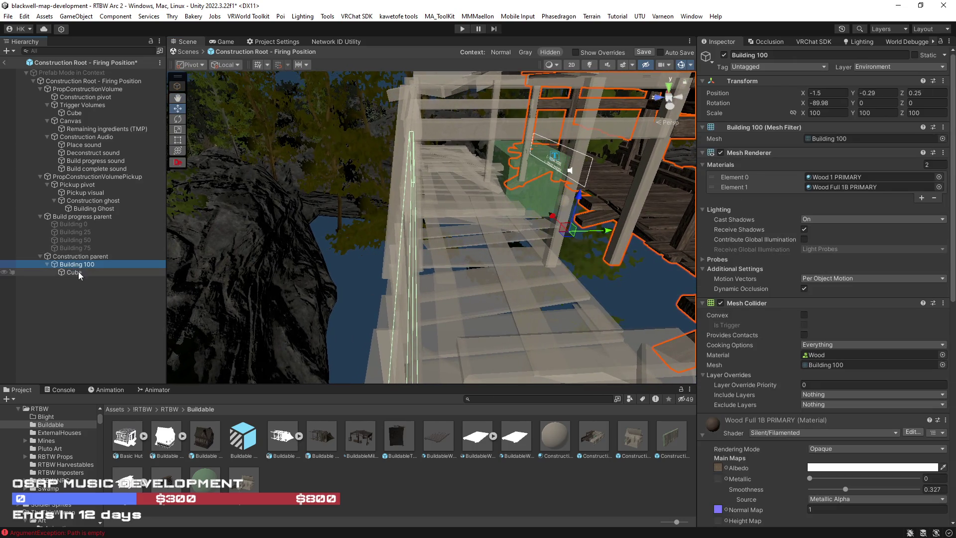
{"action": "left_click", "coordinate": [78, 272]}
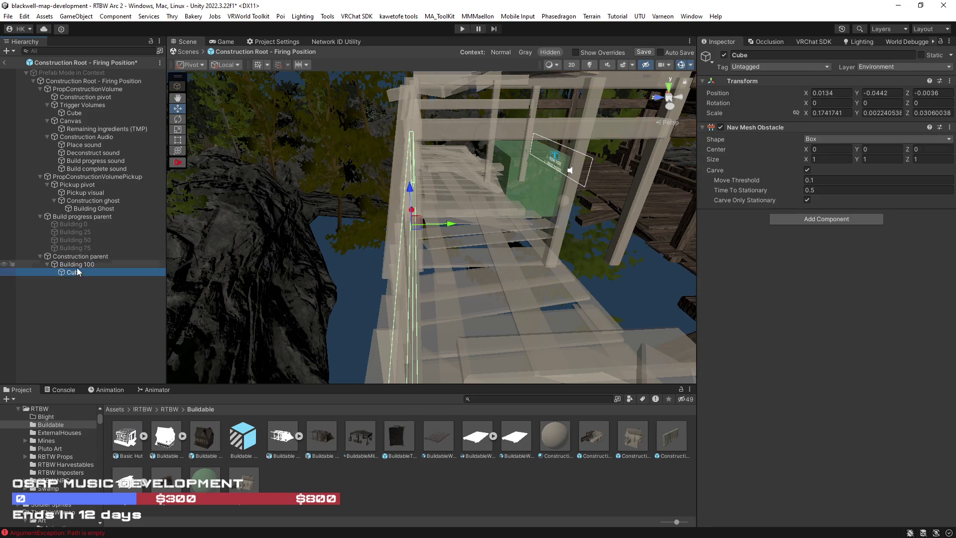
{"action": "left_click", "coordinate": [81, 264]}
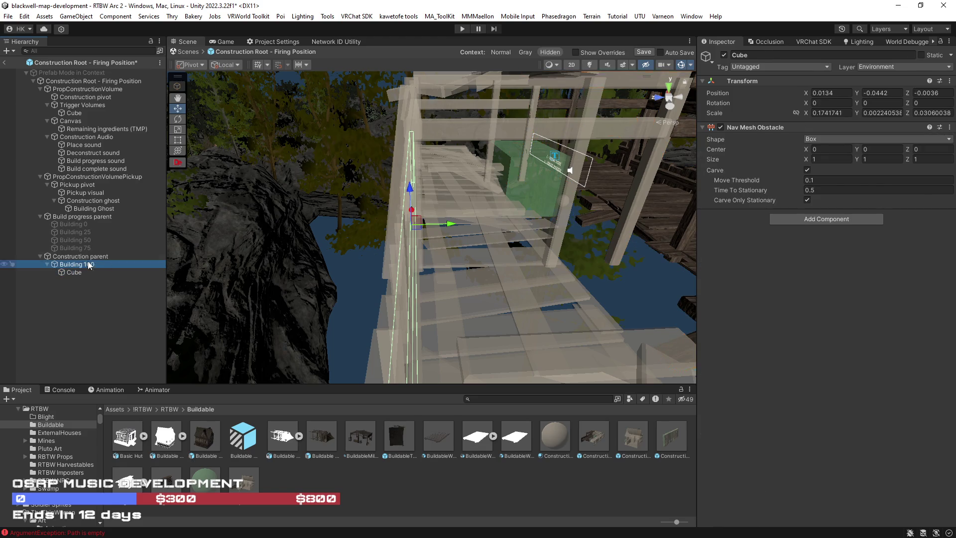
{"action": "left_click", "coordinate": [825, 94]}
{"action": "key", "text": "BackSpace"}
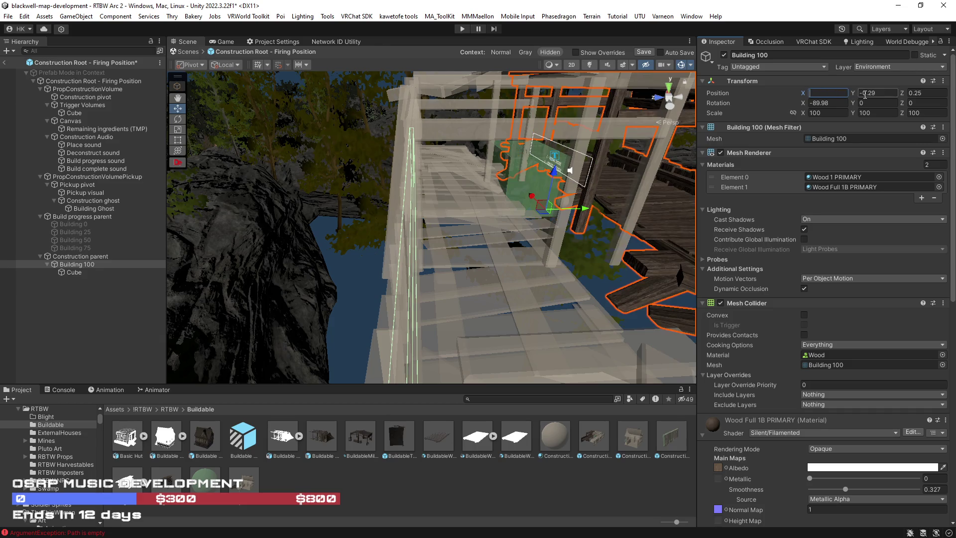
Step: Set Building 100's Position X and Y to 0, undoing two trial rotations
{"action": "left_click", "coordinate": [884, 93]}
{"action": "key", "text": "BackSpace"}
{"action": "key", "text": "BackSpace"}
{"action": "mouse_move", "coordinate": [533, 219]}
{"action": "left_mouse_down"}
{"action": "mouse_move", "coordinate": [523, 208]}
{"action": "mouse_move", "coordinate": [501, 220]}
{"action": "left_mouse_up"}
{"action": "key", "text": "e"}
{"action": "mouse_move", "coordinate": [433, 230]}
{"action": "left_mouse_down"}
{"action": "mouse_move", "coordinate": [692, 261]}
{"action": "mouse_move", "coordinate": [397, 246]}
{"action": "left_mouse_up"}
{"action": "key", "text": "ctrl+z"}
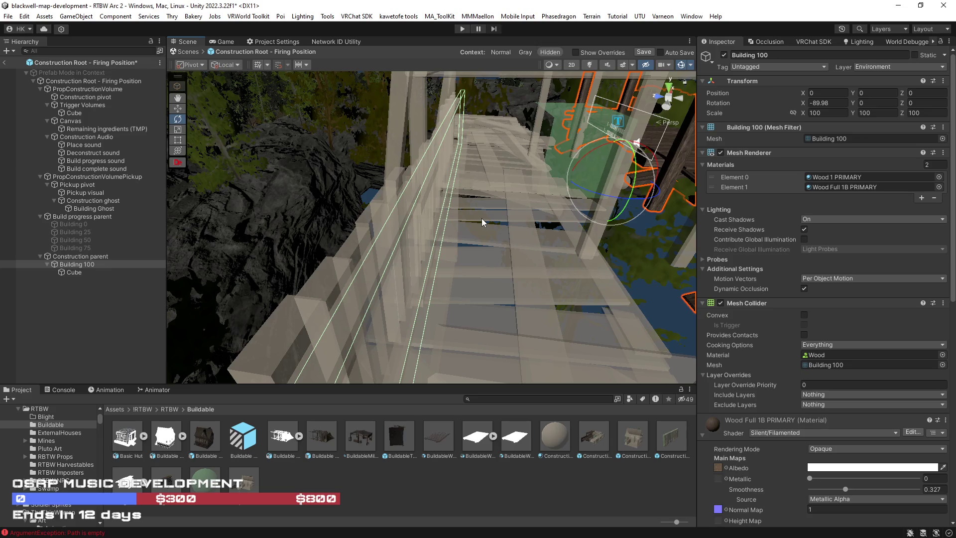
{"action": "left_click_drag", "start_coordinate": [482, 218], "coordinate": [512, 219]}
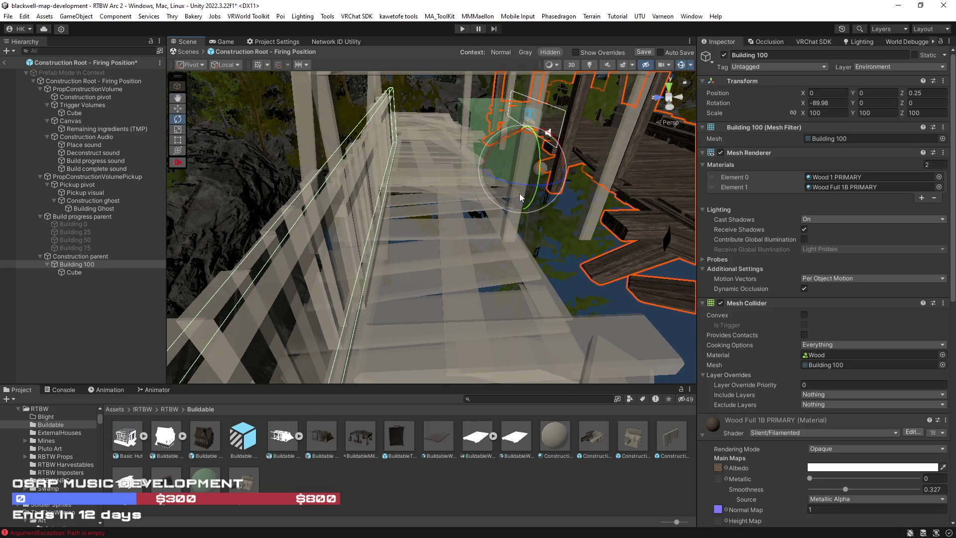
{"action": "left_click_drag", "start_coordinate": [521, 185], "coordinate": [789, 231]}
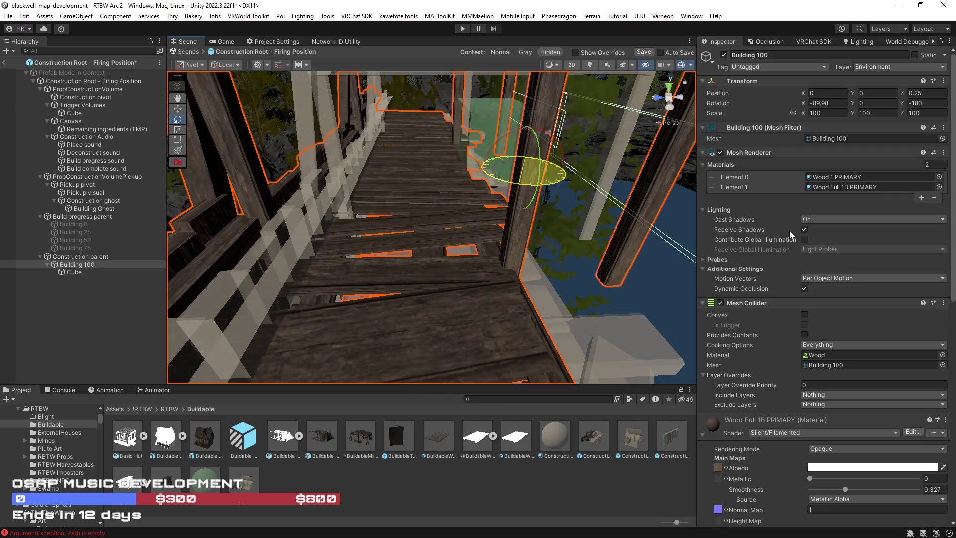
{"action": "key", "text": "ctrl+z"}
{"action": "mouse_move", "coordinate": [491, 216]}
{"action": "left_mouse_down"}
{"action": "mouse_move", "coordinate": [482, 232]}
{"action": "mouse_move", "coordinate": [446, 215]}
{"action": "mouse_move", "coordinate": [434, 166]}
{"action": "mouse_move", "coordinate": [419, 220]}
{"action": "left_mouse_up"}
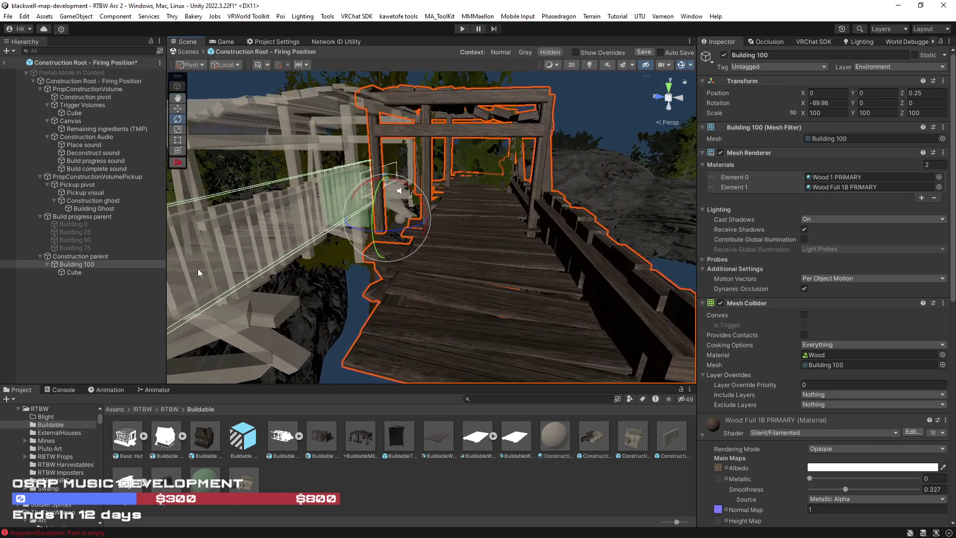
Step: Select the Cube under Building 100 with the Move tool and view the fence from the side
{"action": "left_click", "coordinate": [74, 272]}
{"action": "key", "text": "w"}
{"action": "mouse_move", "coordinate": [478, 238]}
{"action": "left_mouse_down"}
{"action": "mouse_move", "coordinate": [447, 234]}
{"action": "mouse_move", "coordinate": [543, 252]}
{"action": "mouse_move", "coordinate": [483, 213]}
{"action": "mouse_move", "coordinate": [533, 229]}
{"action": "mouse_move", "coordinate": [510, 209]}
{"action": "mouse_move", "coordinate": [549, 229]}
{"action": "mouse_move", "coordinate": [544, 252]}
{"action": "left_mouse_up"}
{"action": "left_click_drag", "start_coordinate": [488, 144], "coordinate": [245, 149]}
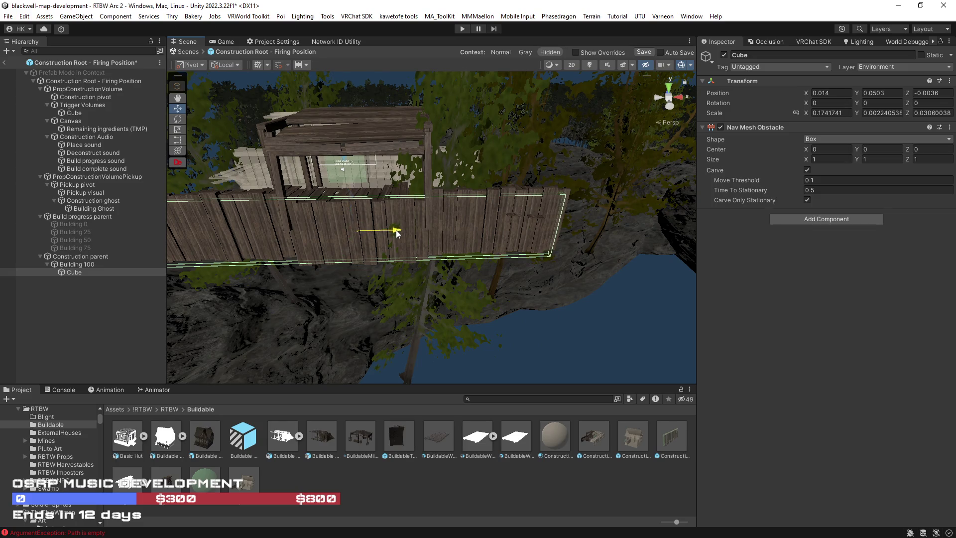
Step: Set Position Z to 0 on both the Construction parent and Building 100
{"action": "left_click_drag", "start_coordinate": [400, 233], "coordinate": [444, 225]}
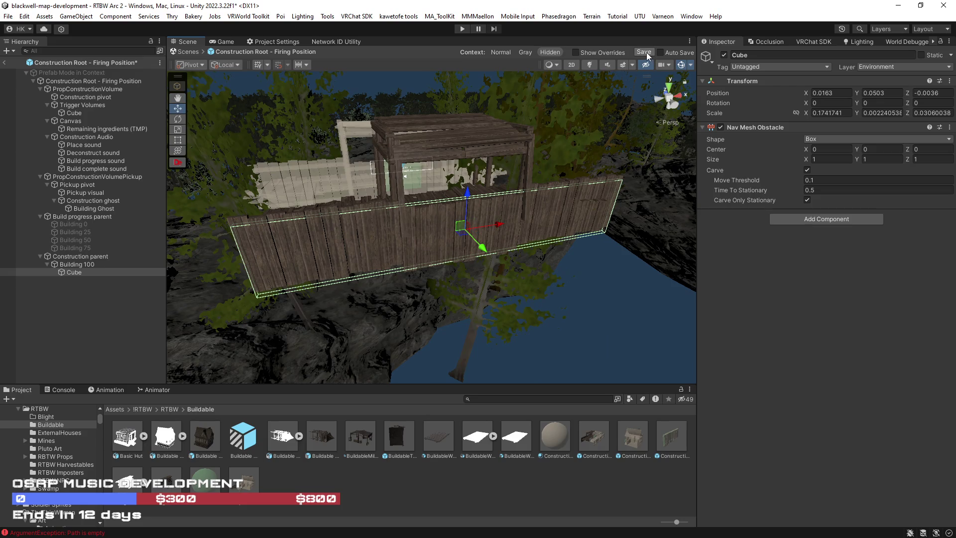
{"action": "key", "text": "Up"}
{"action": "key", "text": "Up"}
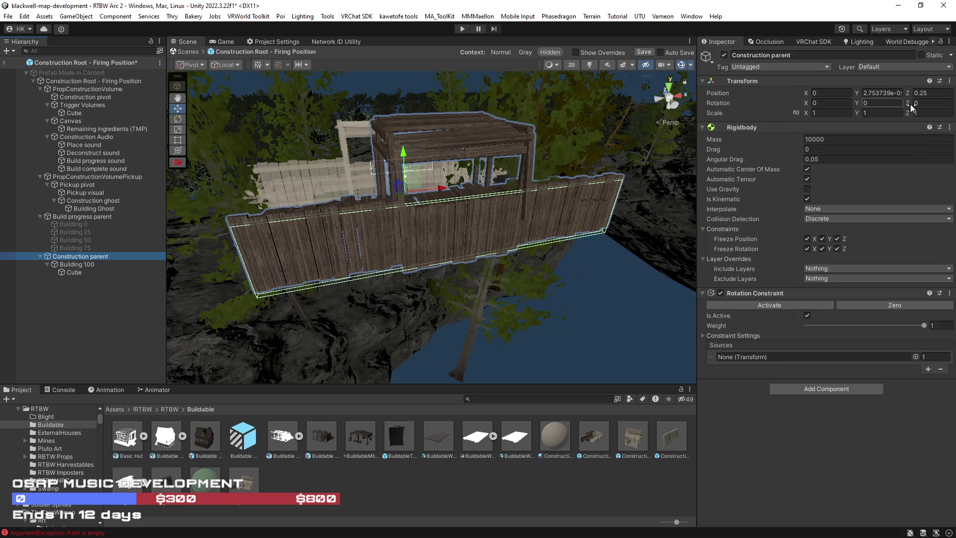
{"action": "left_click", "coordinate": [893, 93]}
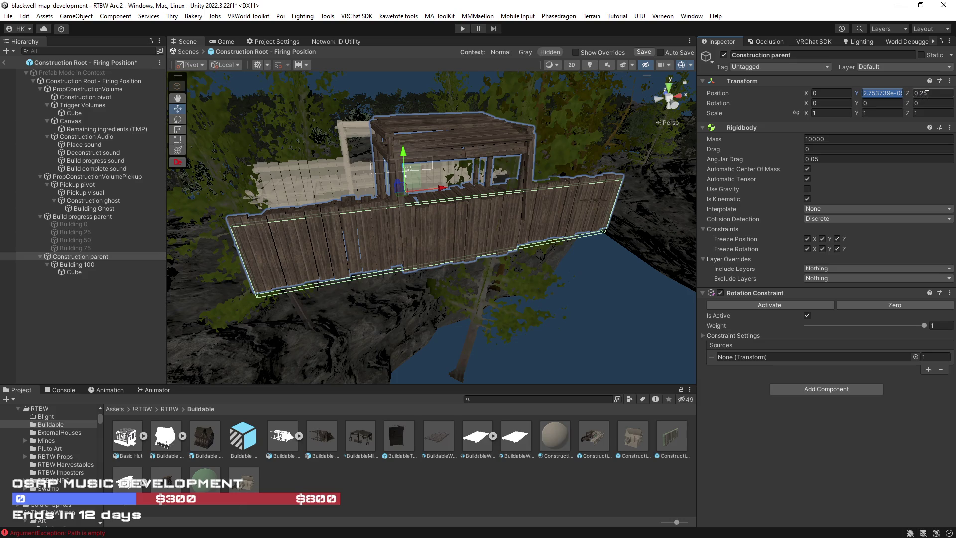
{"action": "type", "text": "0"}
{"action": "key", "text": "Return"}
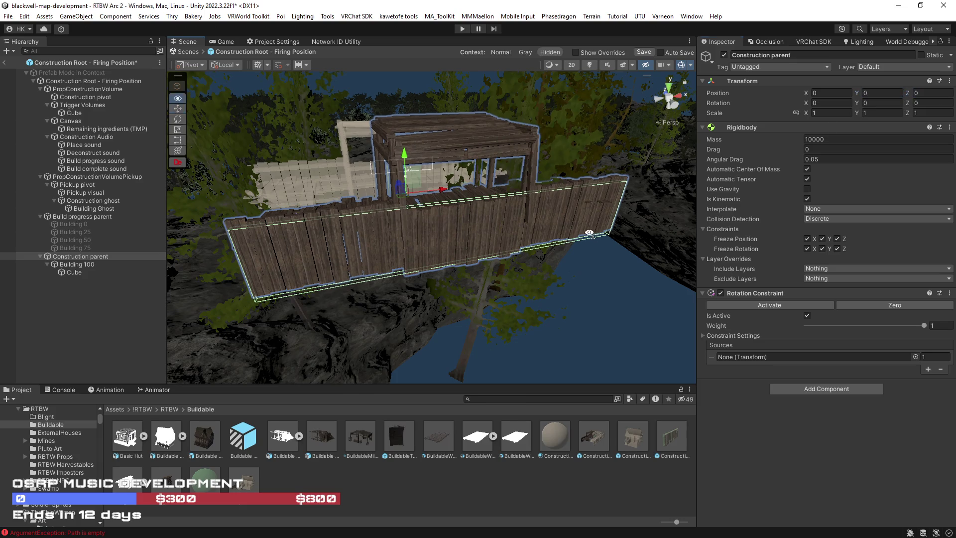
{"action": "left_click_drag", "start_coordinate": [593, 232], "coordinate": [596, 231]}
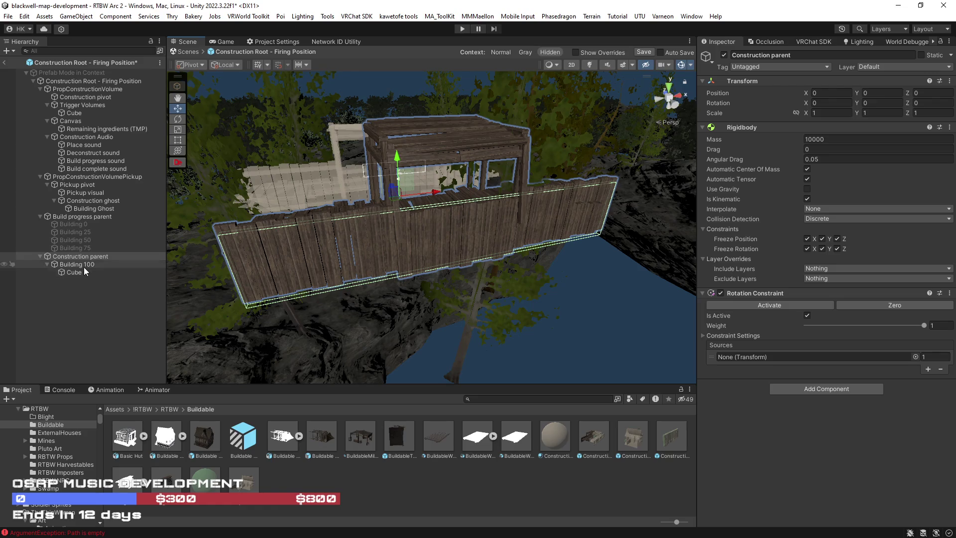
{"action": "left_click", "coordinate": [99, 264]}
{"action": "left_click", "coordinate": [939, 94]}
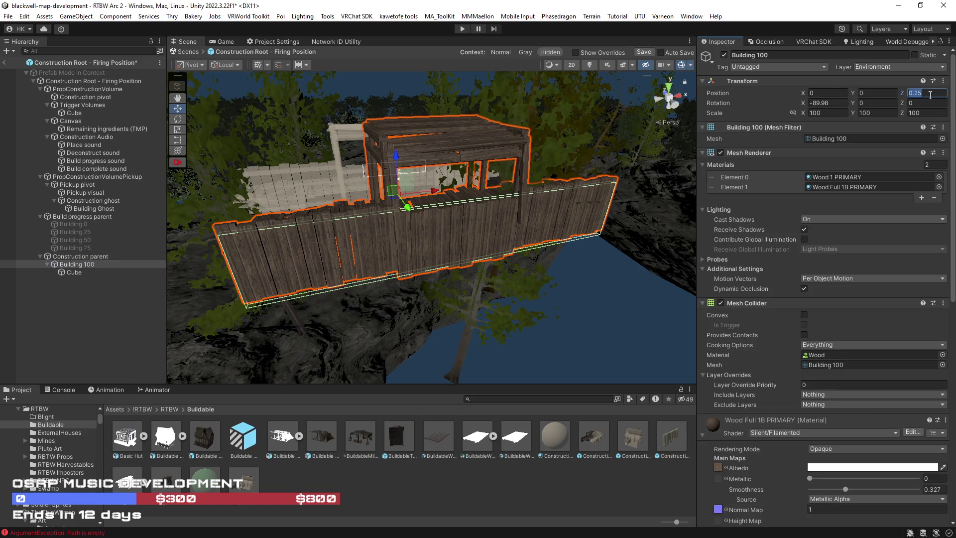
{"action": "key", "text": "BackSpace"}
{"action": "type", "text": "0"}
{"action": "key", "text": "Return"}
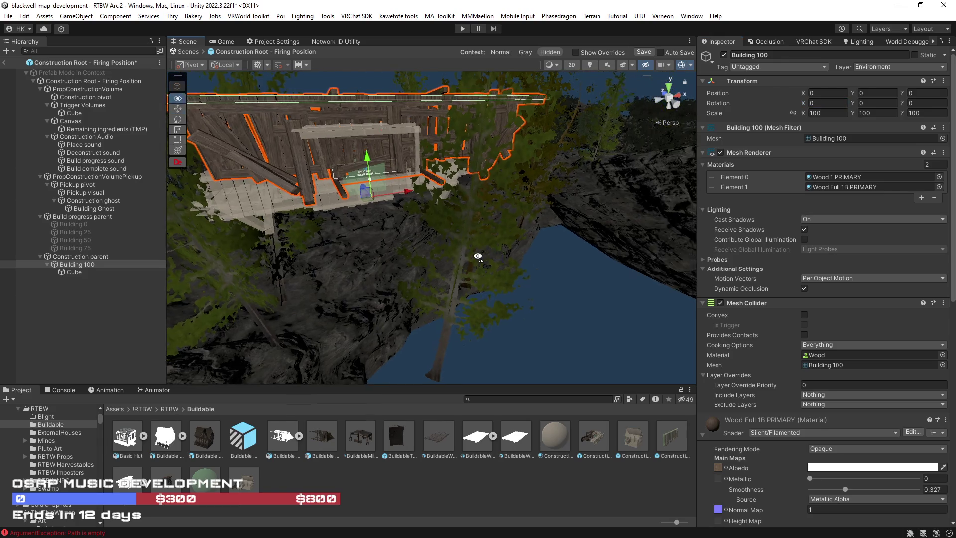
{"action": "key", "text": "ctrl+z"}
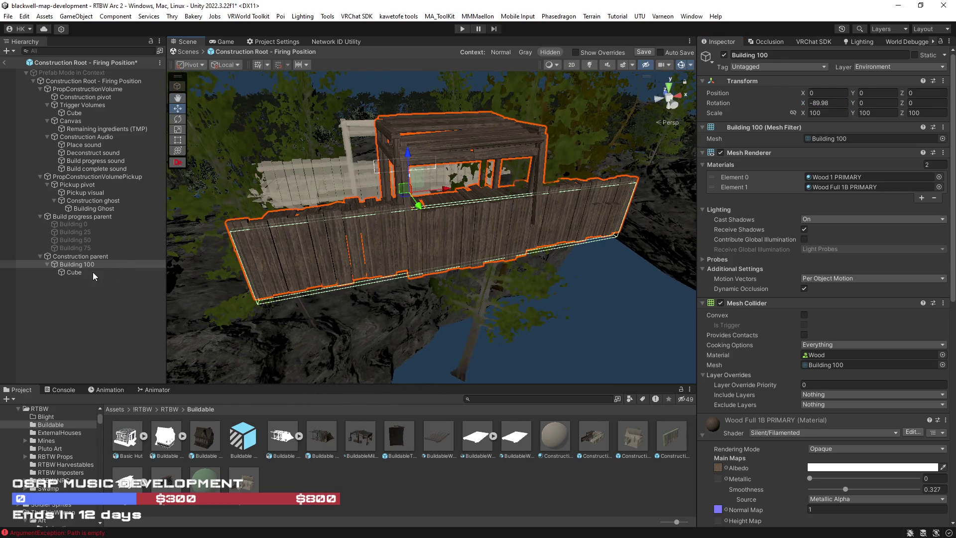
Step: Deactivate the Construction parent to hide the building and save the prefab
{"action": "left_click_drag", "start_coordinate": [413, 200], "coordinate": [419, 200]}
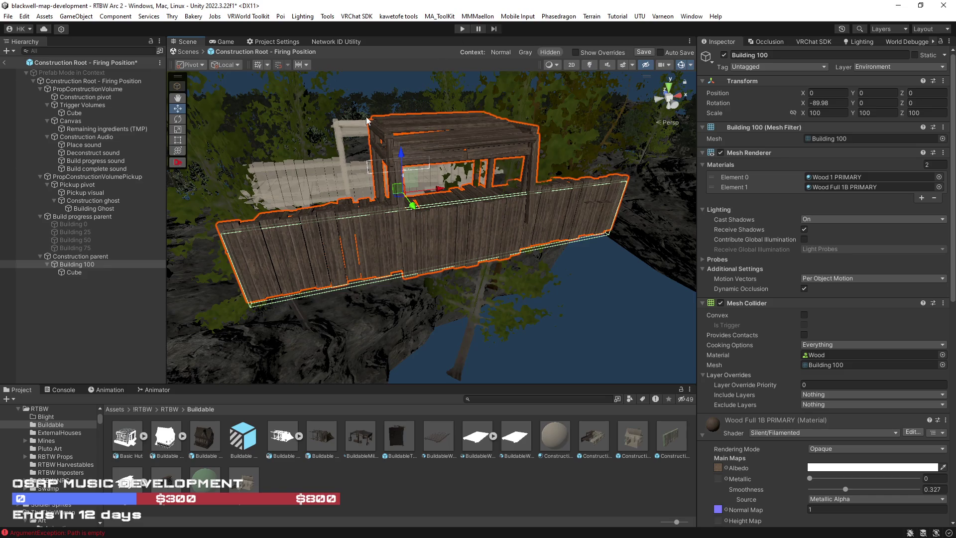
{"action": "left_click", "coordinate": [80, 256]}
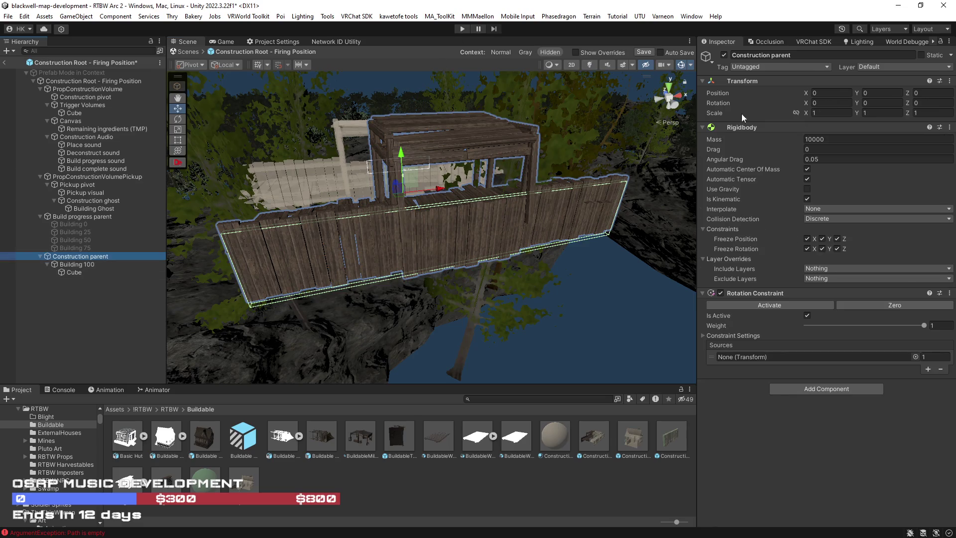
{"action": "left_click", "coordinate": [724, 54]}
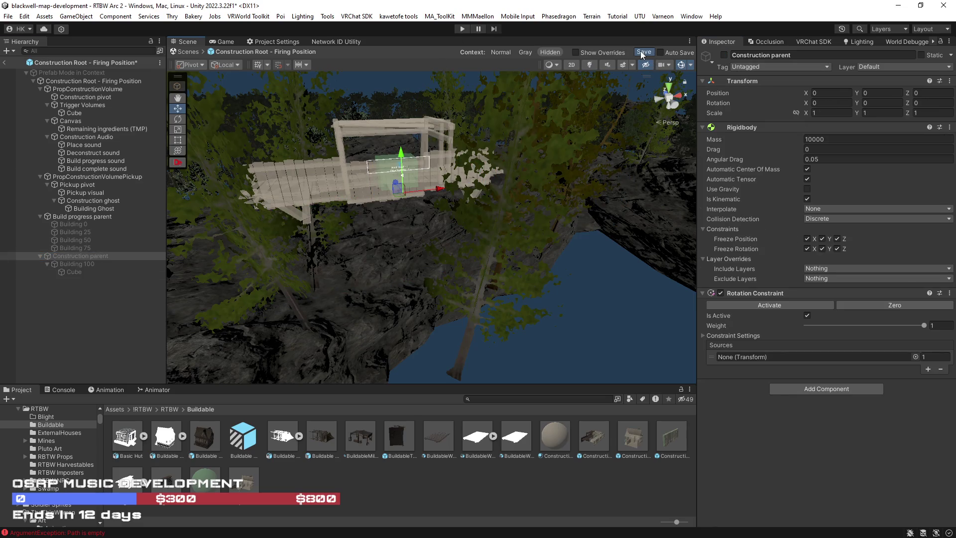
{"action": "left_click", "coordinate": [641, 51]}
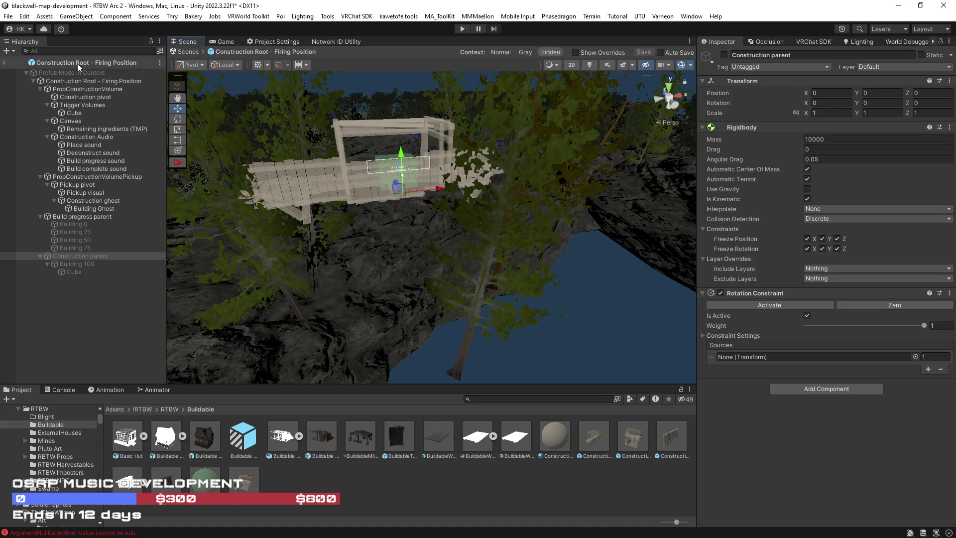
Step: Return from Prefab Mode to the RTBW Arc 2 scene and save it with File > Save
{"action": "left_click", "coordinate": [5, 64]}
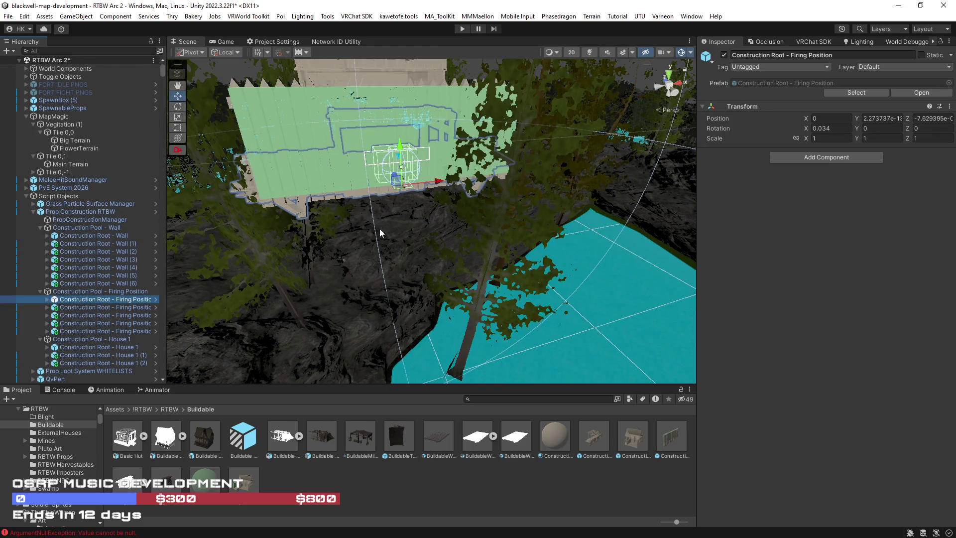
{"action": "mouse_move", "coordinate": [489, 307]}
{"action": "left_mouse_down"}
{"action": "mouse_move", "coordinate": [541, 321]}
{"action": "mouse_move", "coordinate": [493, 279]}
{"action": "mouse_move", "coordinate": [578, 273]}
{"action": "mouse_move", "coordinate": [536, 273]}
{"action": "left_mouse_up"}
{"action": "left_click", "coordinate": [8, 17]}
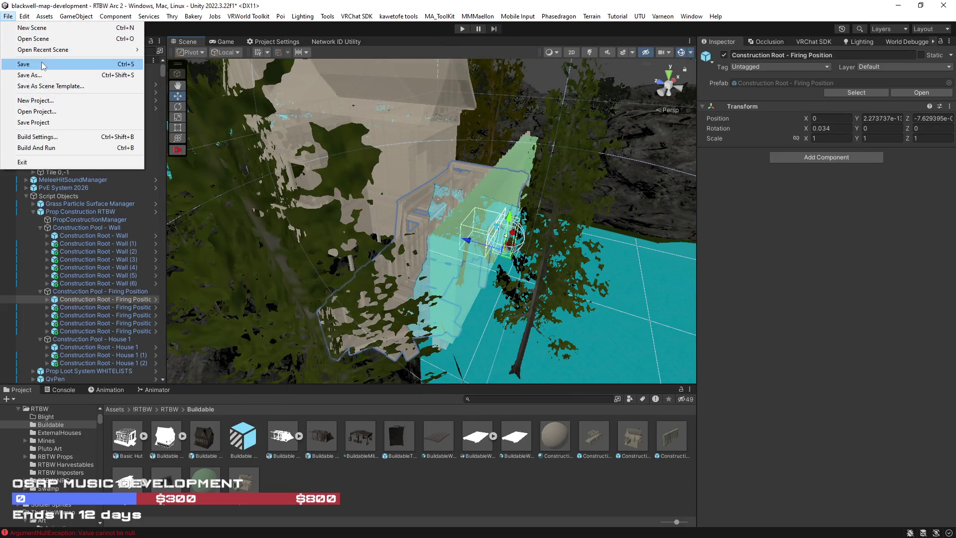
{"action": "left_click", "coordinate": [20, 64]}
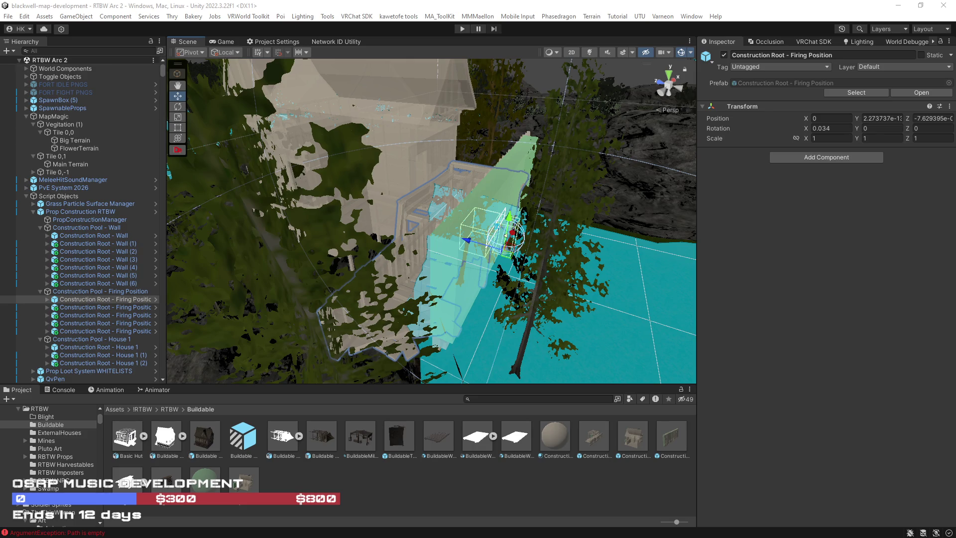
{"action": "key", "text": "alt+Tab"}
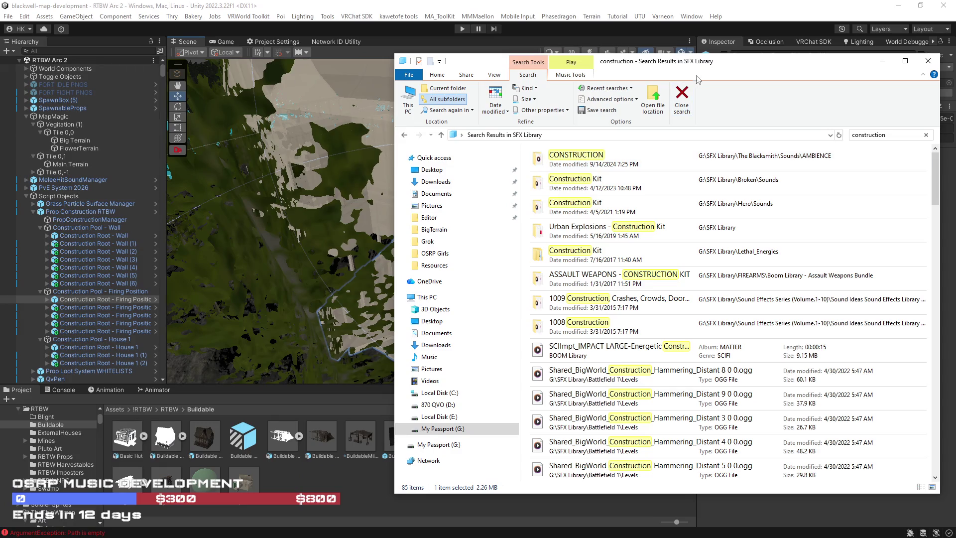
Step: Open the folder containing Construction Light 01.wav from the 'construction' search results
{"action": "scroll", "coordinate": [720, 211], "scroll_direction": "down", "scroll_amount": 15}
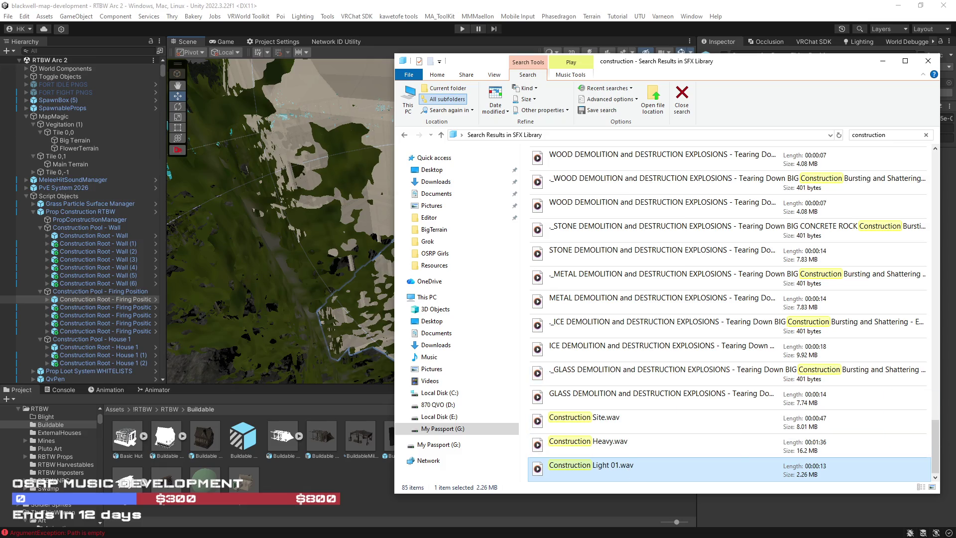
{"action": "left_click", "coordinate": [614, 423]}
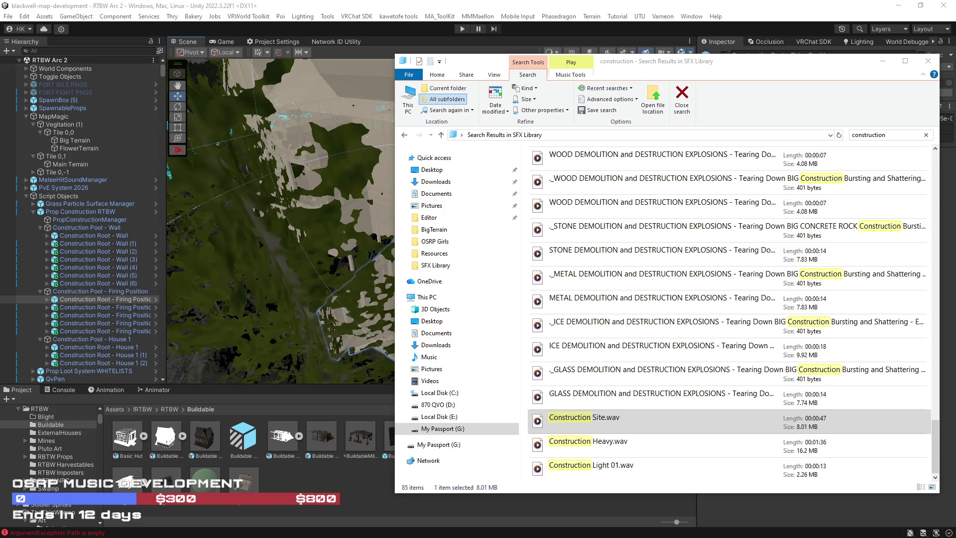
{"action": "key", "text": "alt+Tab"}
{"action": "key", "text": "Return"}
{"action": "left_click", "coordinate": [686, 473]}
{"action": "right_click", "coordinate": [685, 470]}
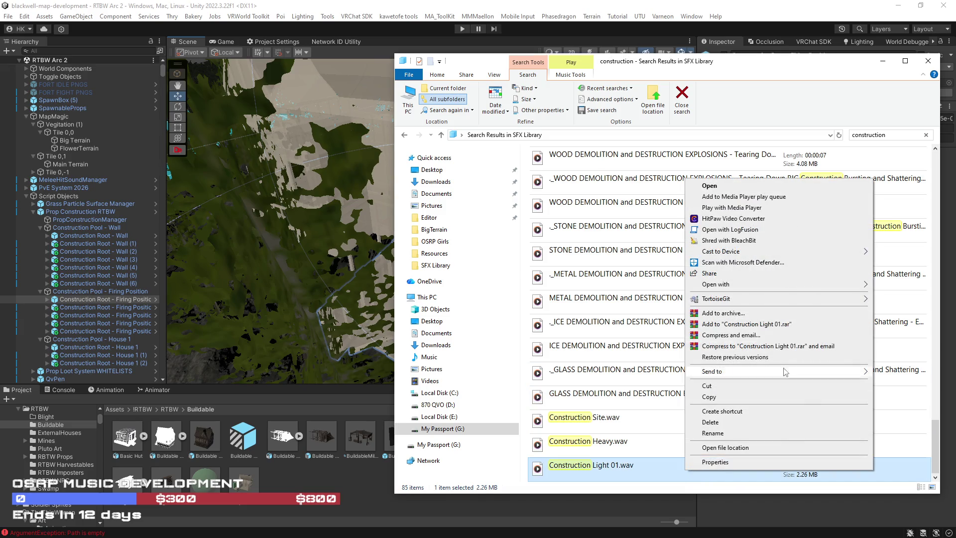
{"action": "left_click", "coordinate": [716, 324]}
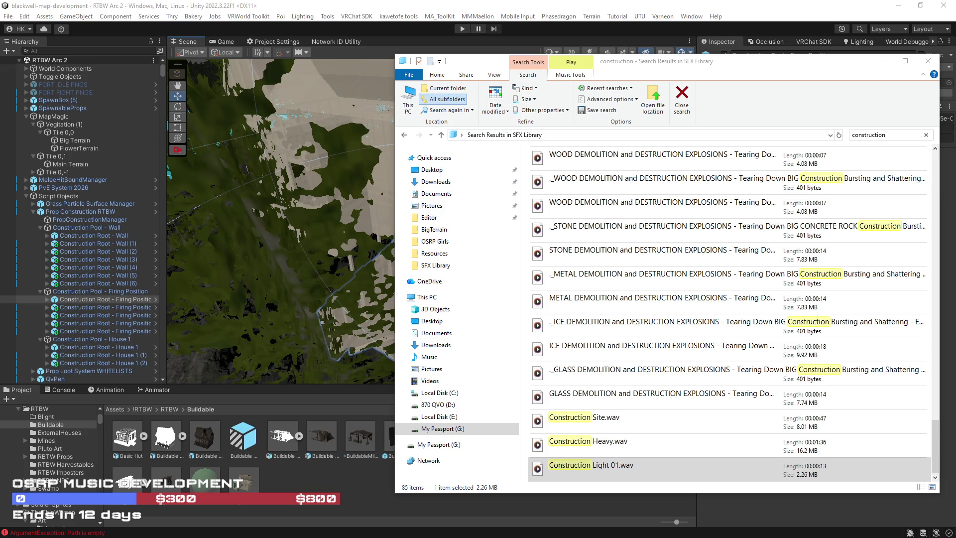
{"action": "left_click", "coordinate": [686, 470]}
{"action": "right_click", "coordinate": [686, 470]}
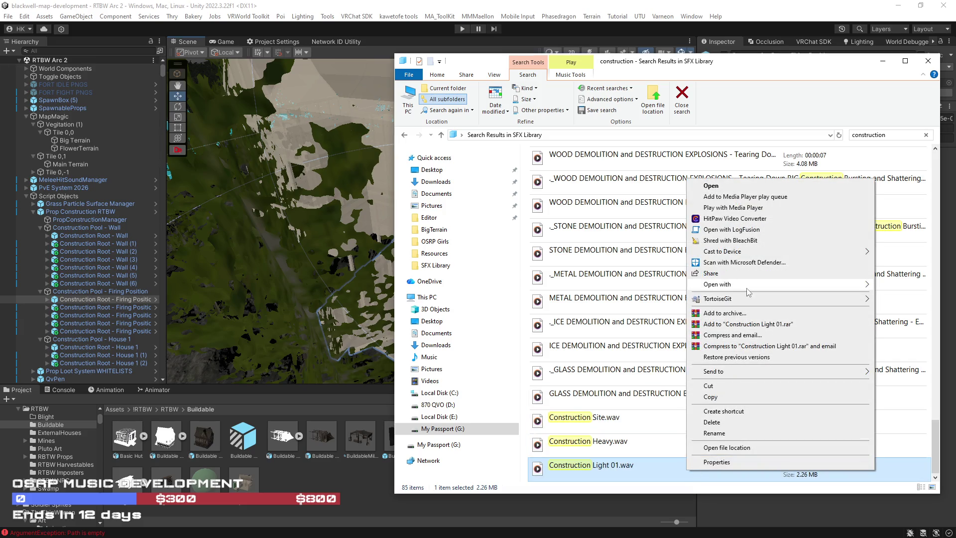
{"action": "left_click", "coordinate": [764, 447]}
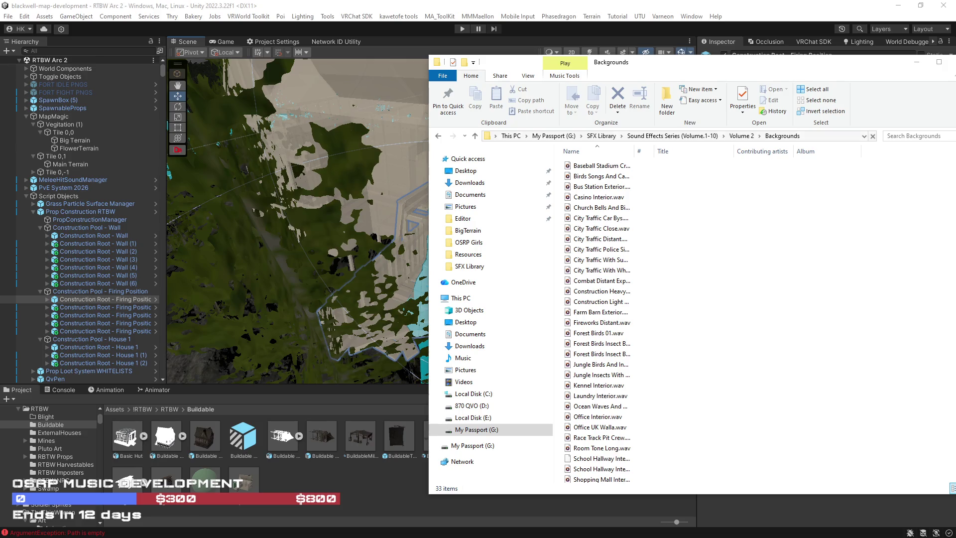
Step: Minimize the sound-effects Explorer window to bring Unity back to the front
{"action": "left_click", "coordinate": [916, 62]}
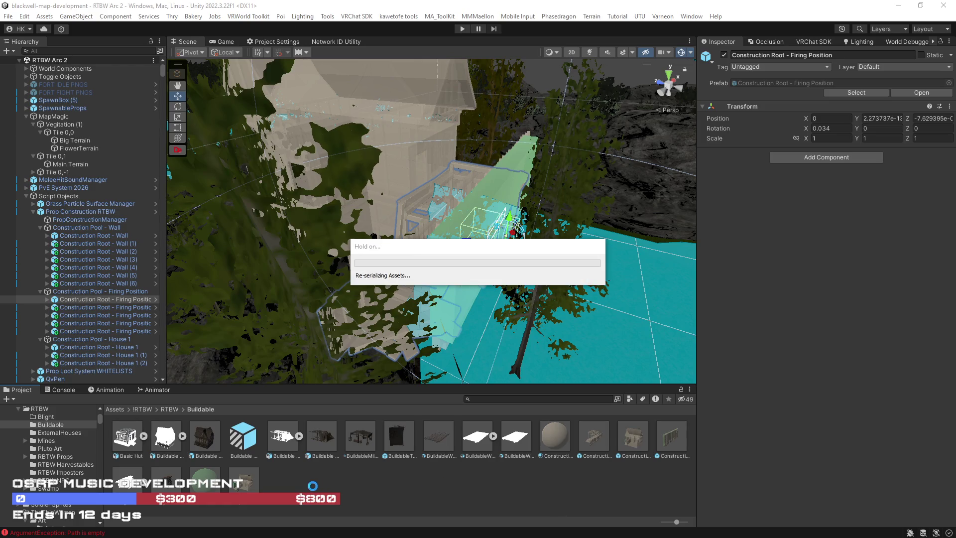
Step: Set the Construction_20s clip's Load Type to Streaming and save the import settings
{"action": "left_click", "coordinate": [271, 481]}
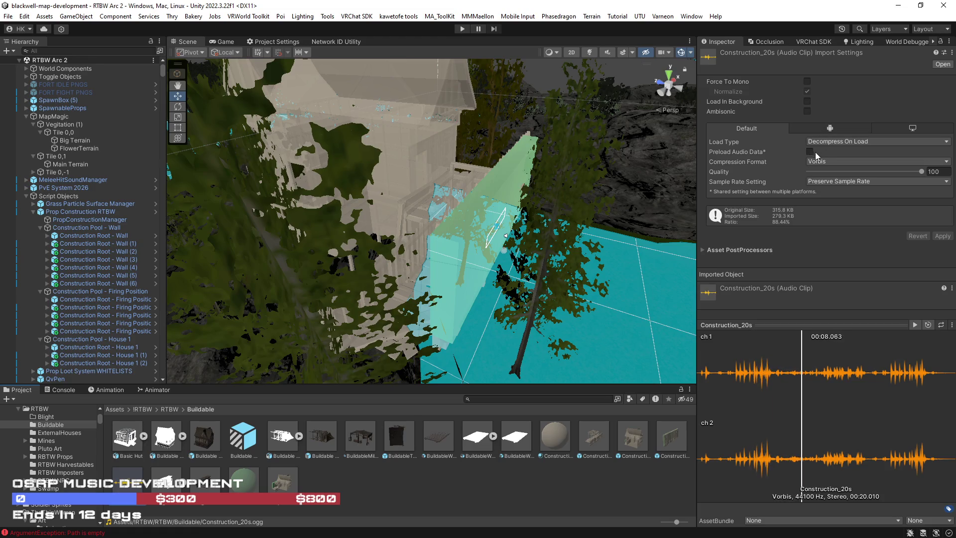
{"action": "left_click", "coordinate": [832, 142]}
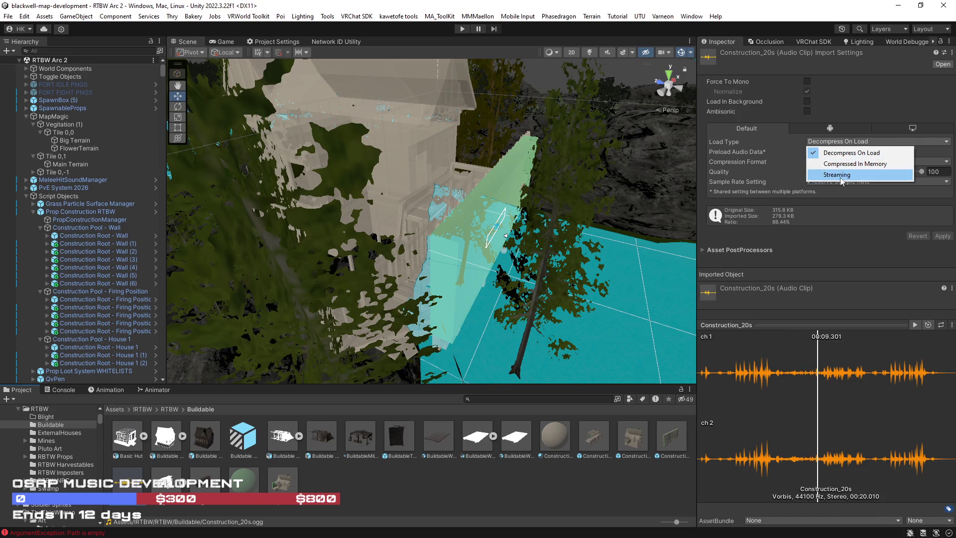
{"action": "left_click", "coordinate": [841, 176]}
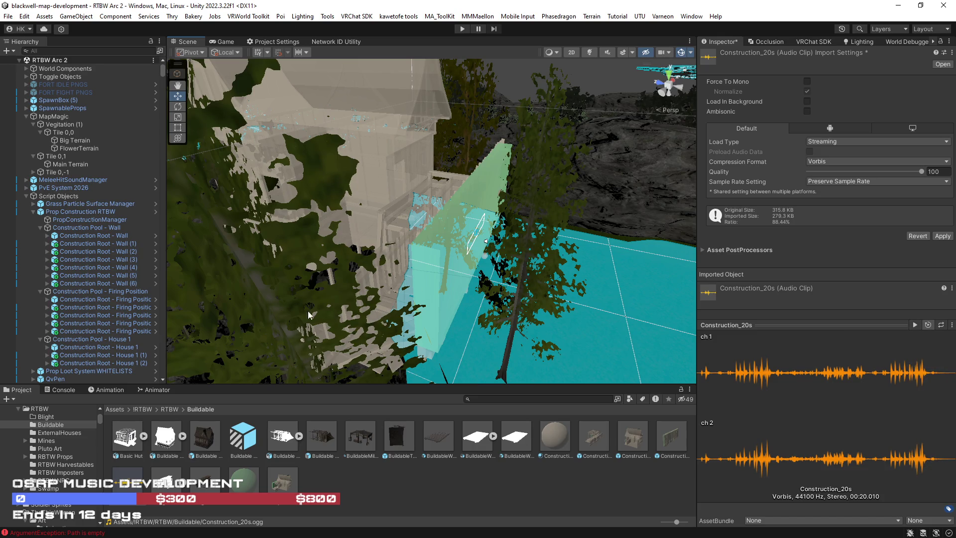
{"action": "left_click", "coordinate": [79, 237]}
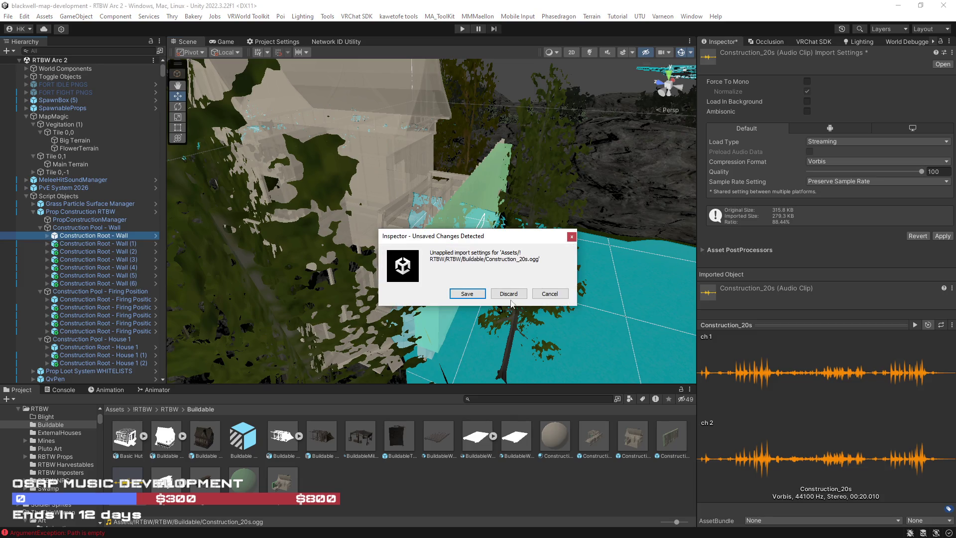
{"action": "left_click", "coordinate": [473, 297]}
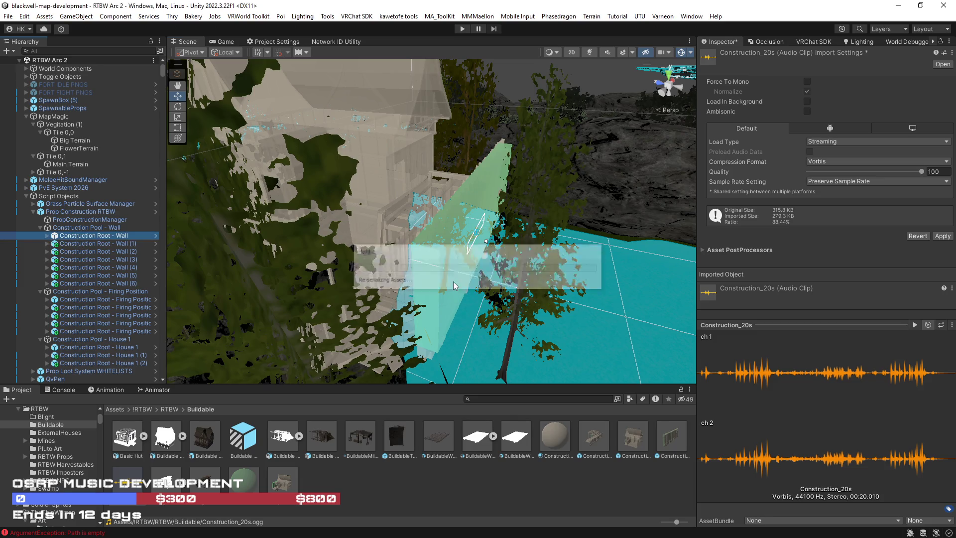
{"action": "left_click", "coordinate": [47, 235]}
{"action": "left_click", "coordinate": [52, 244]}
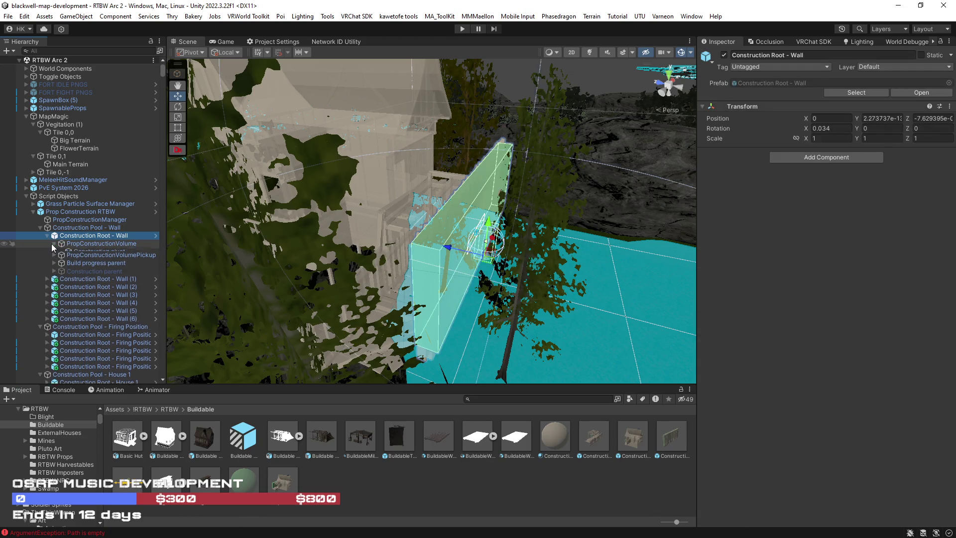
Step: Inspect the Construction Audio sounds: Place, Deconstruct and Build progress
{"action": "left_click", "coordinate": [79, 276]}
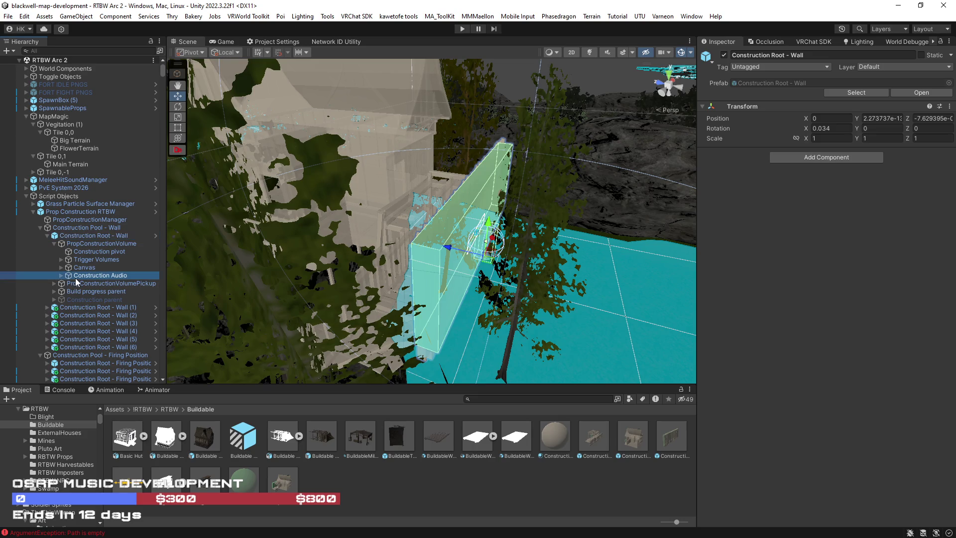
{"action": "left_click", "coordinate": [62, 276]}
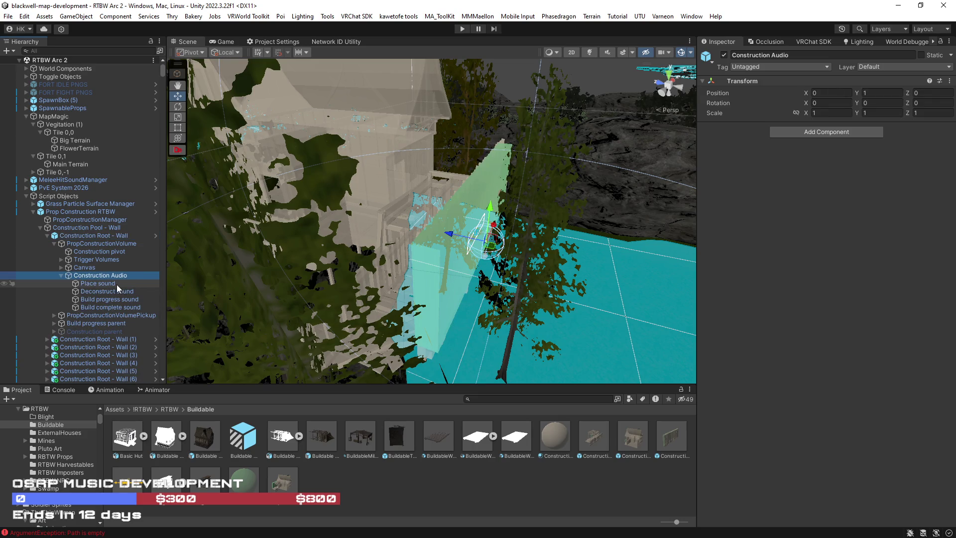
{"action": "left_click", "coordinate": [116, 283]}
{"action": "left_click", "coordinate": [117, 292]}
{"action": "left_click", "coordinate": [116, 301]}
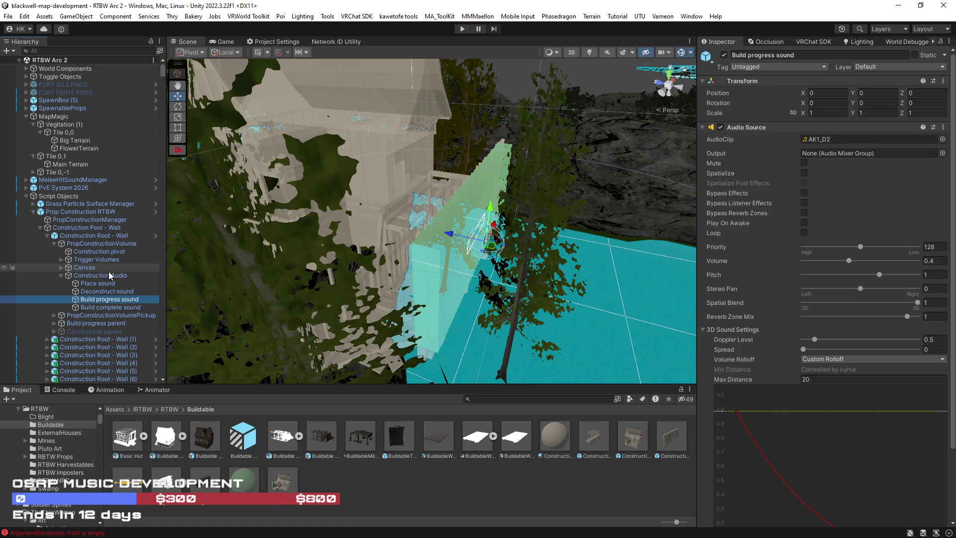
Step: Inspect PropConstructionVolume, its Construction pivot and Trigger Volumes objects
{"action": "left_click", "coordinate": [87, 244]}
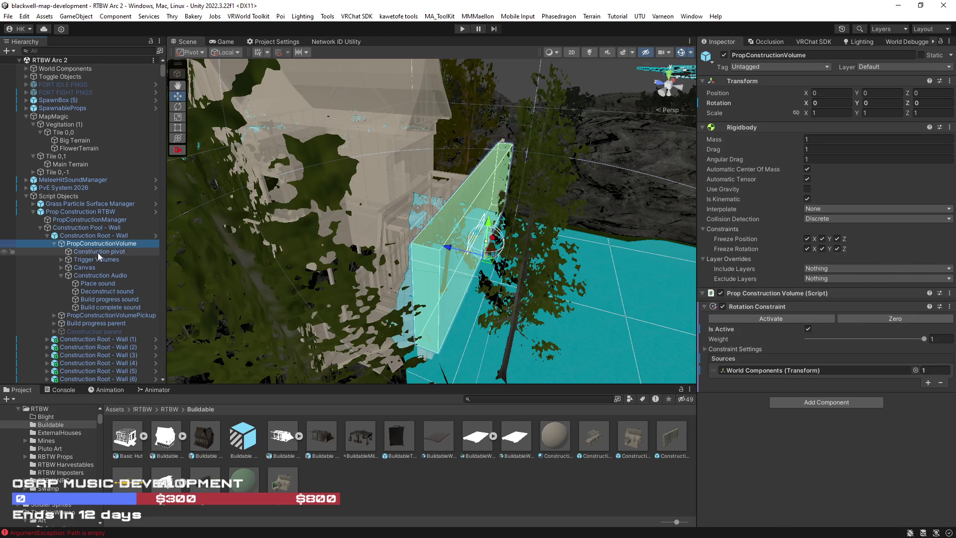
{"action": "left_click", "coordinate": [97, 252]}
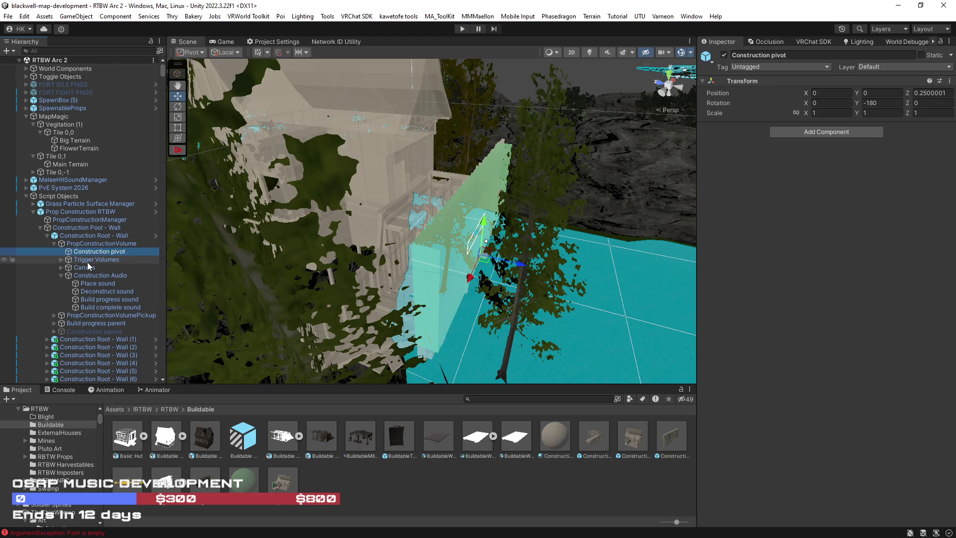
{"action": "left_click", "coordinate": [96, 259]}
{"action": "left_click", "coordinate": [71, 244]}
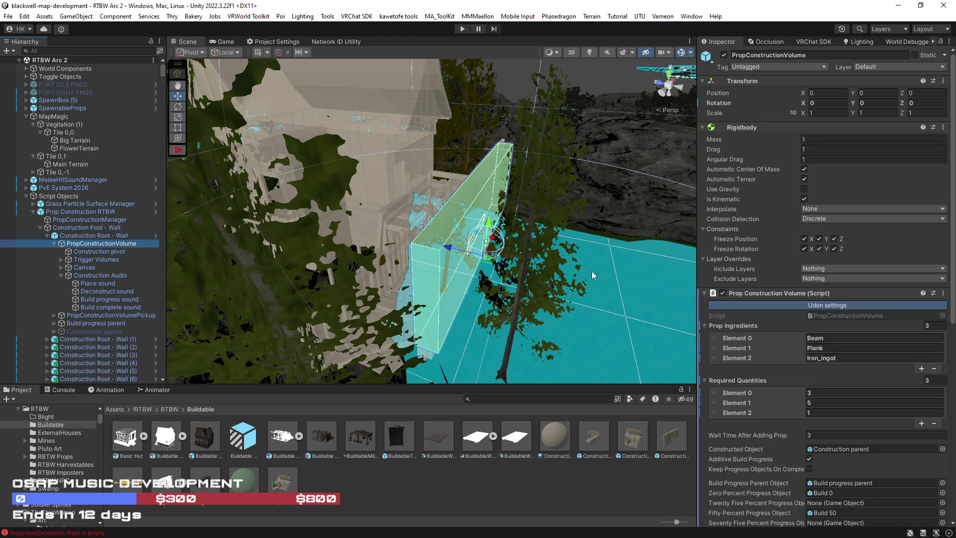
{"action": "scroll", "coordinate": [769, 310], "scroll_direction": "down", "scroll_amount": 5}
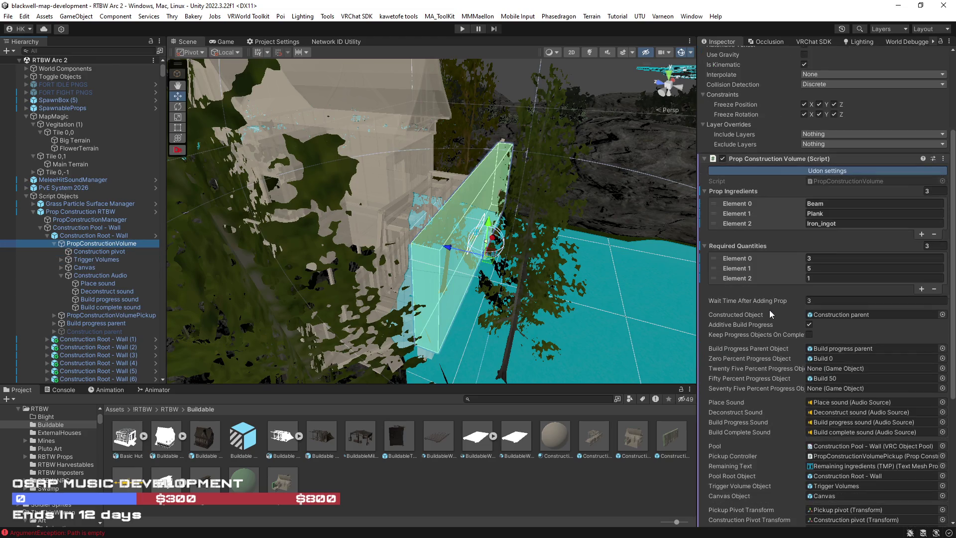
{"action": "scroll", "coordinate": [769, 309], "scroll_direction": "down", "scroll_amount": 1}
{"action": "scroll", "coordinate": [767, 309], "scroll_direction": "down", "scroll_amount": 3}
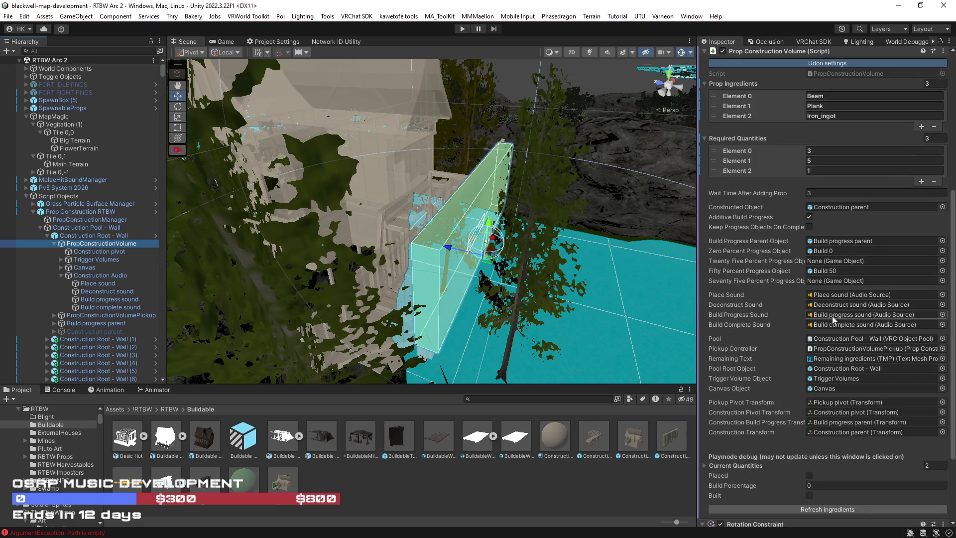
{"action": "left_click", "coordinate": [114, 50]}
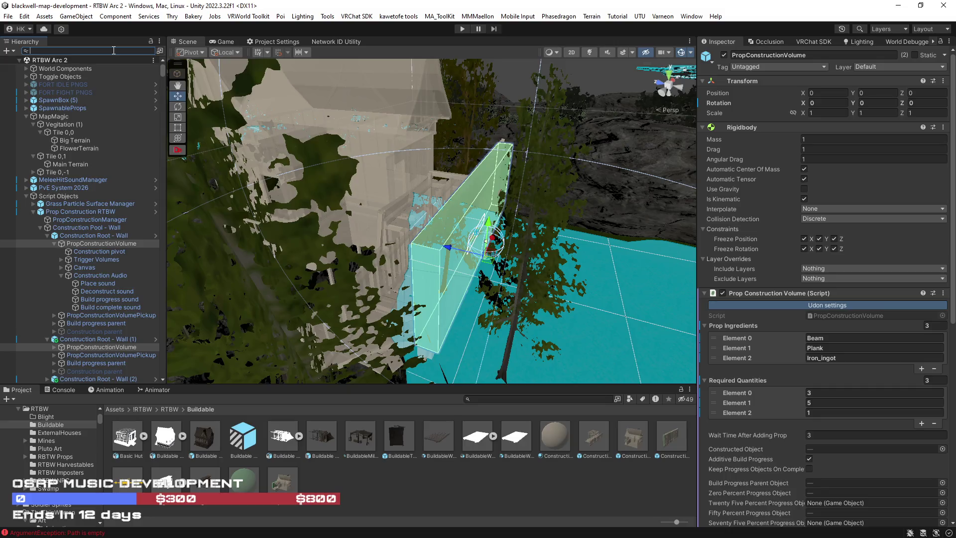
Step: Select all 15 PropConstructionVolume objects and set Wait Time After Adding Prop to 20
{"action": "type", "text": "prop con"}
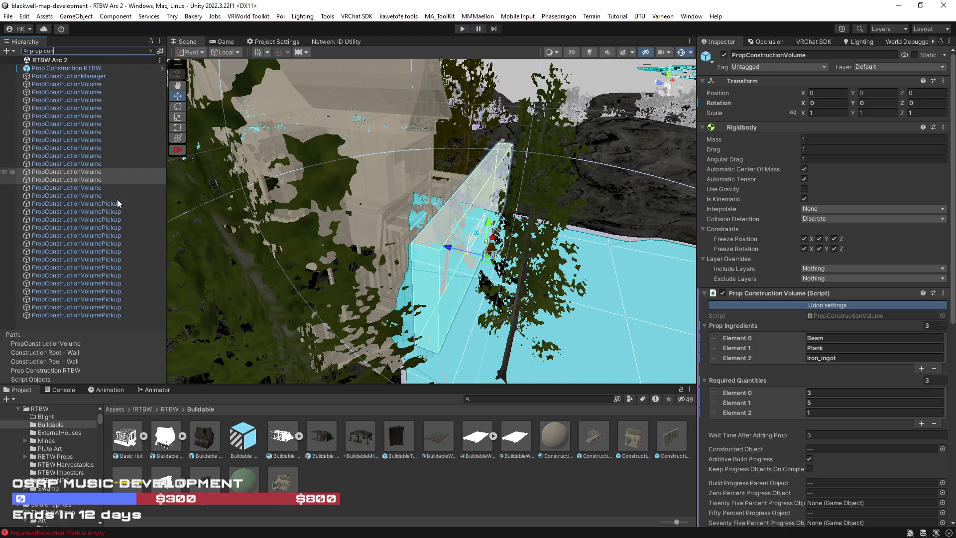
{"action": "left_click", "coordinate": [117, 196]}
{"action": "left_click", "coordinate": [82, 85], "text": "shift"}
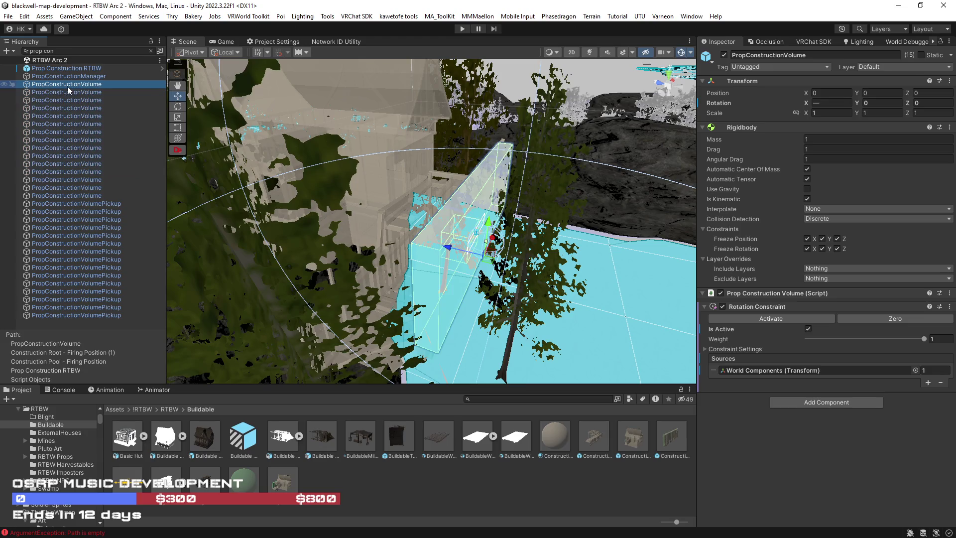
{"action": "scroll", "coordinate": [774, 381], "scroll_direction": "down", "scroll_amount": 3}
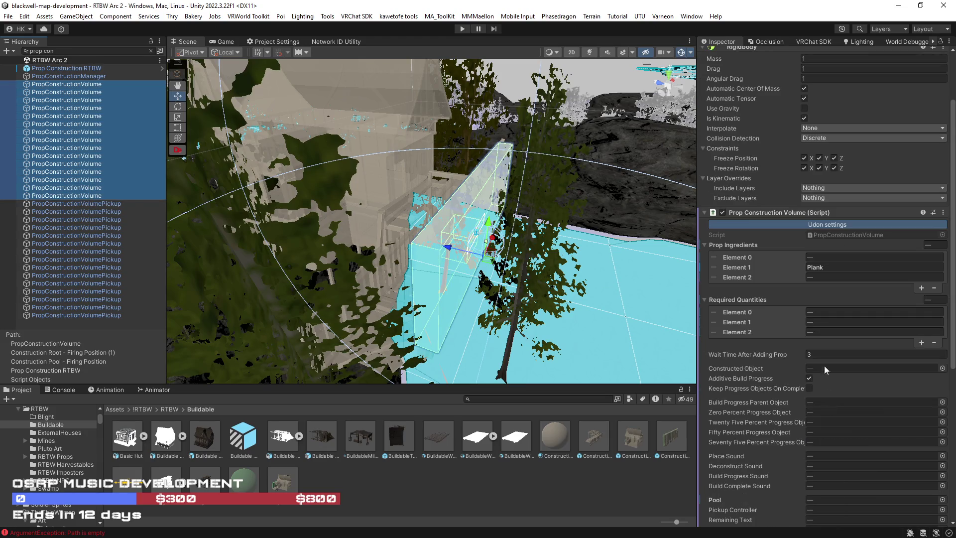
{"action": "left_click", "coordinate": [822, 354]}
{"action": "type", "text": "20"}
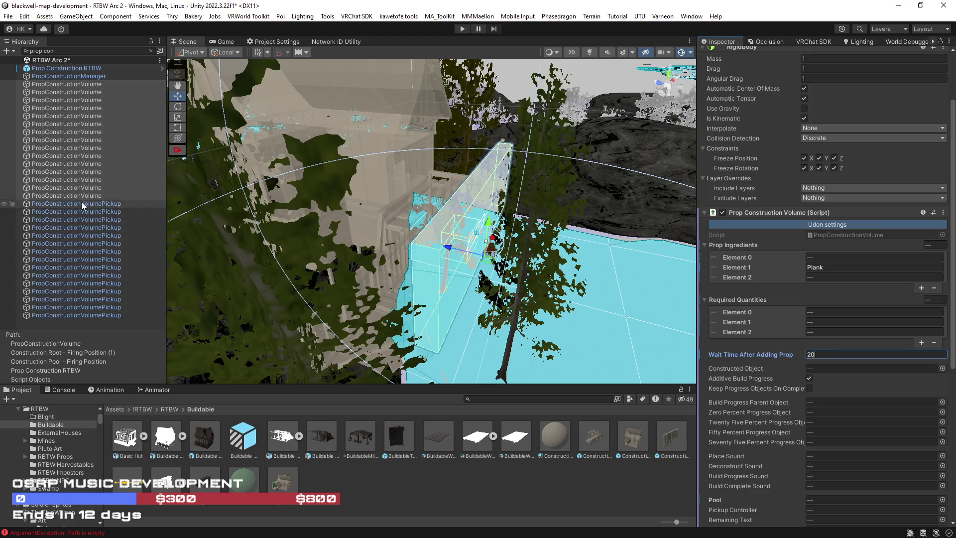
{"action": "left_click", "coordinate": [149, 52]}
{"action": "type", "text": "progress"}
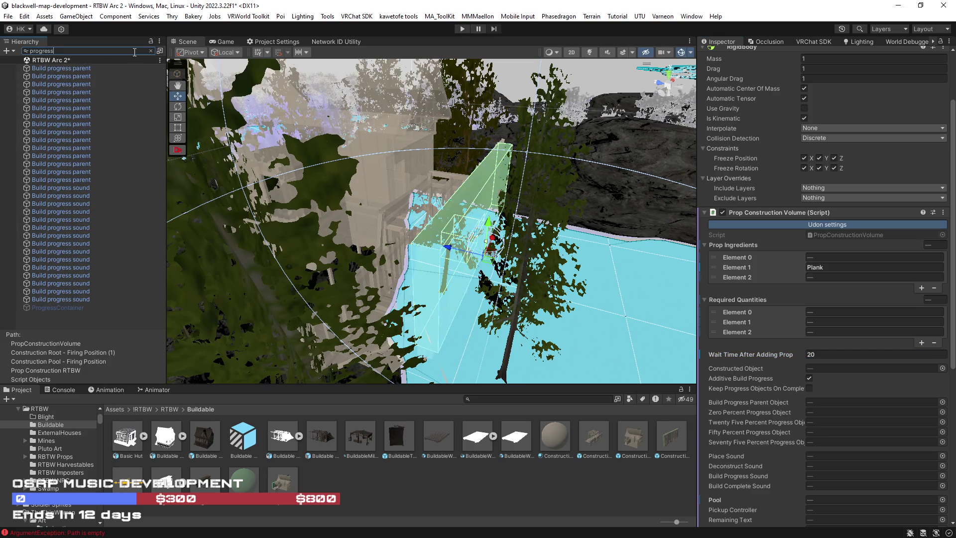
Step: Select Build progress parent objects in the filtered Hierarchy, narrowing to a single one
{"action": "left_click", "coordinate": [63, 69]}
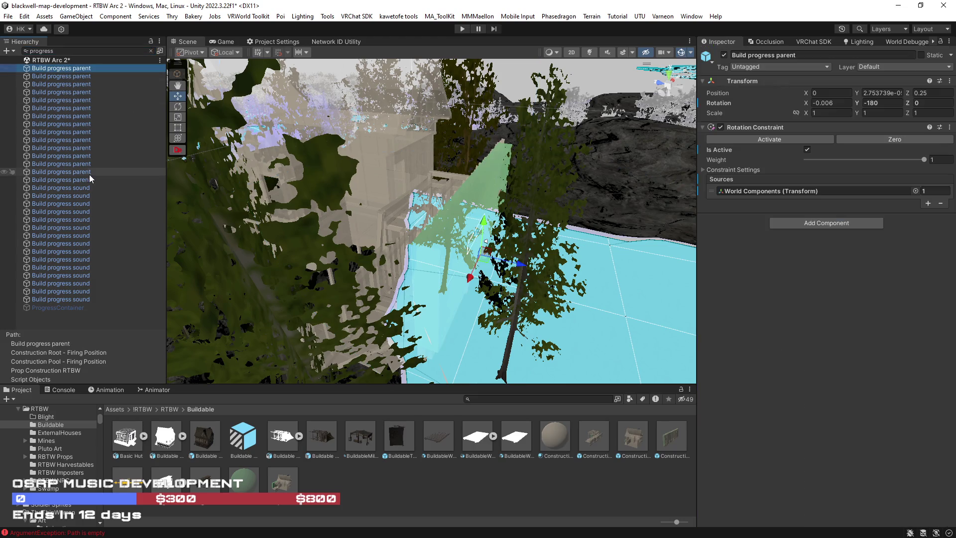
{"action": "left_click", "coordinate": [92, 299], "text": "shift"}
{"action": "left_click", "coordinate": [70, 139]}
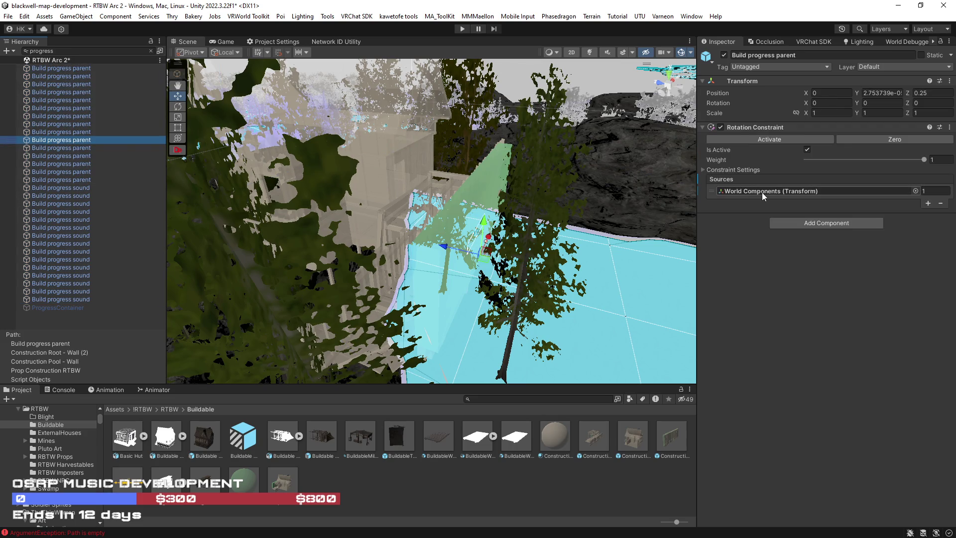
Step: Show the first wall's Build progress sound (clip AK1_D2, max distance 20) in the full hierarchy
{"action": "left_click", "coordinate": [151, 52]}
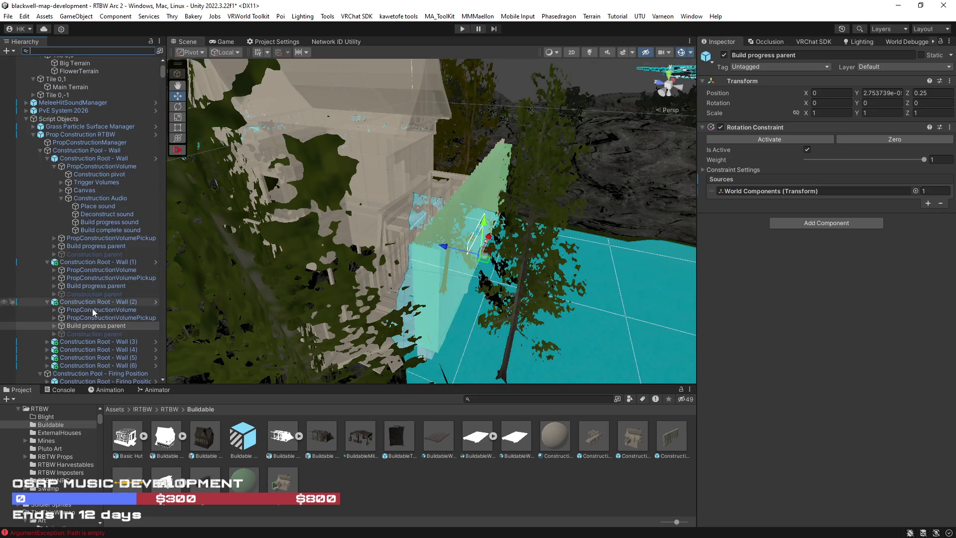
{"action": "left_click", "coordinate": [53, 325]}
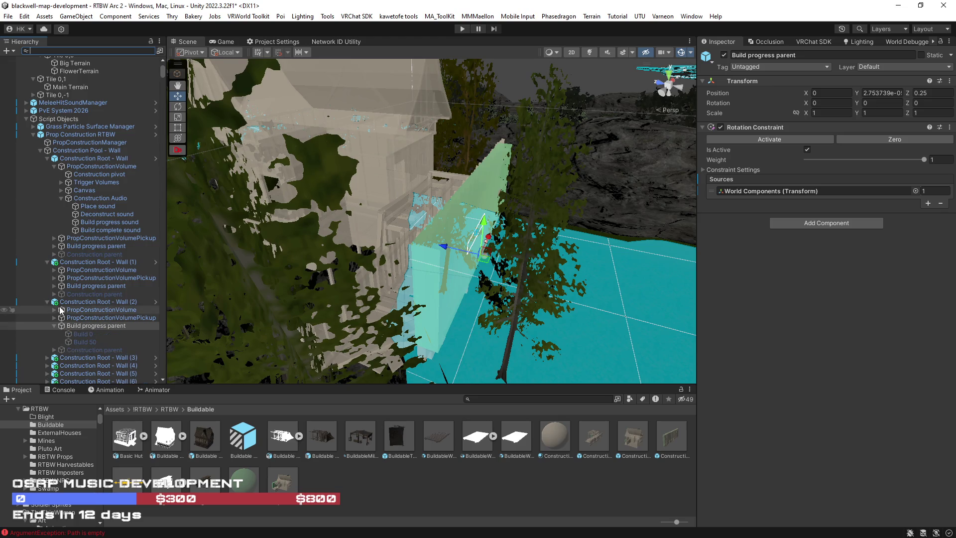
{"action": "left_click", "coordinate": [92, 223]}
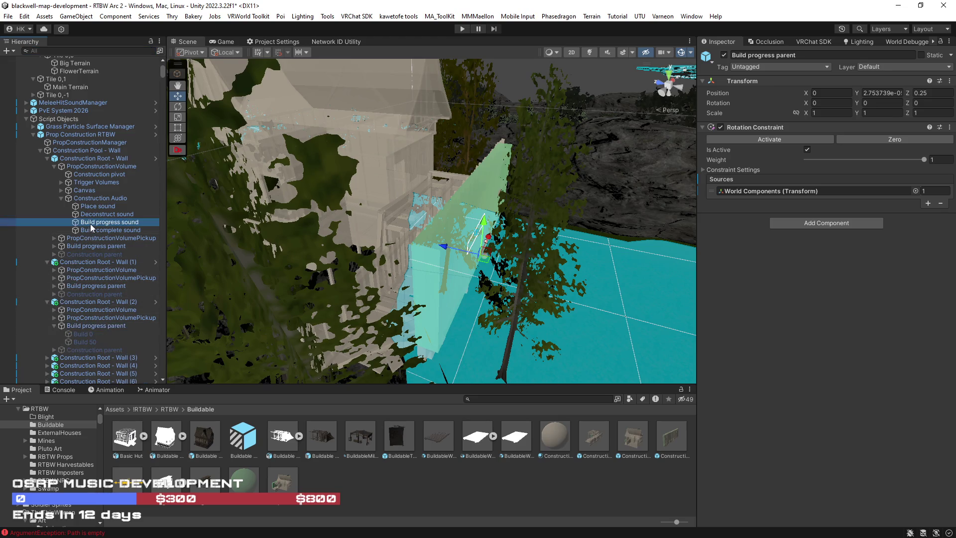
{"action": "left_click", "coordinate": [81, 50]}
{"action": "type", "text": "uild"}
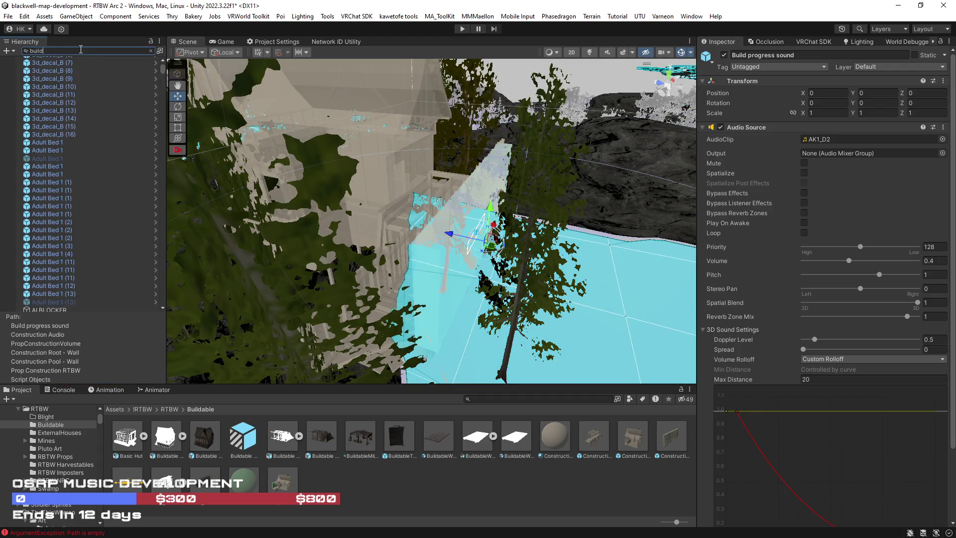
{"action": "type", "text": " pro"}
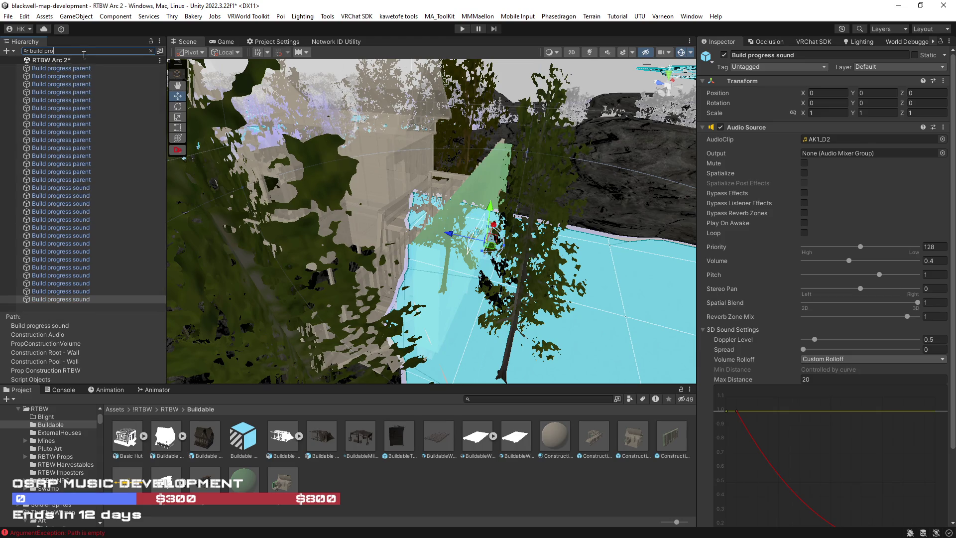
Step: Assign Construction_20s to all 15 Build progress sounds and set their max distance to 80
{"action": "left_click", "coordinate": [94, 190]}
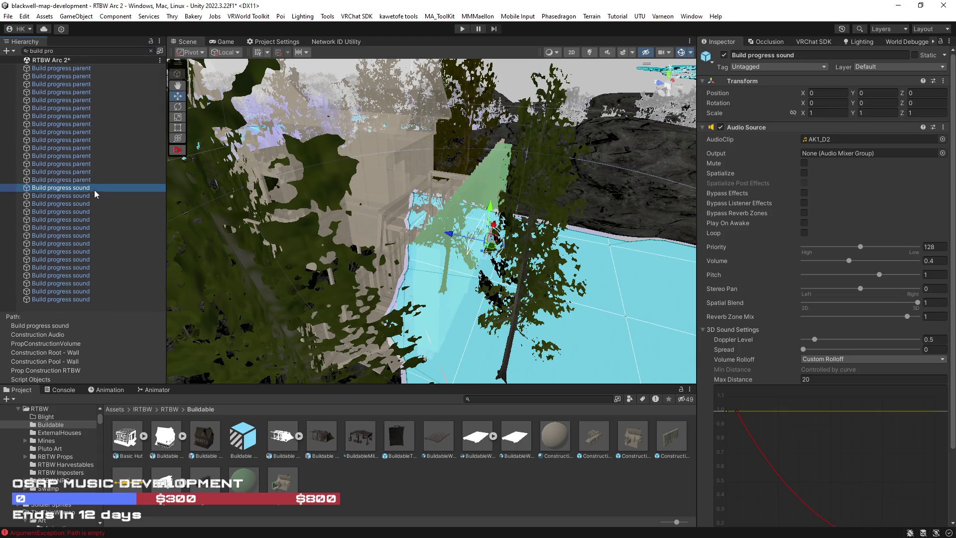
{"action": "left_click", "coordinate": [91, 300], "text": "shift"}
{"action": "mouse_move", "coordinate": [131, 489]}
{"action": "left_mouse_down"}
{"action": "mouse_move", "coordinate": [834, 149]}
{"action": "mouse_move", "coordinate": [830, 141]}
{"action": "left_mouse_up"}
{"action": "left_click", "coordinate": [828, 379]}
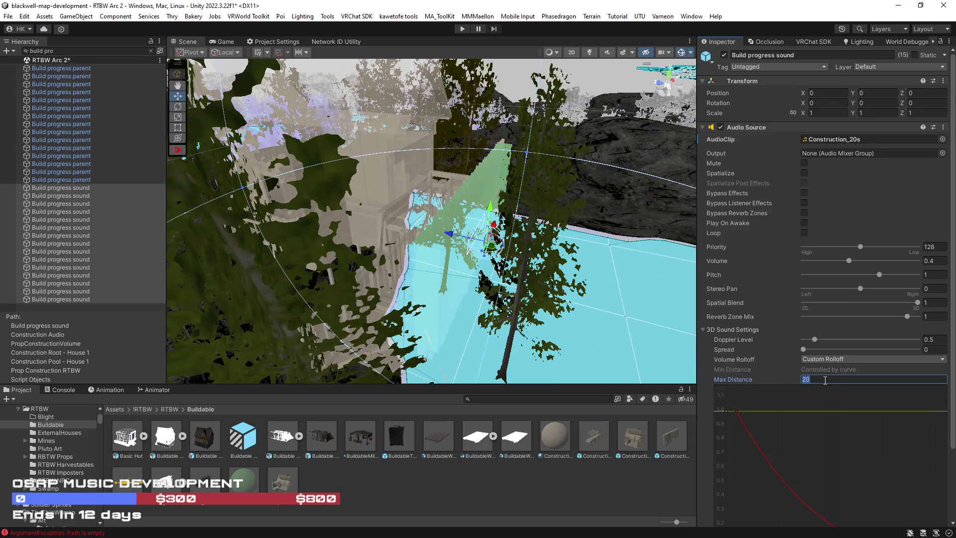
{"action": "type", "text": "80"}
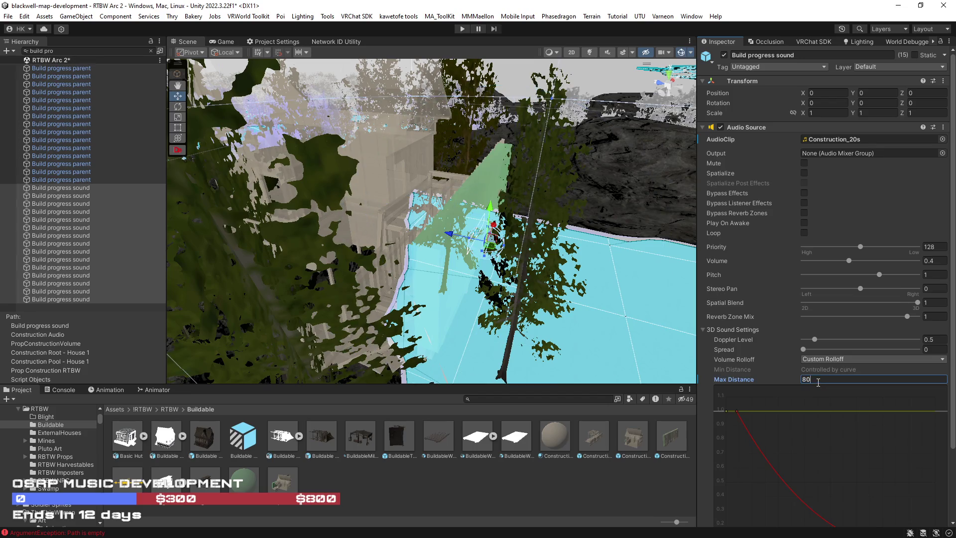
Step: Raise the sounds' Spread curve with a key near 39, set volume to 0.8, then deselect
{"action": "mouse_move", "coordinate": [590, 305]}
{"action": "left_mouse_down"}
{"action": "mouse_move", "coordinate": [399, 323]}
{"action": "mouse_move", "coordinate": [448, 315]}
{"action": "mouse_move", "coordinate": [452, 289]}
{"action": "mouse_move", "coordinate": [438, 269]}
{"action": "left_mouse_up"}
{"action": "scroll", "coordinate": [950, 425], "scroll_direction": "down", "scroll_amount": 3}
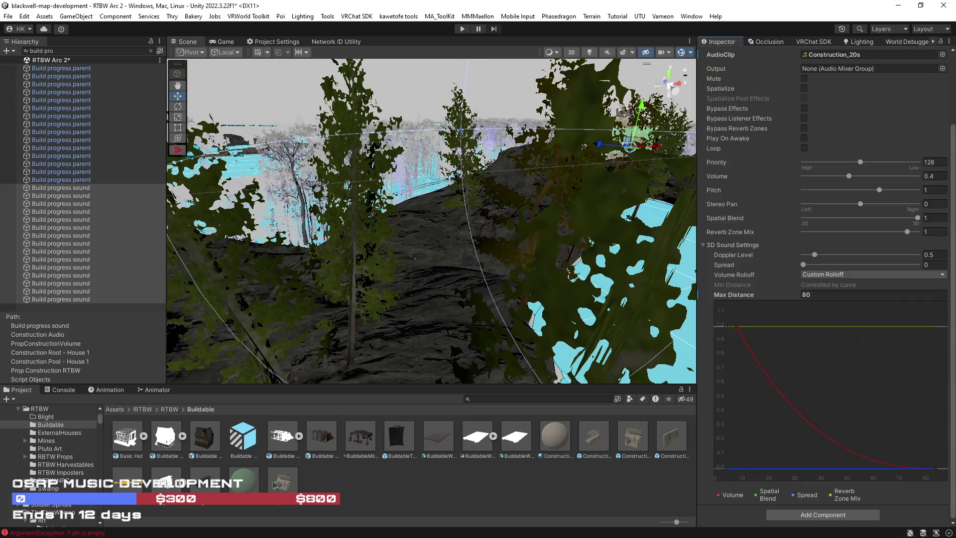
{"action": "double_click", "coordinate": [805, 468]}
{"action": "left_click_drag", "start_coordinate": [806, 468], "coordinate": [827, 470]}
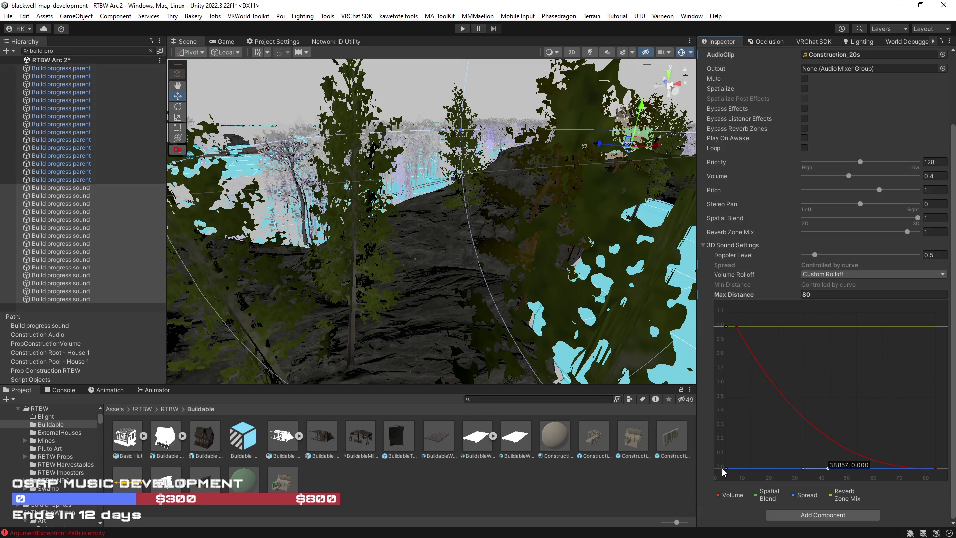
{"action": "left_click_drag", "start_coordinate": [723, 468], "coordinate": [722, 426]}
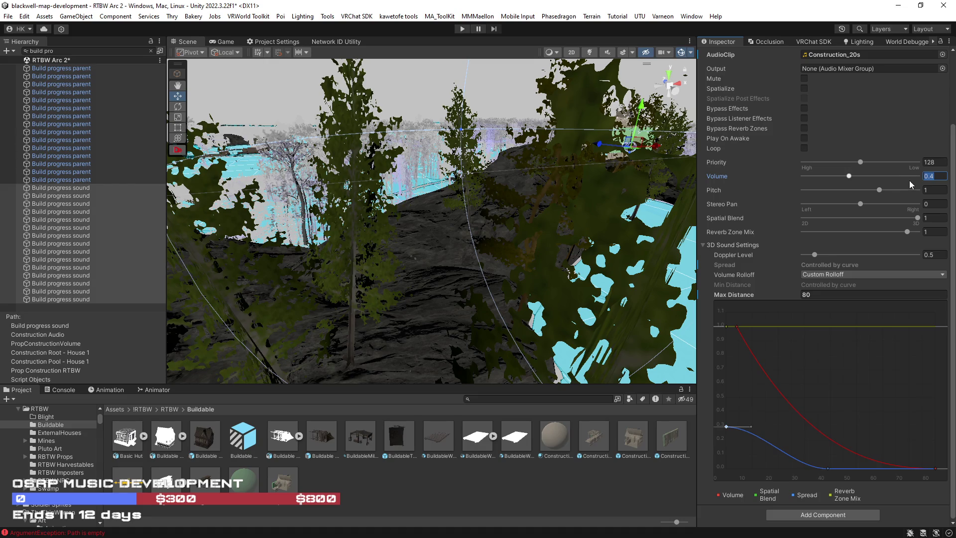
{"action": "type", "text": ".7"}
{"action": "type", "text": "8"}
{"action": "key", "text": "Return"}
{"action": "scroll", "coordinate": [766, 225], "scroll_direction": "up", "scroll_amount": 2}
{"action": "scroll", "coordinate": [766, 225], "scroll_direction": "up", "scroll_amount": 1}
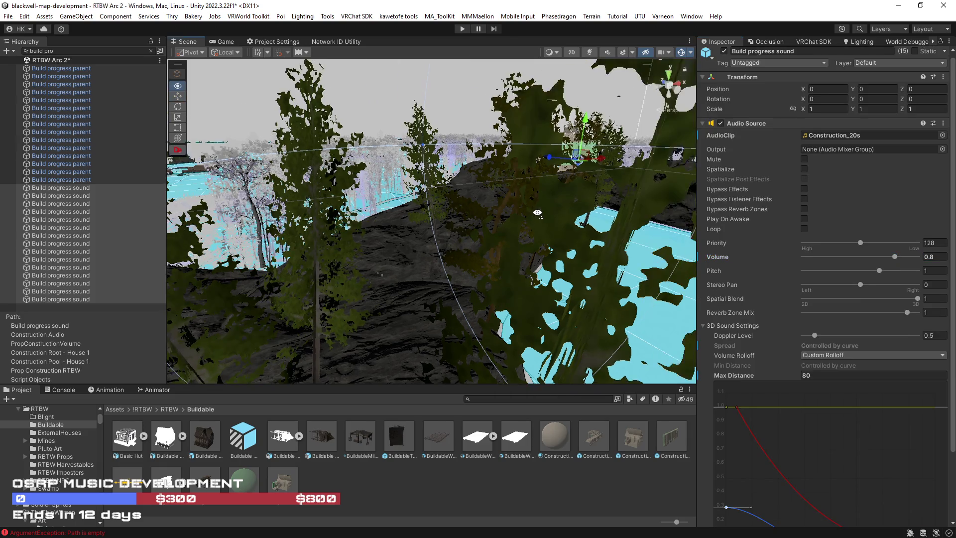
{"action": "left_click", "coordinate": [48, 204]}
{"action": "left_click", "coordinate": [47, 204], "text": "ctrl"}
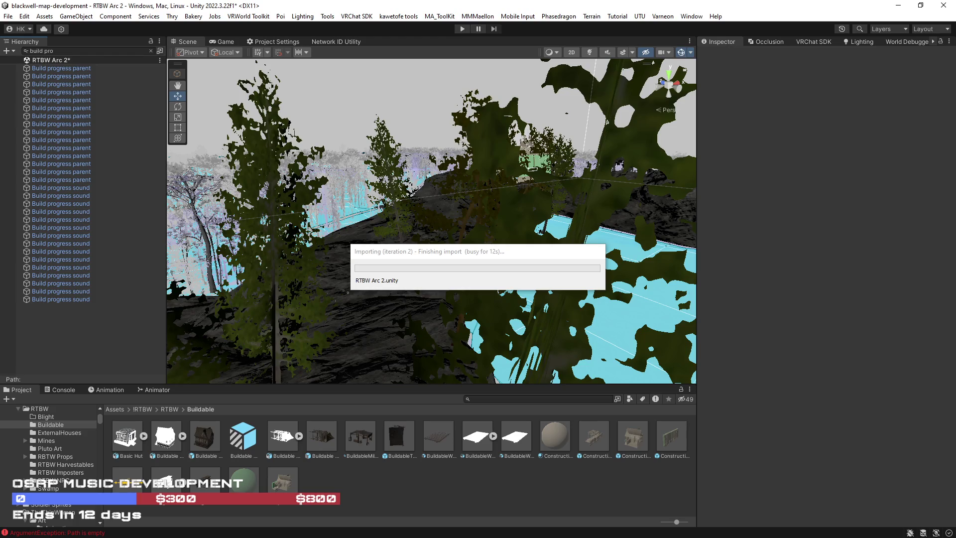
Step: Clear the object selection and the Hierarchy search filter to show the full scene
{"action": "left_click_drag", "start_coordinate": [423, 263], "coordinate": [174, 87]}
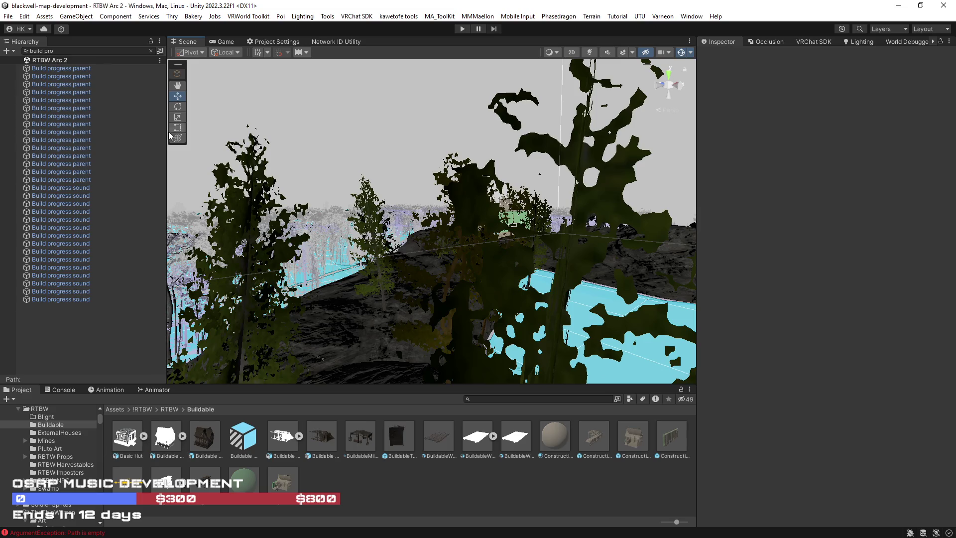
{"action": "left_click", "coordinate": [60, 109]}
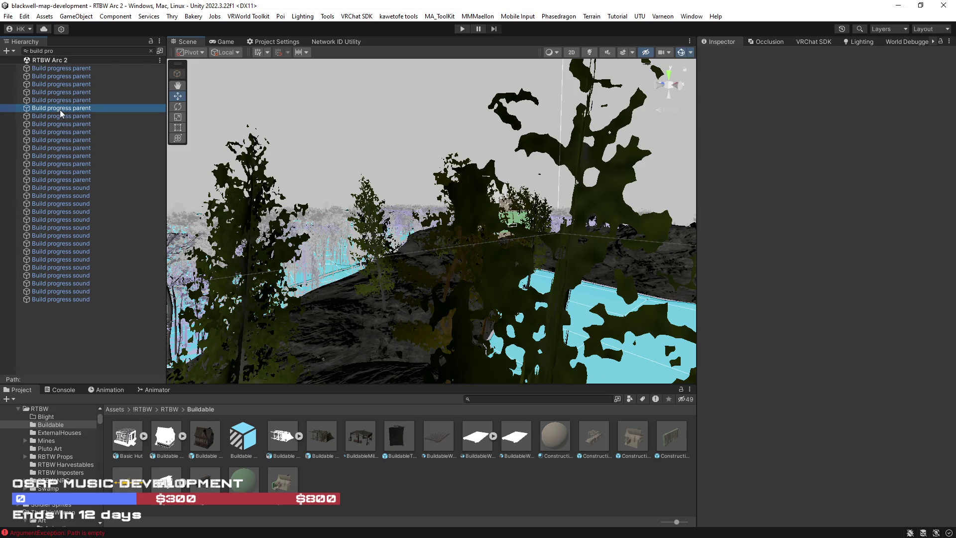
{"action": "left_click", "coordinate": [688, 71]}
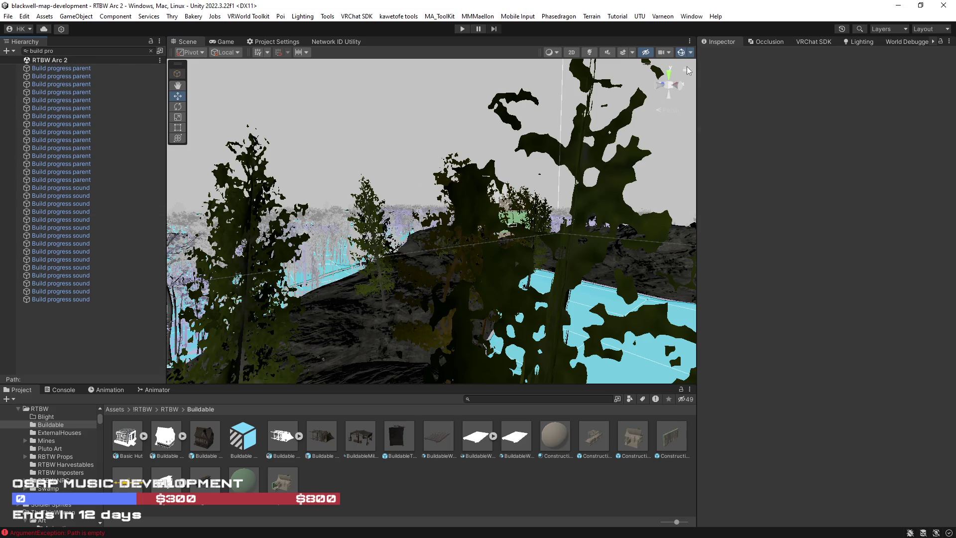
{"action": "left_click", "coordinate": [150, 51]}
{"action": "mouse_move", "coordinate": [238, 114]}
{"action": "left_mouse_down"}
{"action": "mouse_move", "coordinate": [637, 250]}
{"action": "mouse_move", "coordinate": [14, 274]}
{"action": "mouse_move", "coordinate": [49, 254]}
{"action": "left_mouse_up"}
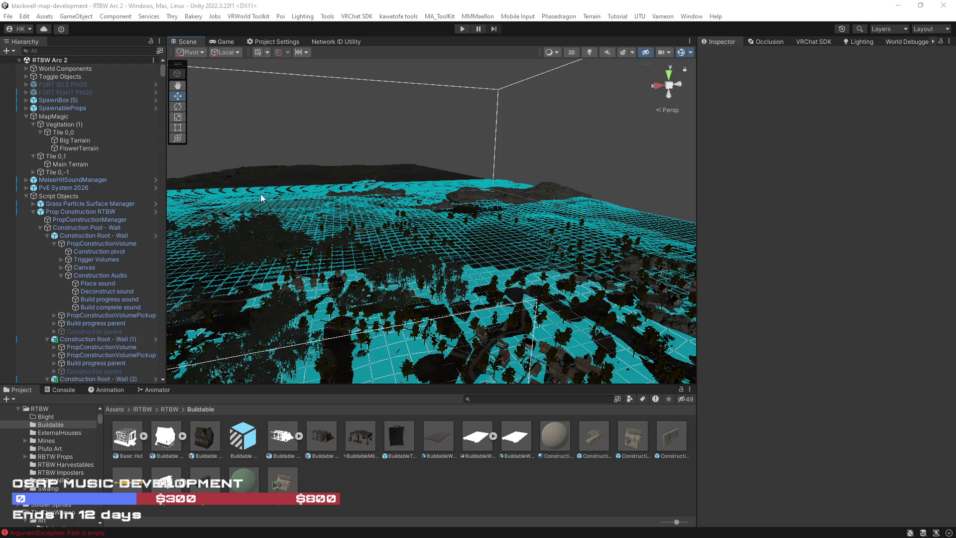
Step: Clear all scene network IDs with the Network ID Utility and confirm
{"action": "left_click", "coordinate": [8, 17]}
{"action": "mouse_move", "coordinate": [24, 16]}
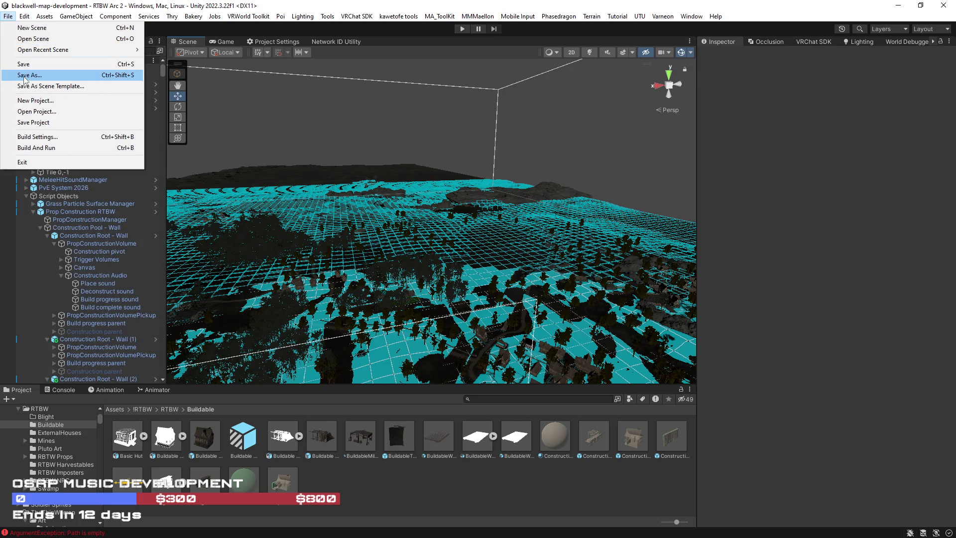
{"action": "left_click", "coordinate": [329, 41]}
{"action": "left_click", "coordinate": [329, 40]}
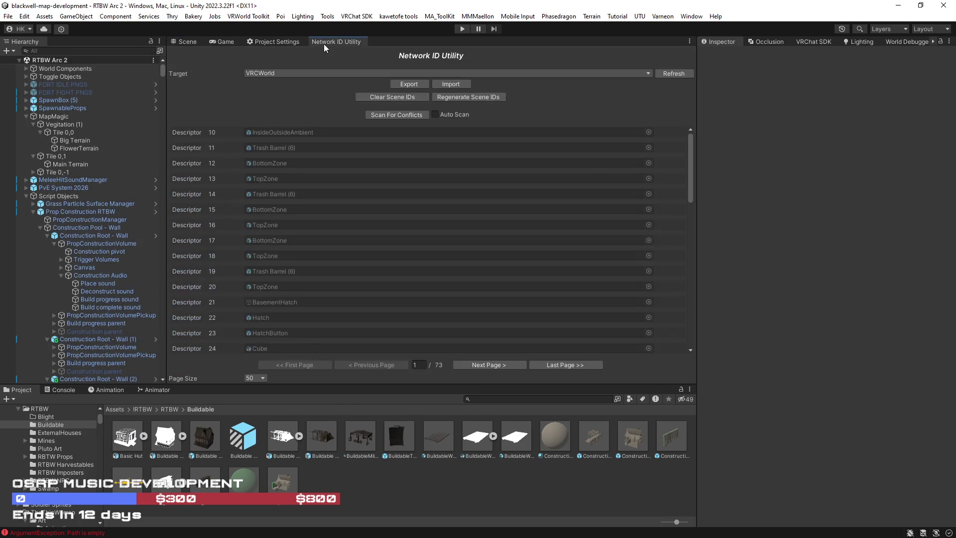
{"action": "left_click", "coordinate": [395, 97]}
{"action": "left_click", "coordinate": [506, 293]}
Step: Save the scene as RTBW Arc2 Main.unity, replacing the existing file
{"action": "left_click", "coordinate": [8, 17]}
{"action": "left_click", "coordinate": [30, 76]}
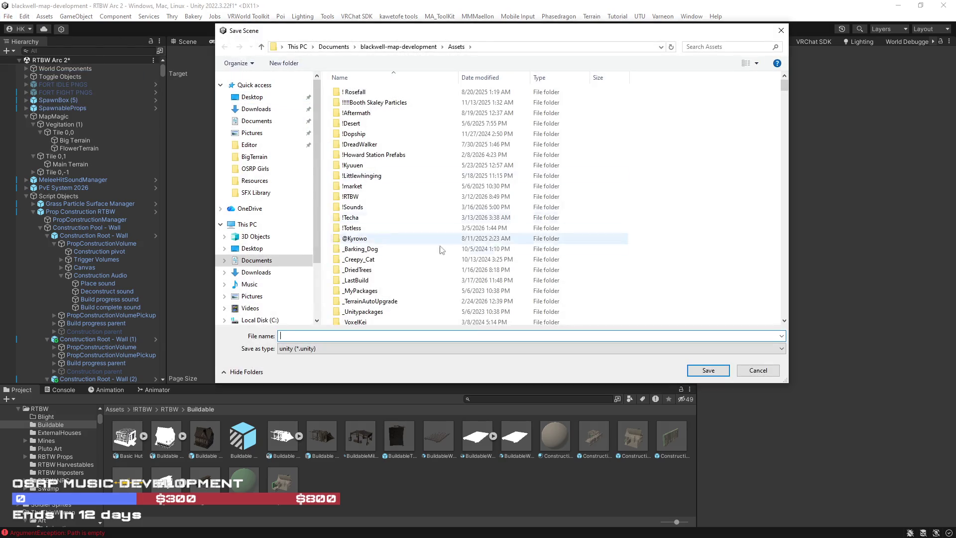
{"action": "left_click_drag", "start_coordinate": [794, 204], "coordinate": [791, 302]}
{"action": "left_click", "coordinate": [383, 182]}
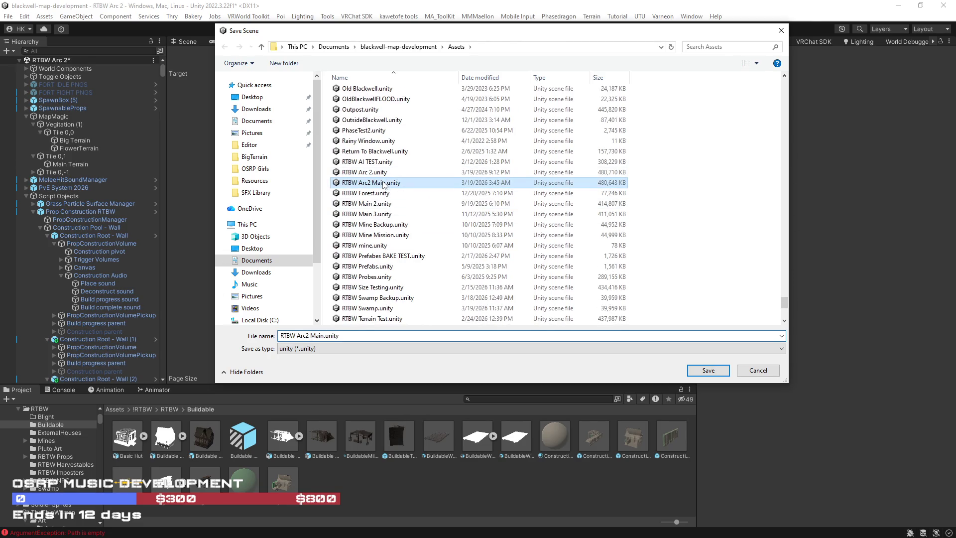
{"action": "key", "text": "Return"}
{"action": "left_click", "coordinate": [517, 275]}
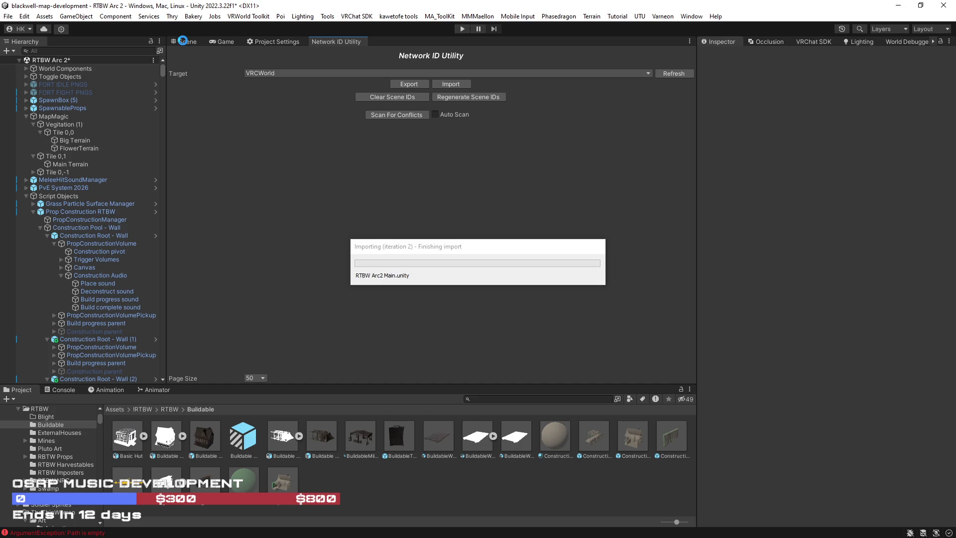
{"action": "left_click", "coordinate": [183, 41]}
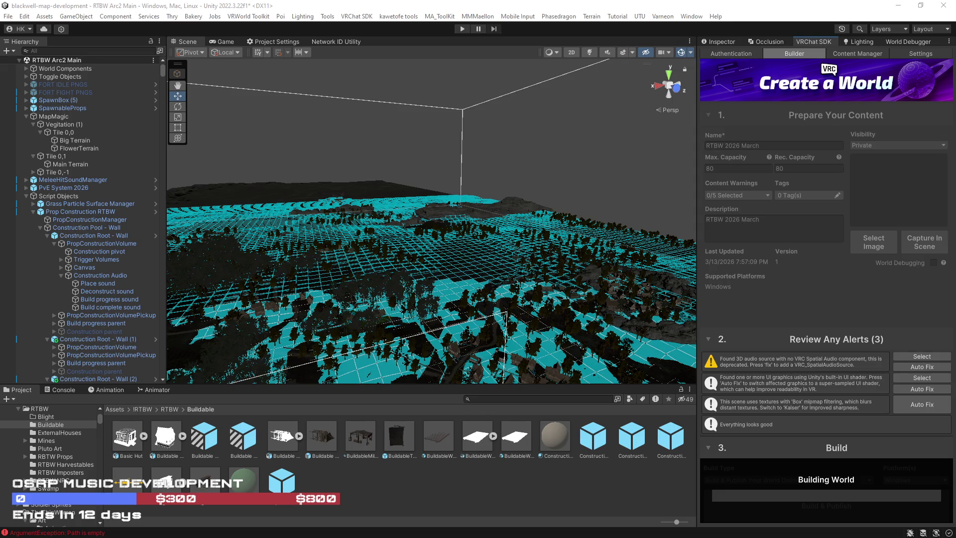
Step: Switch to Blender 4.0 and quit it, answering the unsaved-changes prompt
{"action": "key", "text": "alt+Tab"}
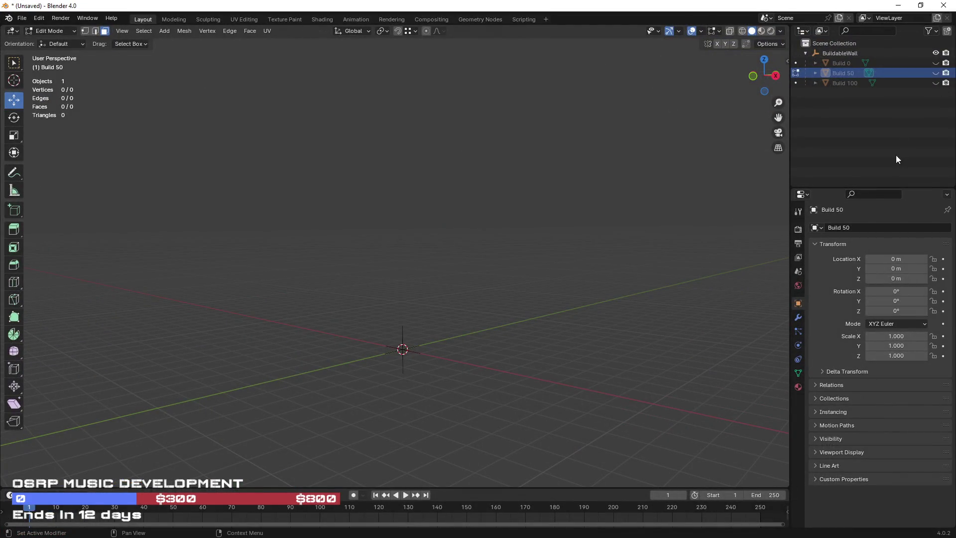
{"action": "left_click", "coordinate": [943, 6]}
{"action": "left_click", "coordinate": [506, 294]}
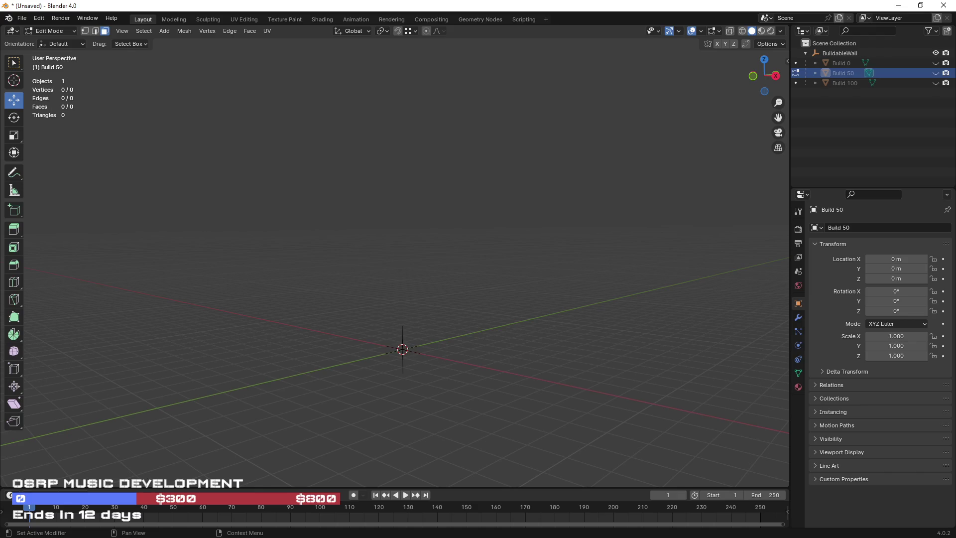
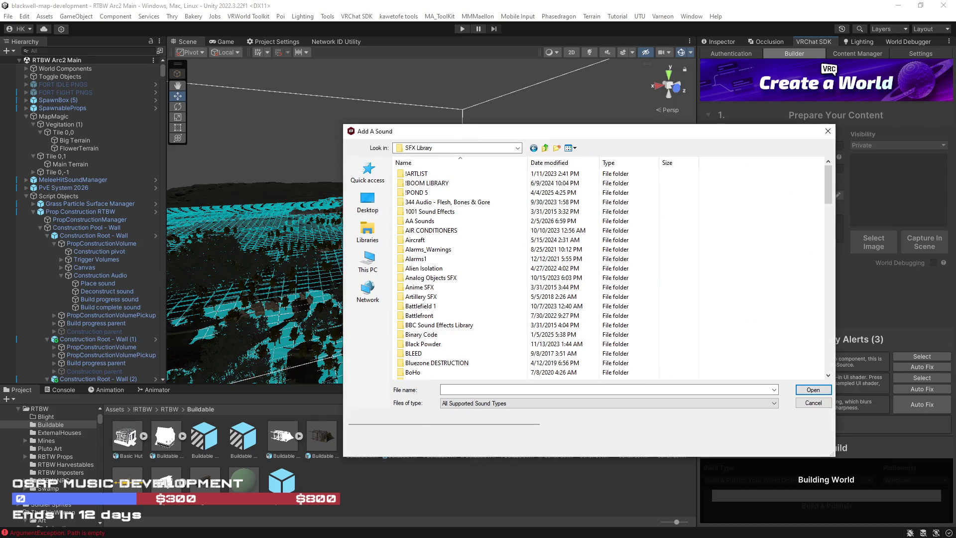
Step: Reposition the Add A Sound dialog so both it and the build progress window show
{"action": "mouse_move", "coordinate": [684, 138]}
{"action": "left_mouse_down"}
{"action": "mouse_move", "coordinate": [842, 266]}
{"action": "mouse_move", "coordinate": [801, 297]}
{"action": "left_mouse_up"}
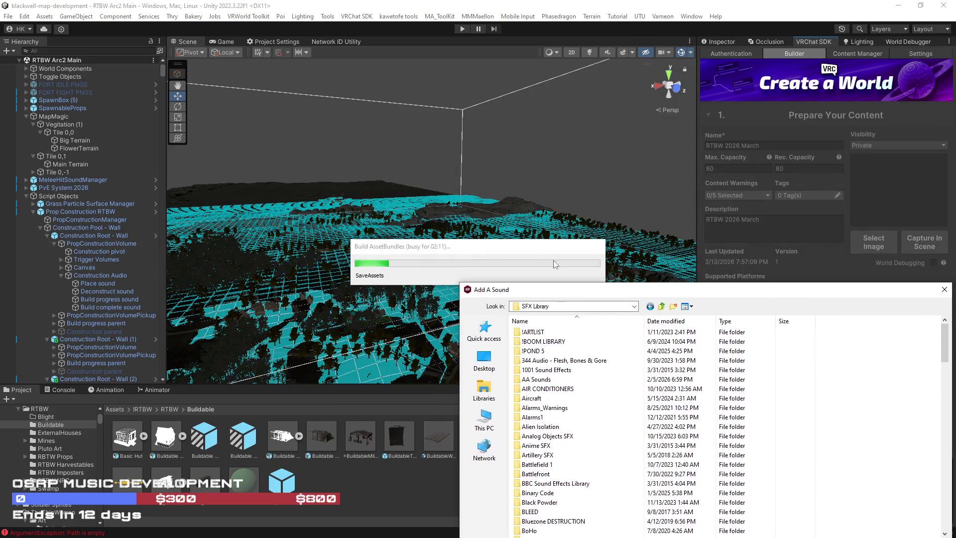
{"action": "left_click_drag", "start_coordinate": [486, 255], "coordinate": [487, 241]}
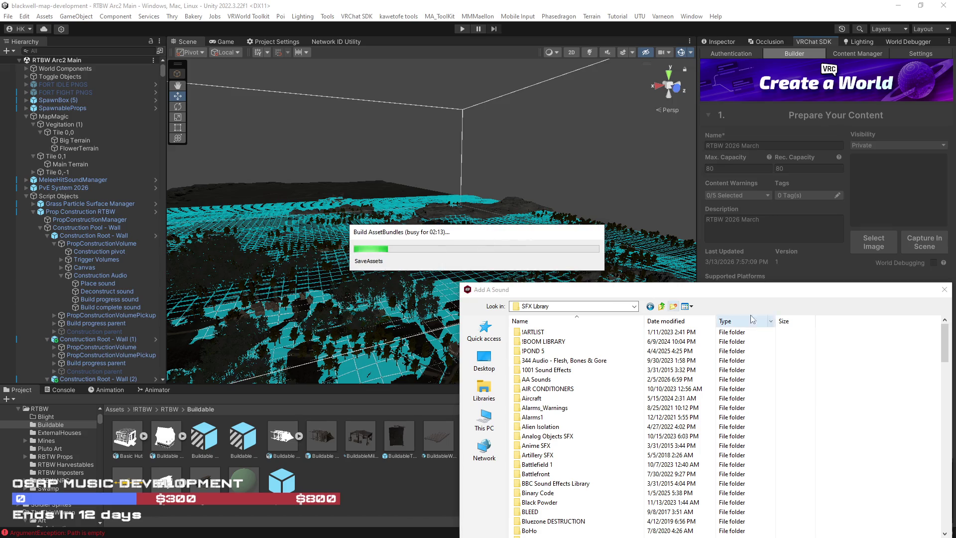
{"action": "left_click_drag", "start_coordinate": [759, 291], "coordinate": [753, 166]}
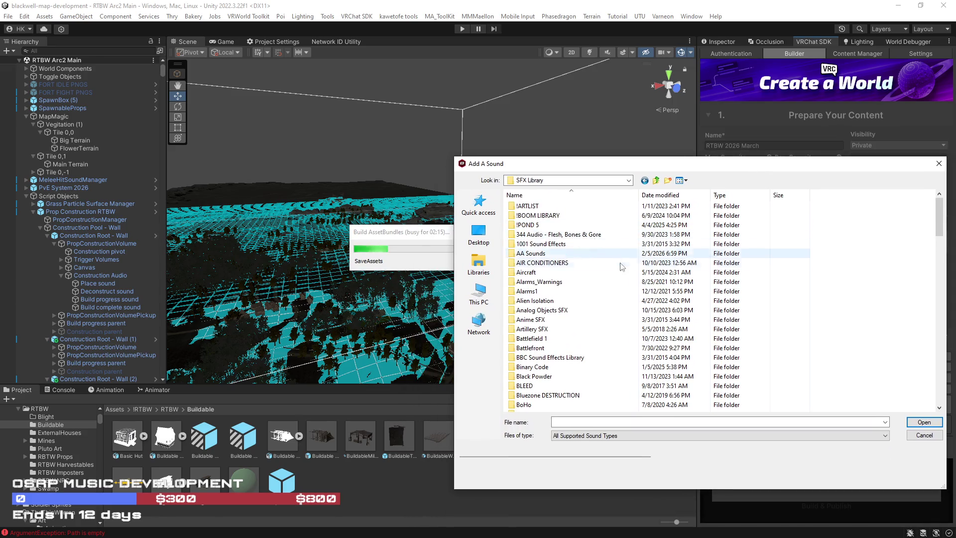
Step: Browse into Broken > Sounds > Designed and widen the Name column
{"action": "scroll", "coordinate": [635, 300], "scroll_direction": "down", "scroll_amount": 15}
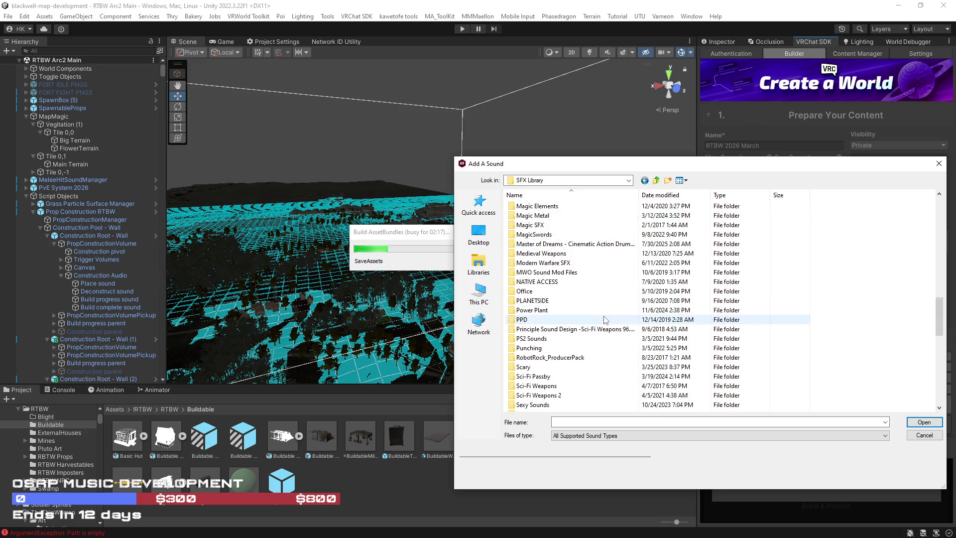
{"action": "scroll", "coordinate": [603, 318], "scroll_direction": "down", "scroll_amount": 10}
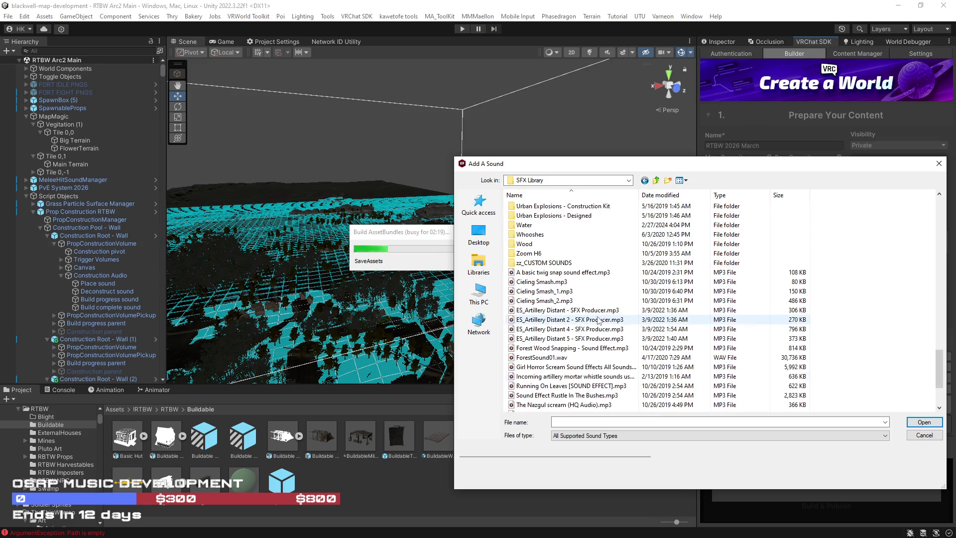
{"action": "scroll", "coordinate": [601, 319], "scroll_direction": "up", "scroll_amount": 15}
{"action": "scroll", "coordinate": [599, 320], "scroll_direction": "up", "scroll_amount": 3}
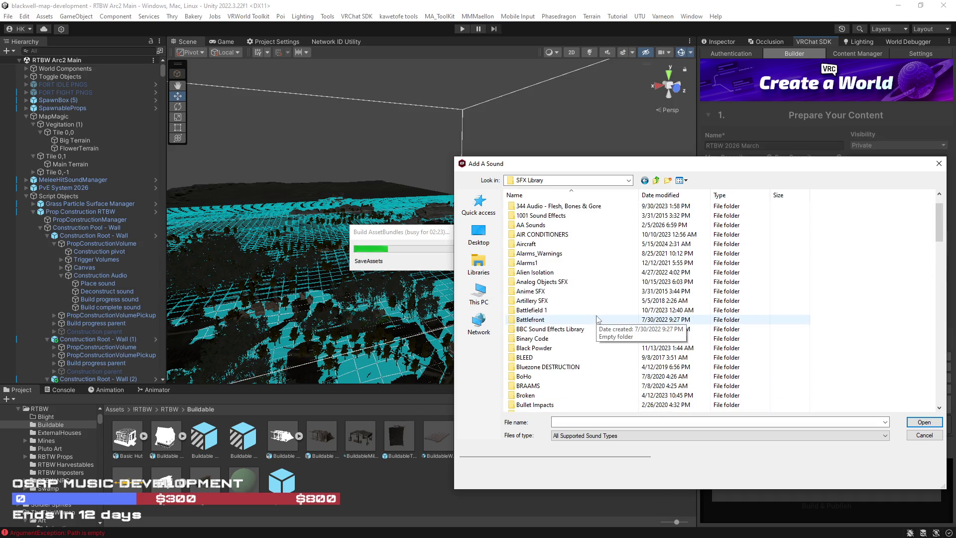
{"action": "scroll", "coordinate": [600, 320], "scroll_direction": "down", "scroll_amount": 2}
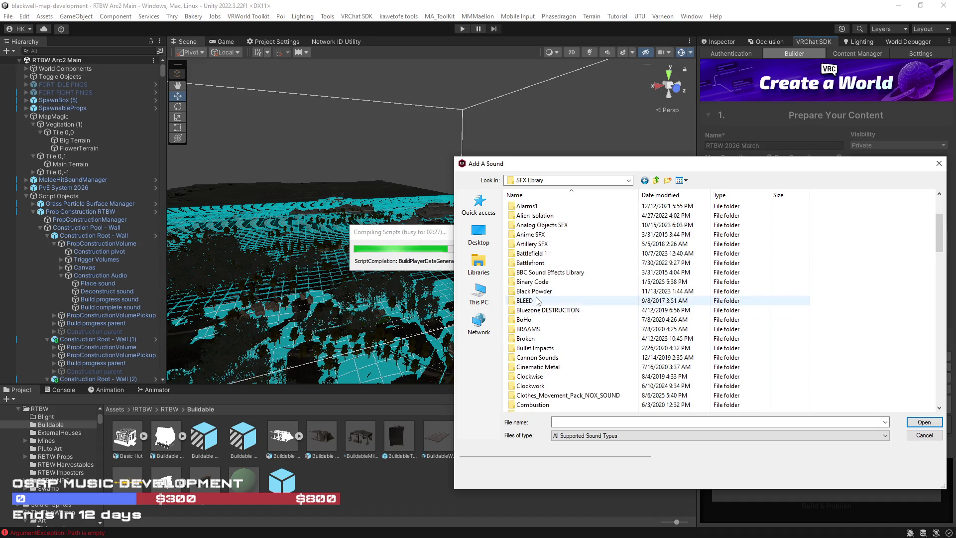
{"action": "double_click", "coordinate": [526, 339]}
{"action": "double_click", "coordinate": [538, 217]}
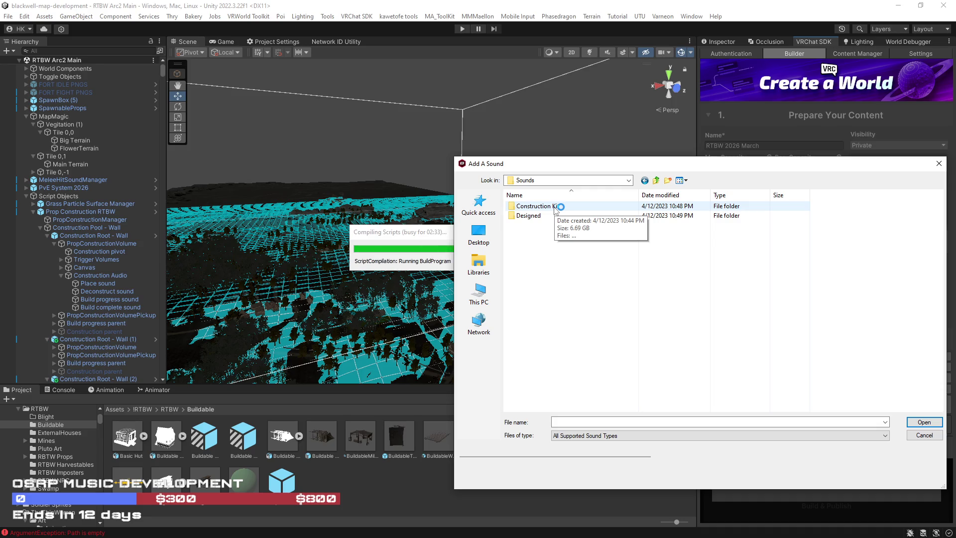
{"action": "double_click", "coordinate": [528, 215]}
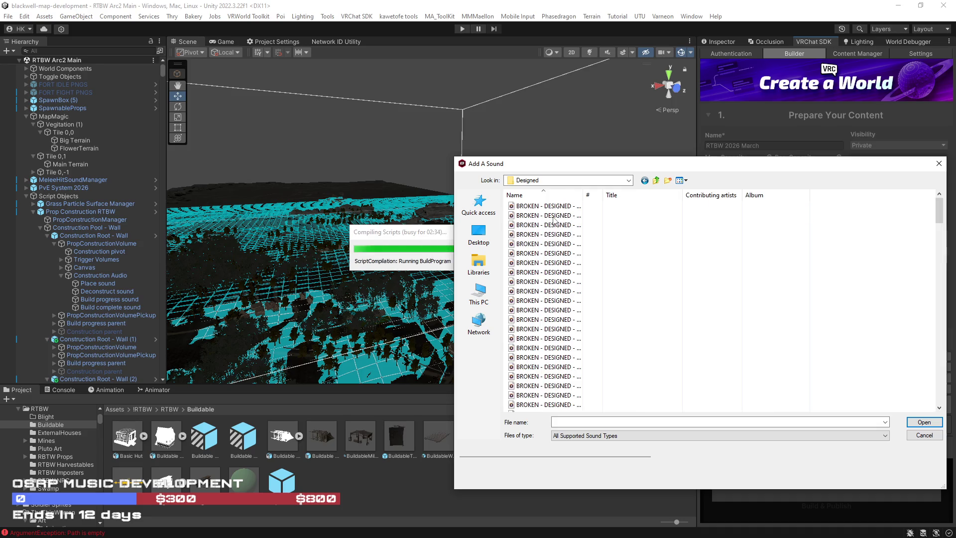
{"action": "double_click", "coordinate": [584, 195]}
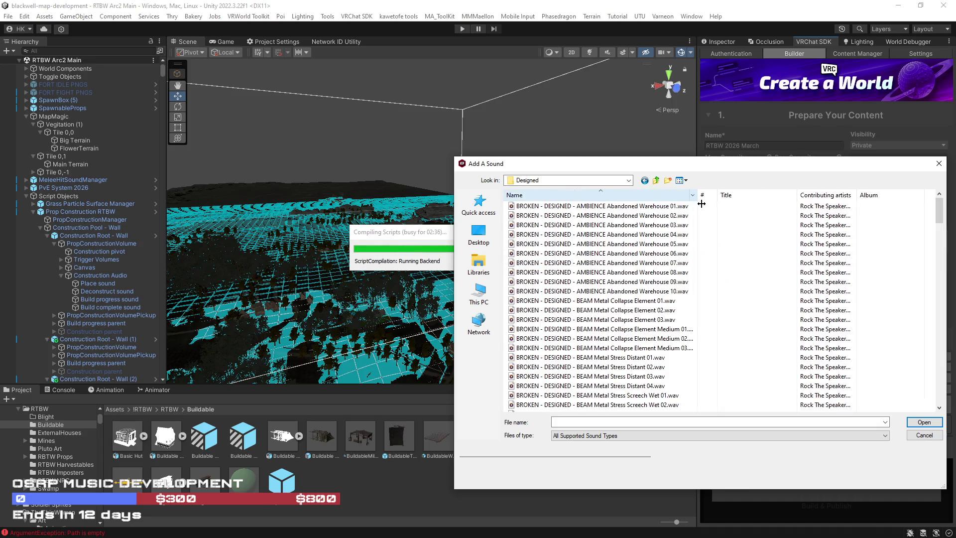
Step: Preview Abandoned Warehouse 05, 09, 08 and BEAM Metal Stress Wail, then cancel
{"action": "left_click", "coordinate": [647, 244]}
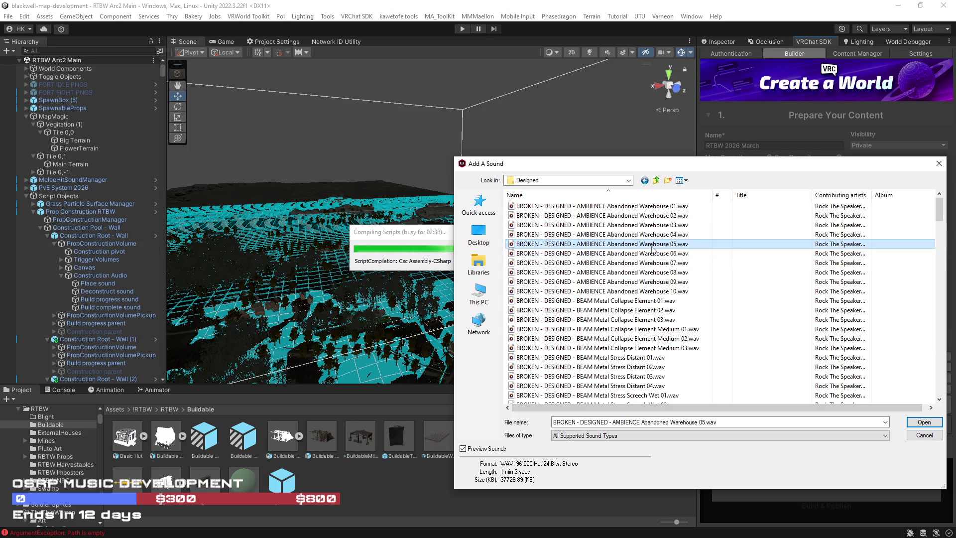
{"action": "left_click", "coordinate": [634, 281]}
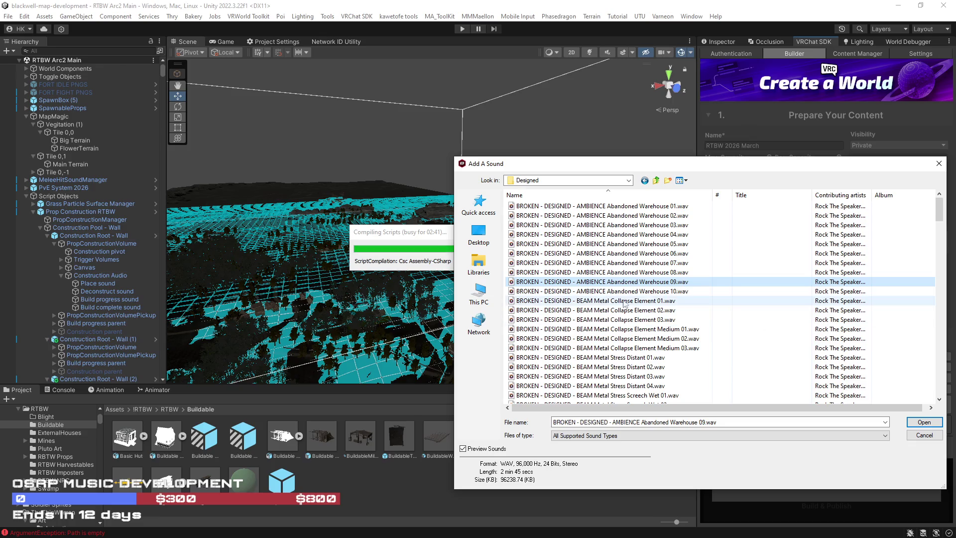
{"action": "scroll", "coordinate": [655, 350], "scroll_direction": "down", "scroll_amount": 3}
{"action": "scroll", "coordinate": [655, 350], "scroll_direction": "down", "scroll_amount": 3}
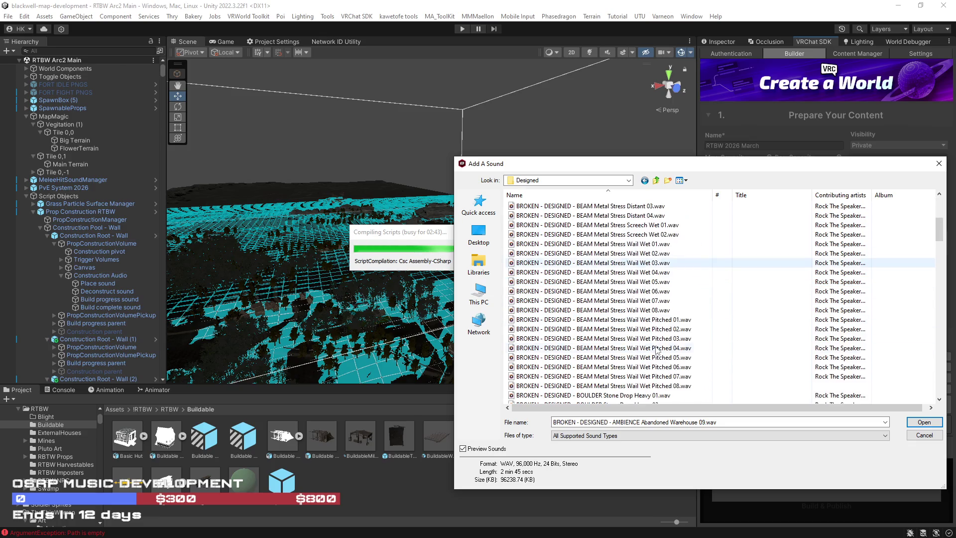
{"action": "left_click", "coordinate": [646, 340]}
{"action": "scroll", "coordinate": [646, 343], "scroll_direction": "up", "scroll_amount": 6}
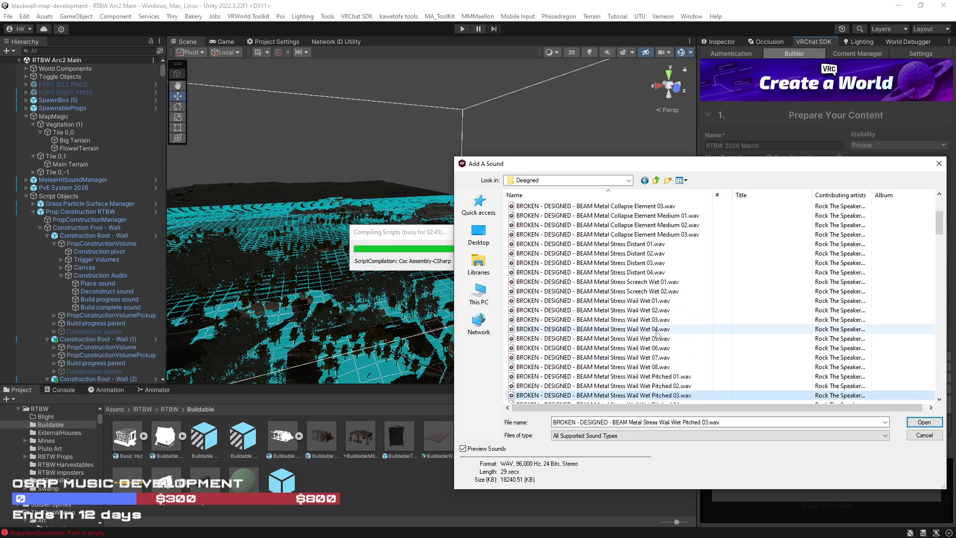
{"action": "left_click", "coordinate": [629, 272]}
{"action": "left_click", "coordinate": [923, 436]}
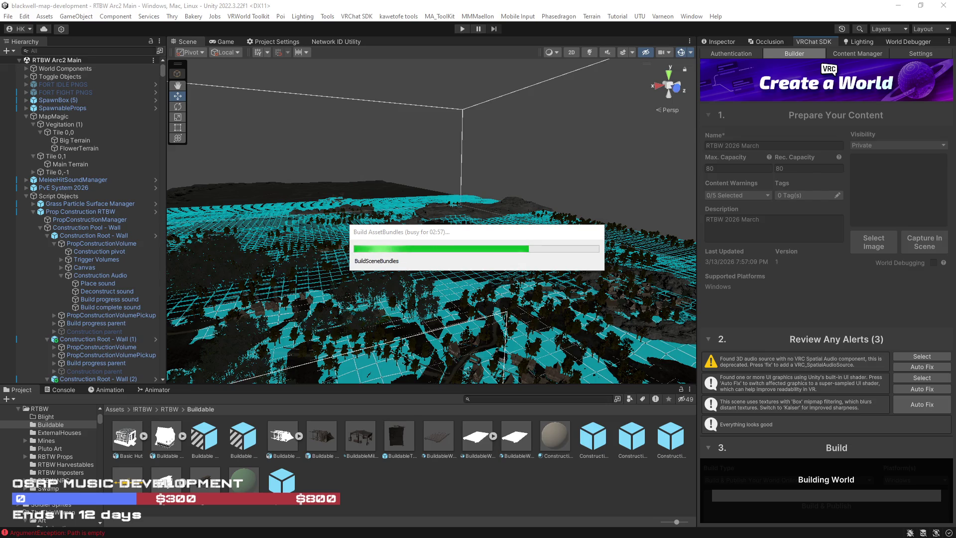
Step: Bring Mixcraft to the front and choose Sound > Add Sound File
{"action": "key", "text": "super+shift+Left"}
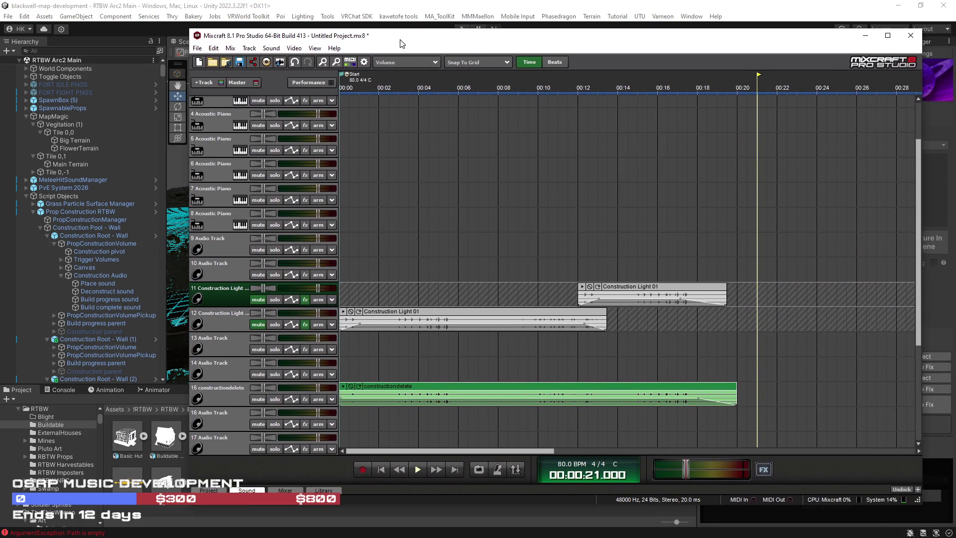
{"action": "left_click", "coordinate": [296, 52]}
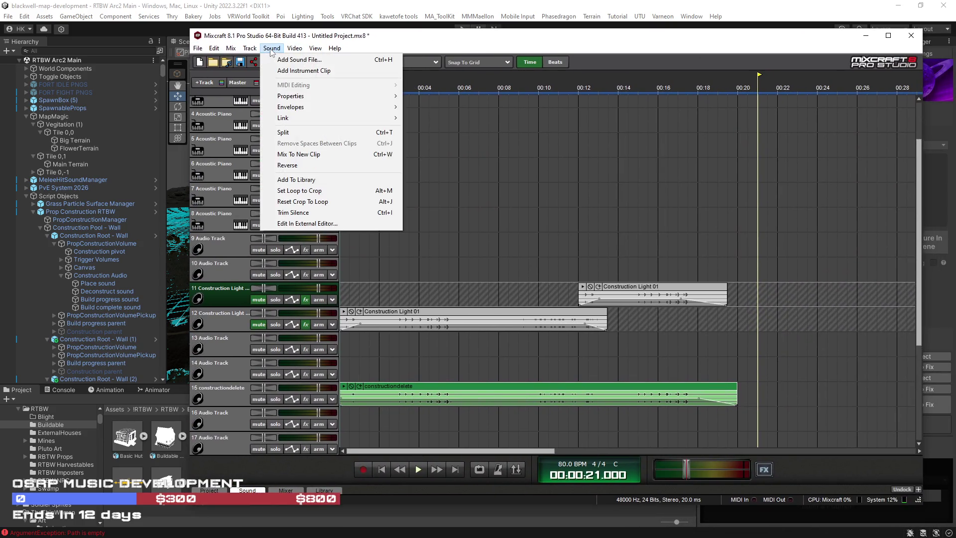
{"action": "left_click", "coordinate": [289, 58]}
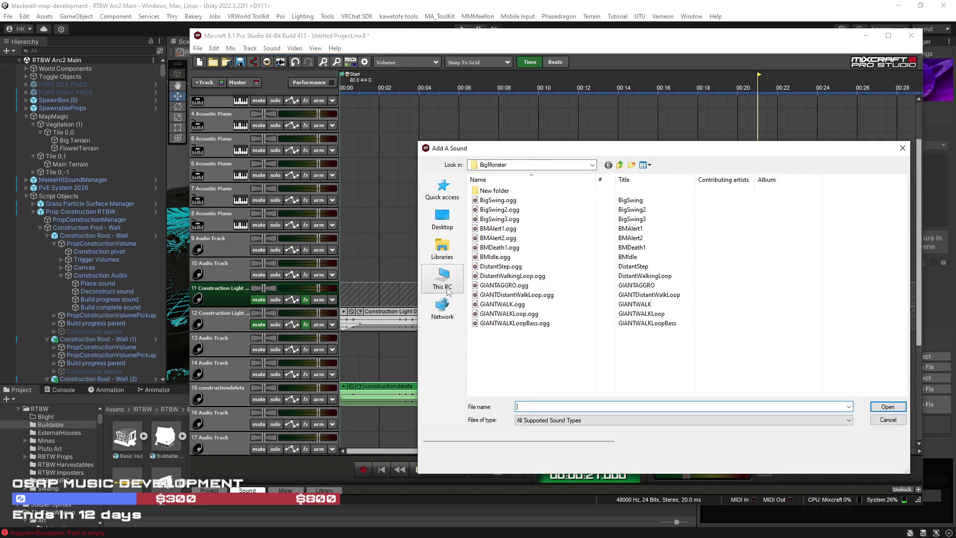
Step: Browse to G:\SFX Library\Broken\Sounds\Designed in the Add A Sound dialog
{"action": "left_click", "coordinate": [443, 278]}
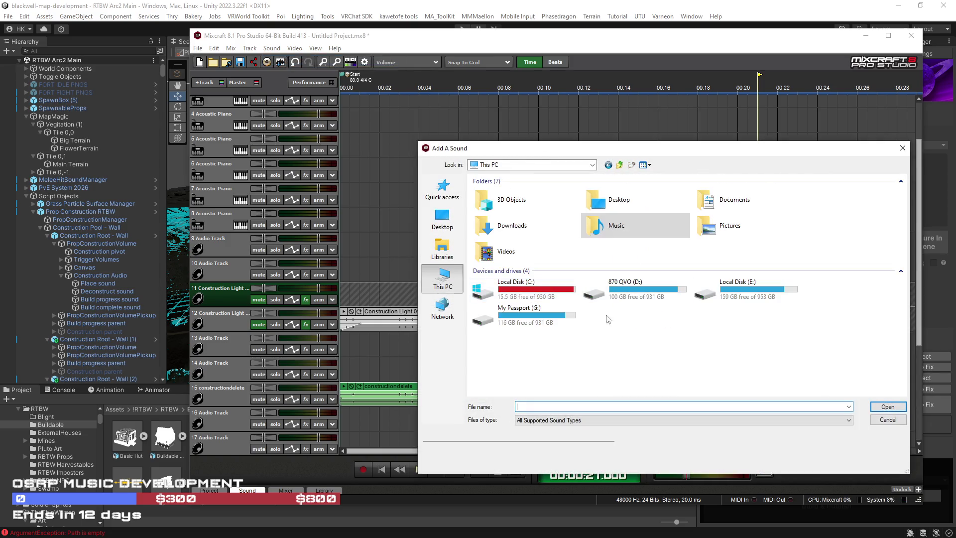
{"action": "double_click", "coordinate": [527, 314]}
{"action": "scroll", "coordinate": [529, 319], "scroll_direction": "down", "scroll_amount": 3}
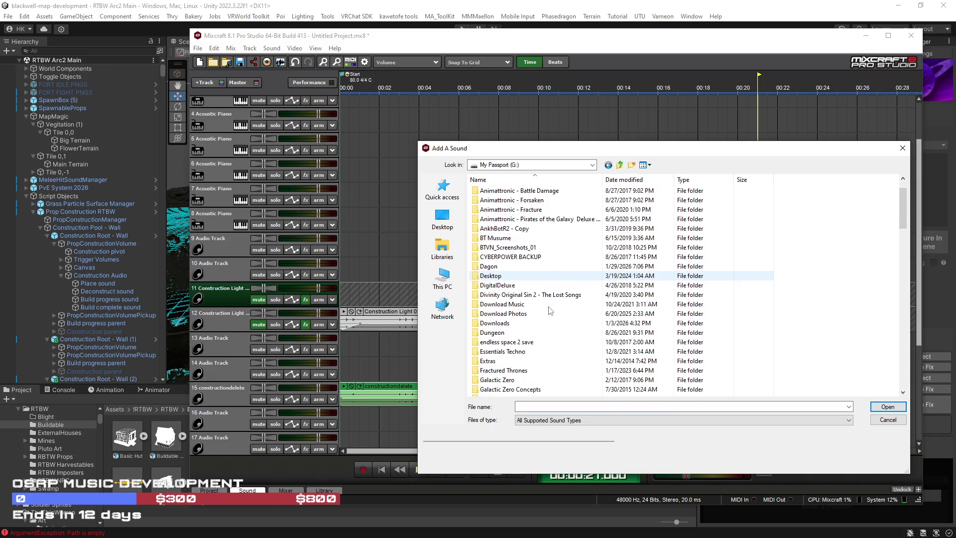
{"action": "scroll", "coordinate": [528, 321], "scroll_direction": "down", "scroll_amount": 6}
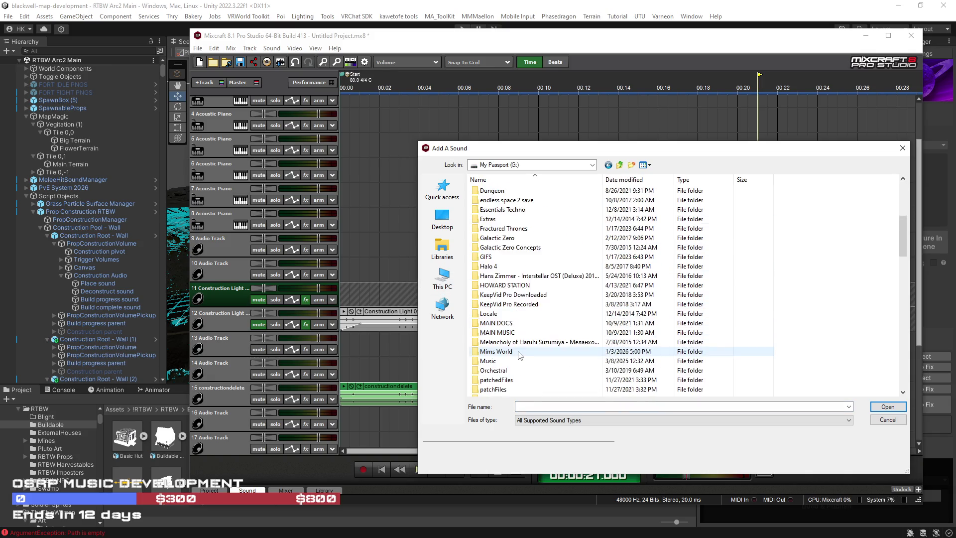
{"action": "double_click", "coordinate": [498, 342]}
{"action": "scroll", "coordinate": [498, 299], "scroll_direction": "down", "scroll_amount": 4}
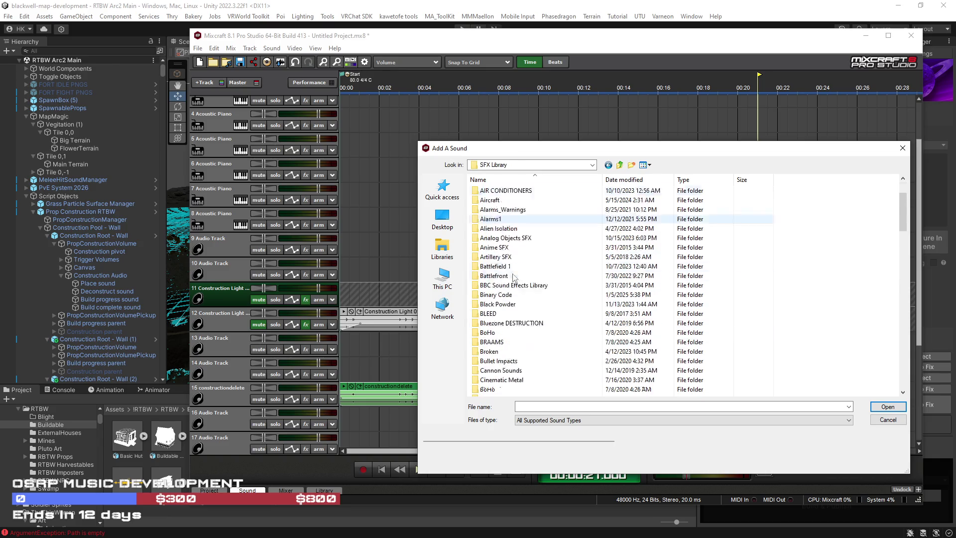
{"action": "double_click", "coordinate": [497, 297]}
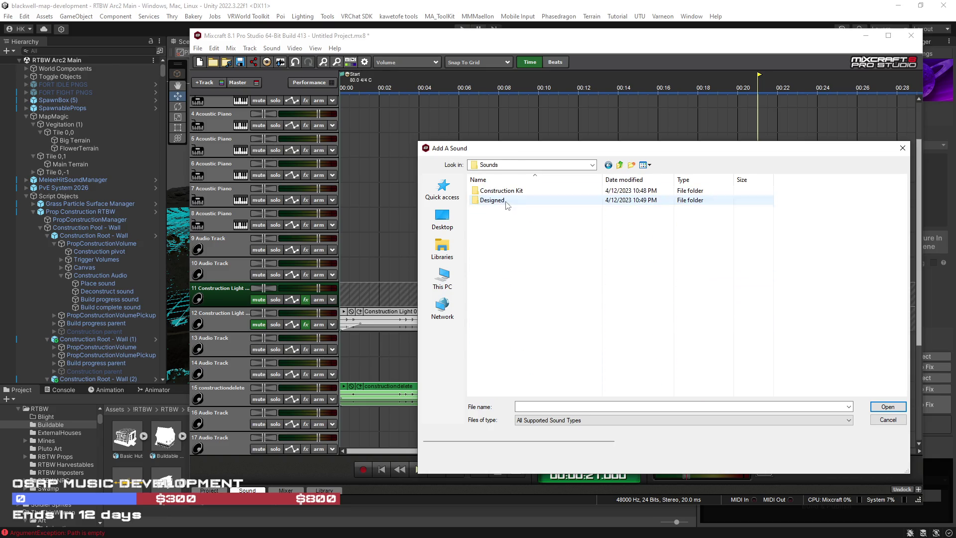
{"action": "double_click", "coordinate": [498, 200]}
{"action": "scroll", "coordinate": [600, 291], "scroll_direction": "down", "scroll_amount": 10}
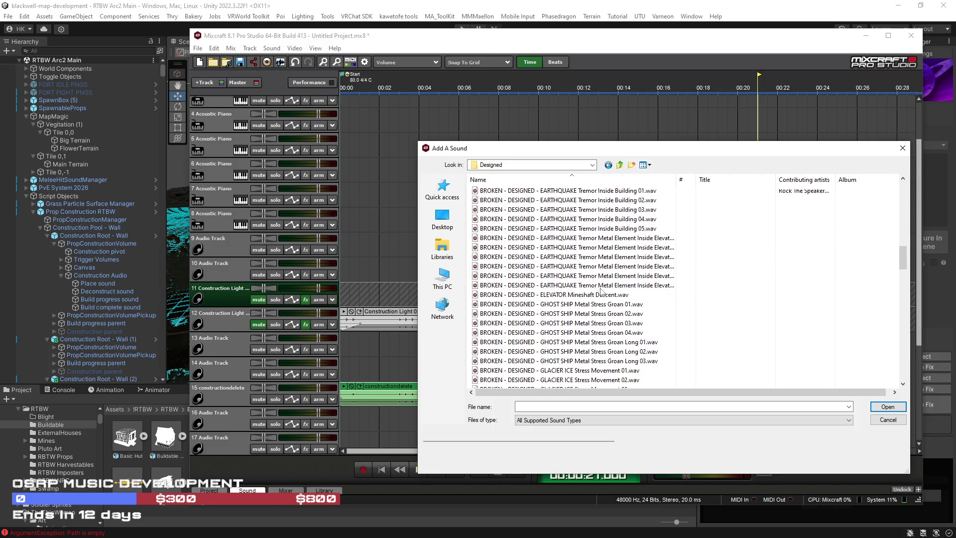
Step: Preview an EARTHQUAKE tremor and ELEVATOR Mineshaft Descent, then cancel without adding
{"action": "left_click", "coordinate": [583, 256]}
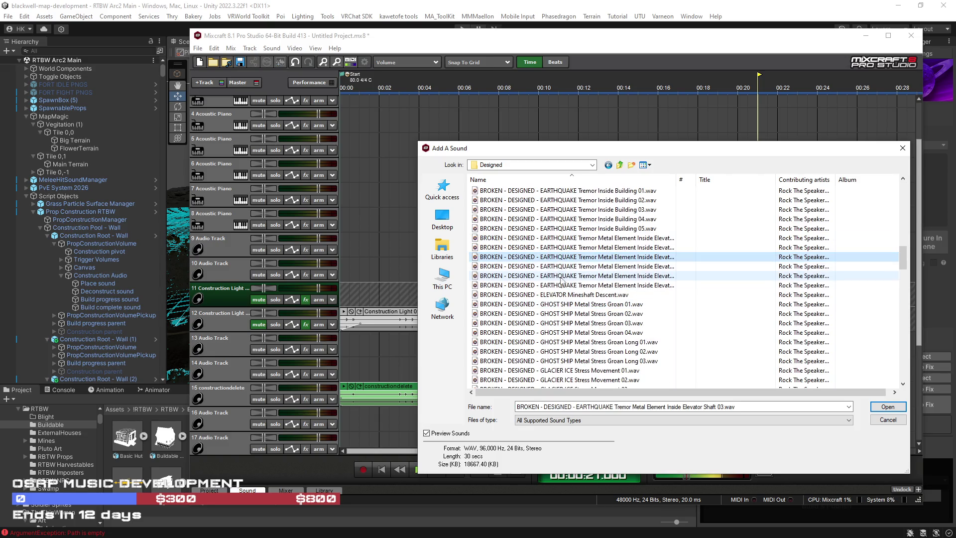
{"action": "left_click", "coordinate": [560, 295]}
{"action": "left_click", "coordinate": [888, 420]}
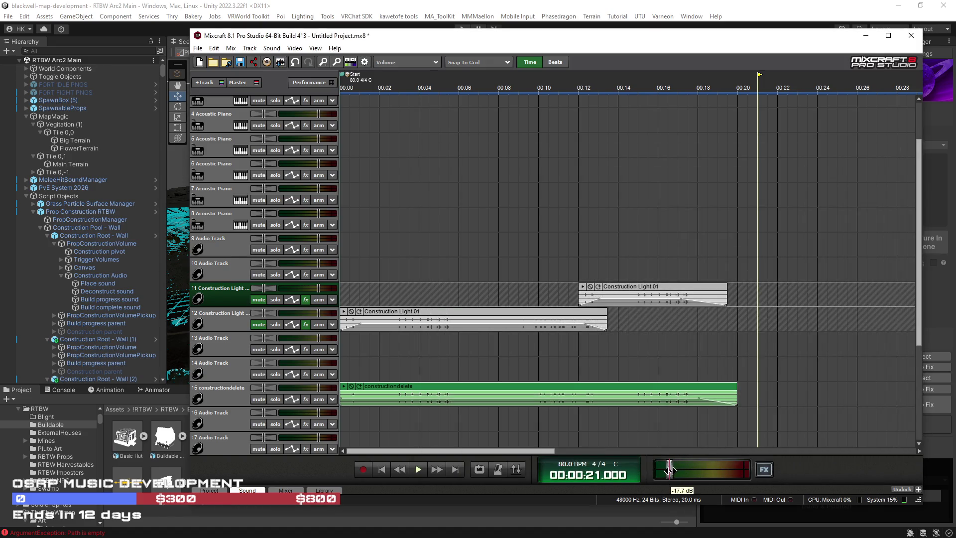
{"action": "left_click", "coordinate": [272, 48]}
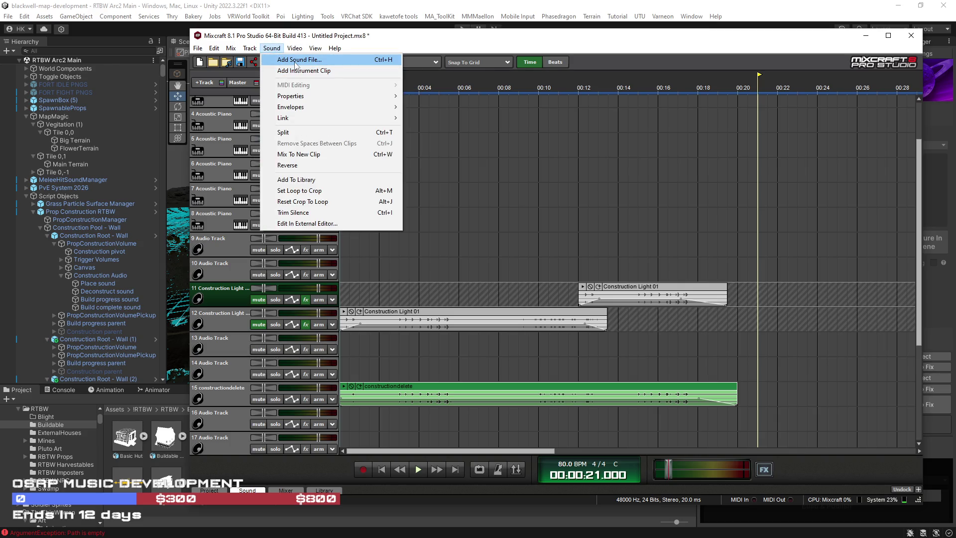
Step: Choose Add Sound File and browse to G:\SFX Library\Broken\Sounds\Designed
{"action": "left_click", "coordinate": [296, 60]}
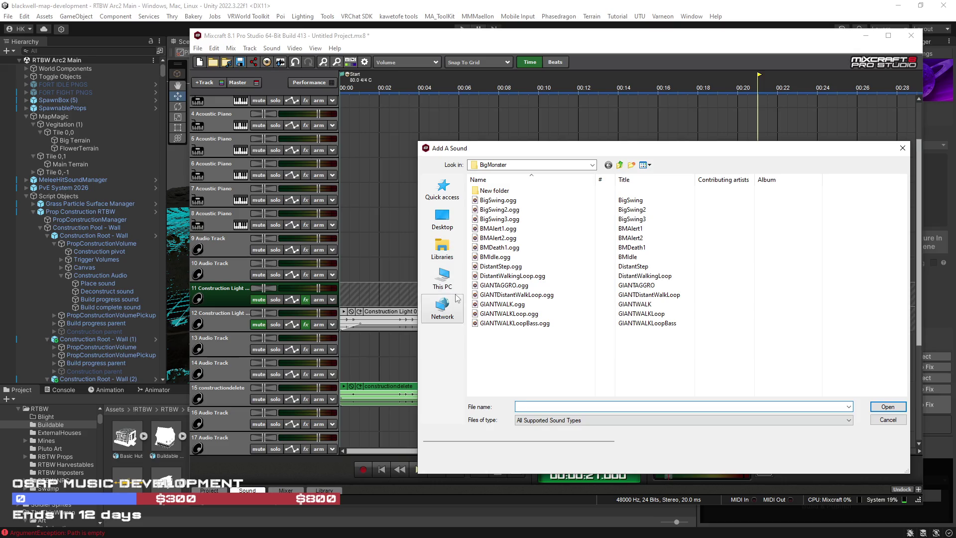
{"action": "left_click", "coordinate": [442, 276]}
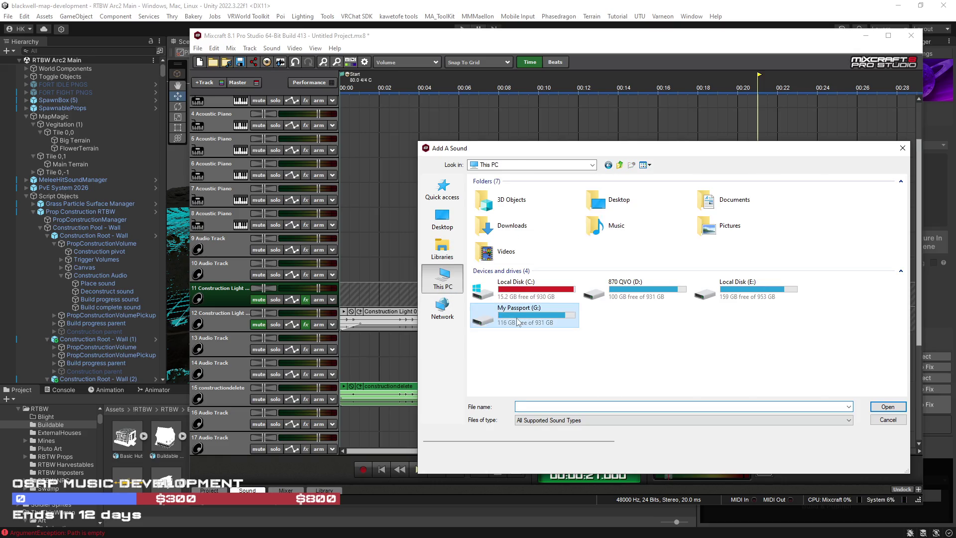
{"action": "double_click", "coordinate": [496, 310]}
{"action": "scroll", "coordinate": [562, 320], "scroll_direction": "up", "scroll_amount": 2}
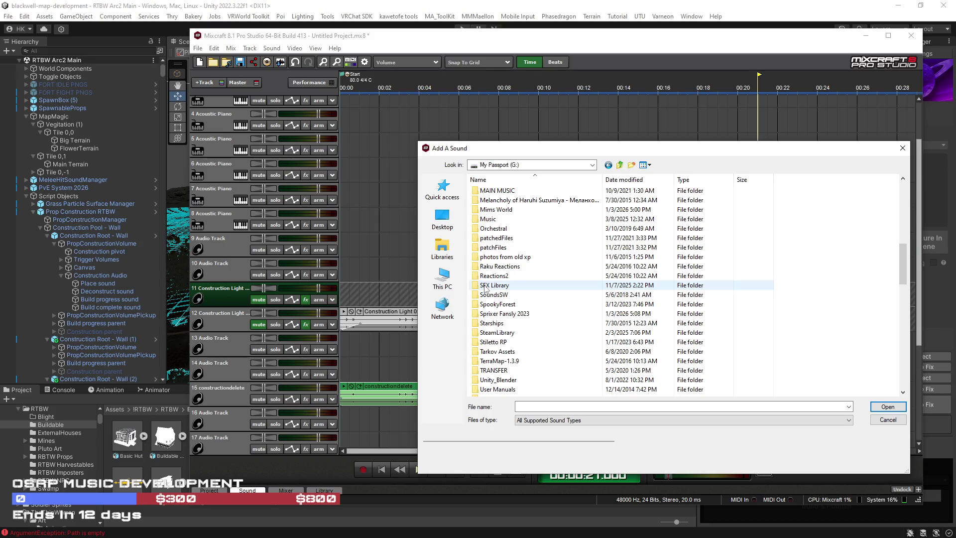
{"action": "double_click", "coordinate": [500, 285]}
{"action": "scroll", "coordinate": [493, 328], "scroll_direction": "down", "scroll_amount": 1}
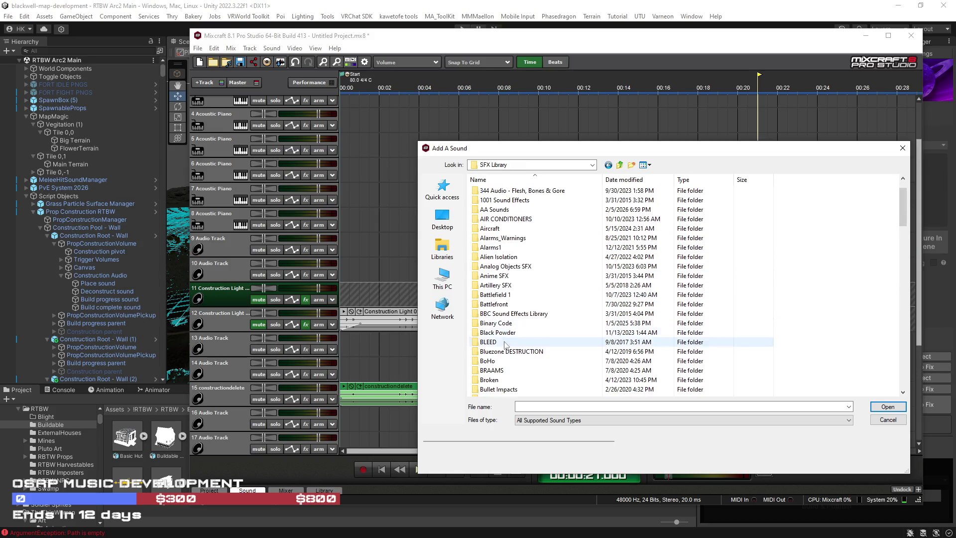
{"action": "left_click", "coordinate": [491, 380]}
{"action": "double_click", "coordinate": [492, 381]}
{"action": "double_click", "coordinate": [491, 200]}
{"action": "double_click", "coordinate": [490, 201]}
{"action": "left_click", "coordinate": [502, 209]}
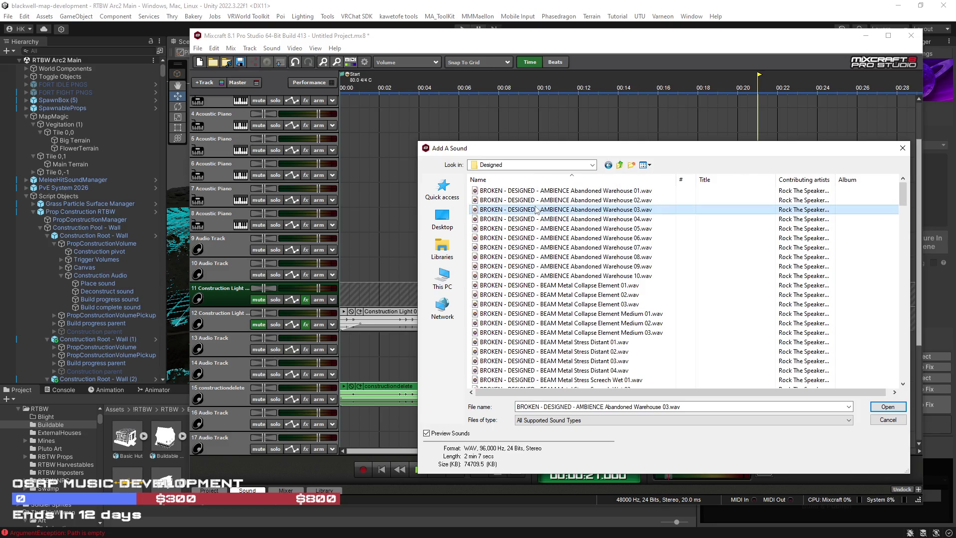
Step: Audition Abandoned Warehouse, BUILDING, BOULDER, EARTHQUAKE and GHOST SHIP sounds
{"action": "left_click", "coordinate": [544, 247]}
{"action": "scroll", "coordinate": [545, 259], "scroll_direction": "down", "scroll_amount": 2}
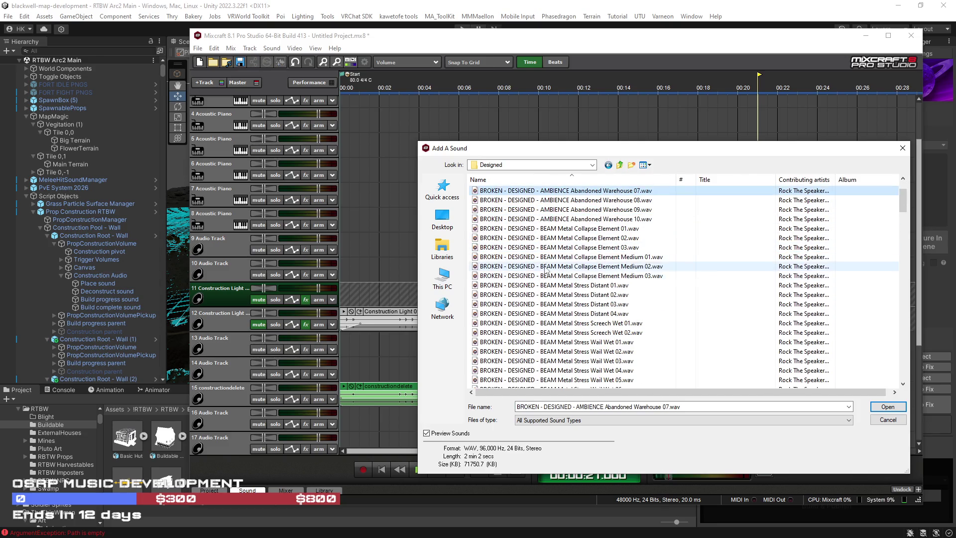
{"action": "scroll", "coordinate": [546, 271], "scroll_direction": "down", "scroll_amount": 10}
{"action": "left_click", "coordinate": [556, 258]}
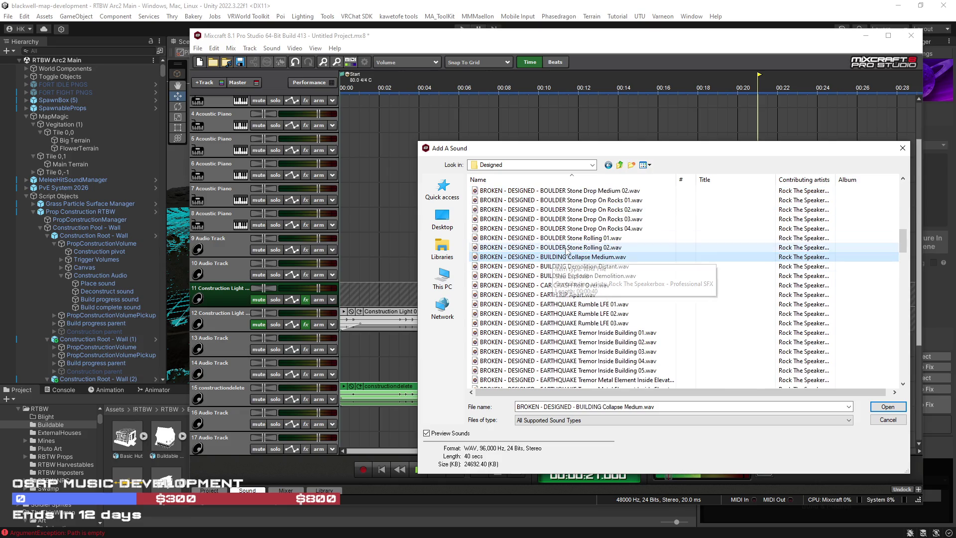
{"action": "left_click", "coordinate": [556, 247]}
{"action": "left_click", "coordinate": [556, 238]}
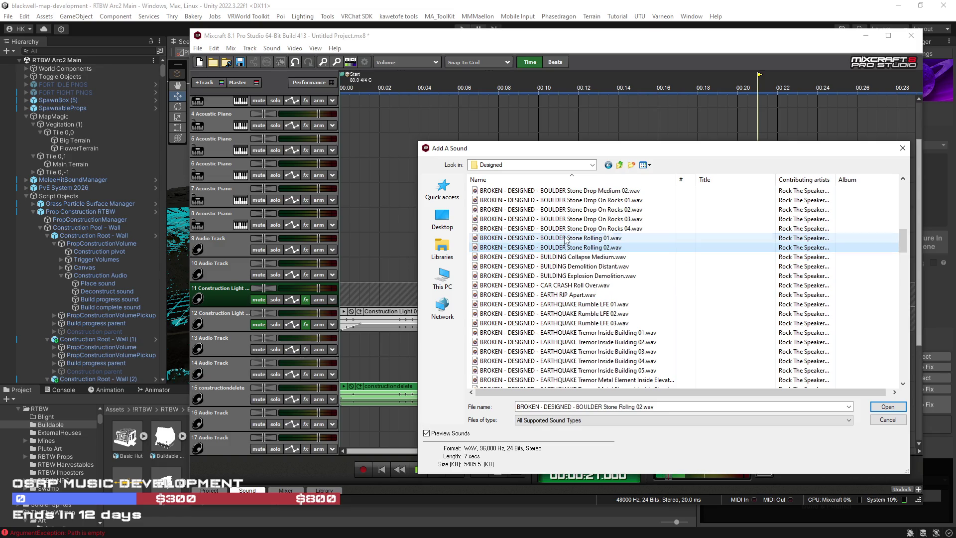
{"action": "left_click", "coordinate": [545, 219]}
{"action": "left_click", "coordinate": [538, 276]}
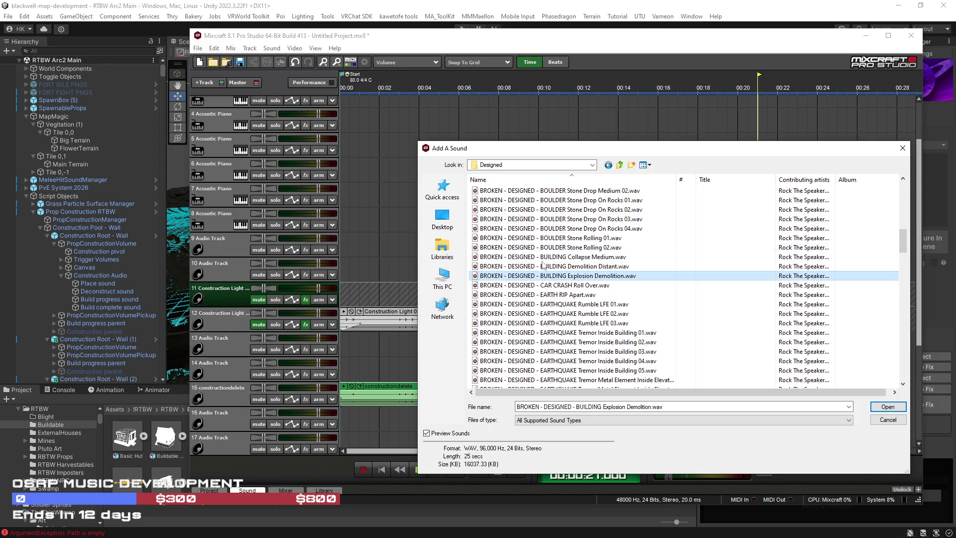
{"action": "left_click", "coordinate": [538, 209]}
{"action": "left_click", "coordinate": [526, 304]}
{"action": "left_click", "coordinate": [523, 332]}
{"action": "scroll", "coordinate": [524, 328], "scroll_direction": "down", "scroll_amount": 3}
{"action": "left_click", "coordinate": [522, 319]}
{"action": "left_click", "coordinate": [520, 313]}
Step: Audition LFE HIT Hollow 08, METAL Collapse, MINE SHAFT and STONE Rock Grind sounds
{"action": "scroll", "coordinate": [519, 309], "scroll_direction": "down", "scroll_amount": 3}
{"action": "scroll", "coordinate": [520, 319], "scroll_direction": "down", "scroll_amount": 2}
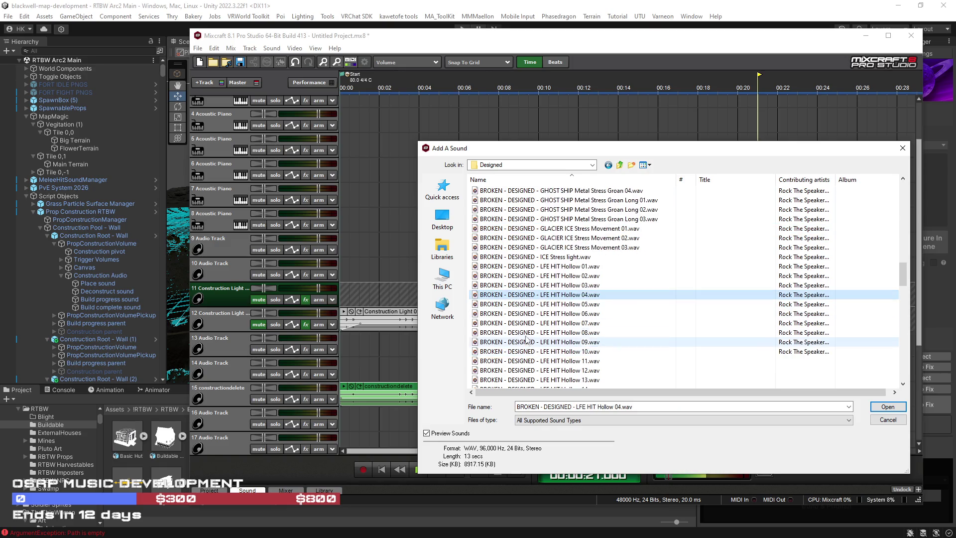
{"action": "left_click", "coordinate": [527, 333]}
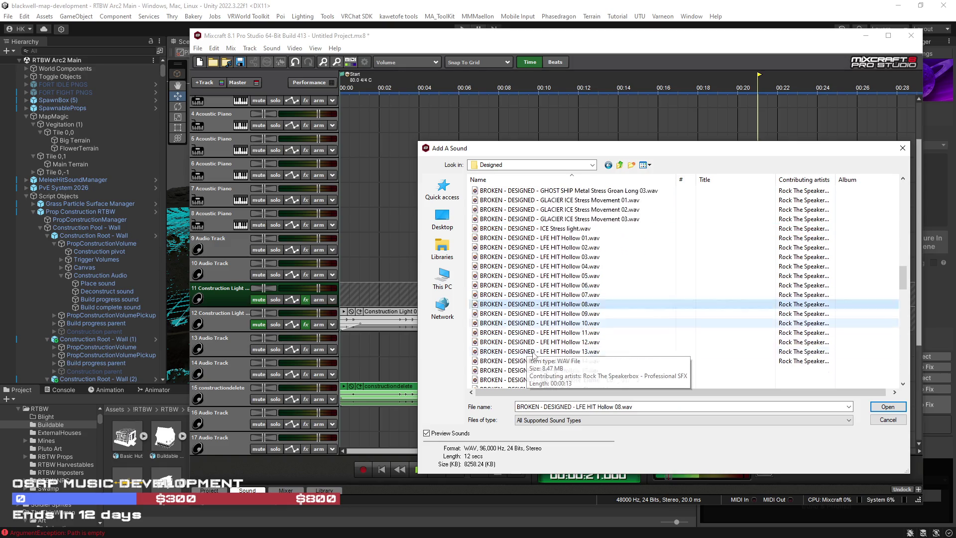
{"action": "scroll", "coordinate": [530, 333], "scroll_direction": "down", "scroll_amount": 2}
{"action": "left_click", "coordinate": [531, 324]}
{"action": "scroll", "coordinate": [529, 324], "scroll_direction": "down", "scroll_amount": 2}
{"action": "left_click", "coordinate": [528, 323]}
{"action": "scroll", "coordinate": [526, 309], "scroll_direction": "down", "scroll_amount": 2}
{"action": "left_click", "coordinate": [526, 294]}
{"action": "scroll", "coordinate": [526, 298], "scroll_direction": "down", "scroll_amount": 2}
{"action": "left_click", "coordinate": [526, 301]}
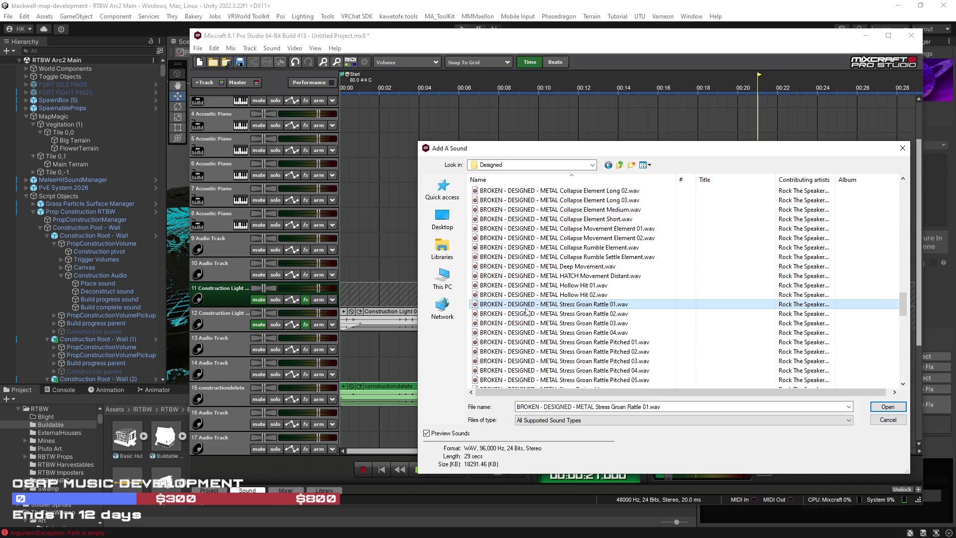
{"action": "scroll", "coordinate": [527, 304], "scroll_direction": "down", "scroll_amount": 2}
{"action": "left_click", "coordinate": [526, 304]}
{"action": "scroll", "coordinate": [527, 307], "scroll_direction": "down", "scroll_amount": 3}
{"action": "scroll", "coordinate": [528, 299], "scroll_direction": "down", "scroll_amount": 3}
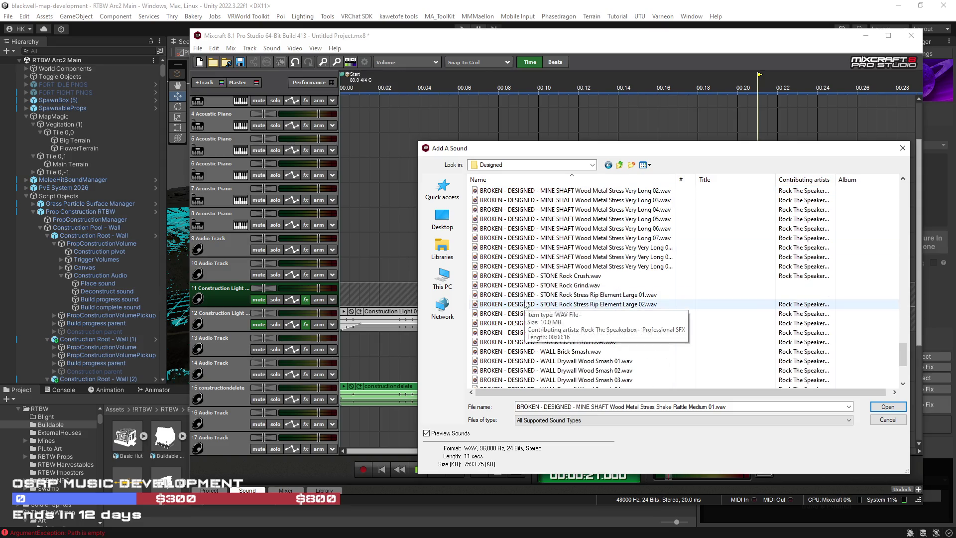
{"action": "left_click", "coordinate": [529, 286]}
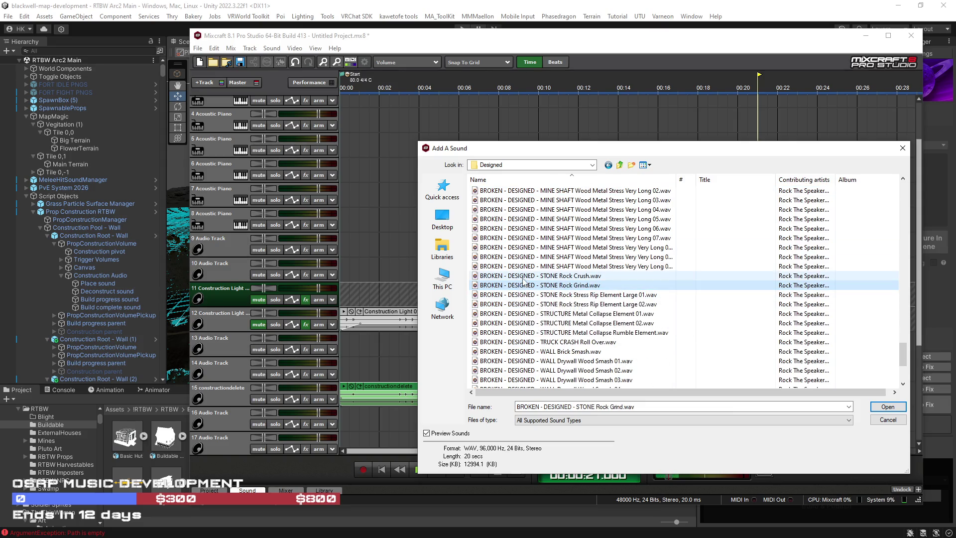
Step: Add STONE Rock Stress Rip Element Large 02 to track 11 at 00:30
{"action": "double_click", "coordinate": [523, 305]}
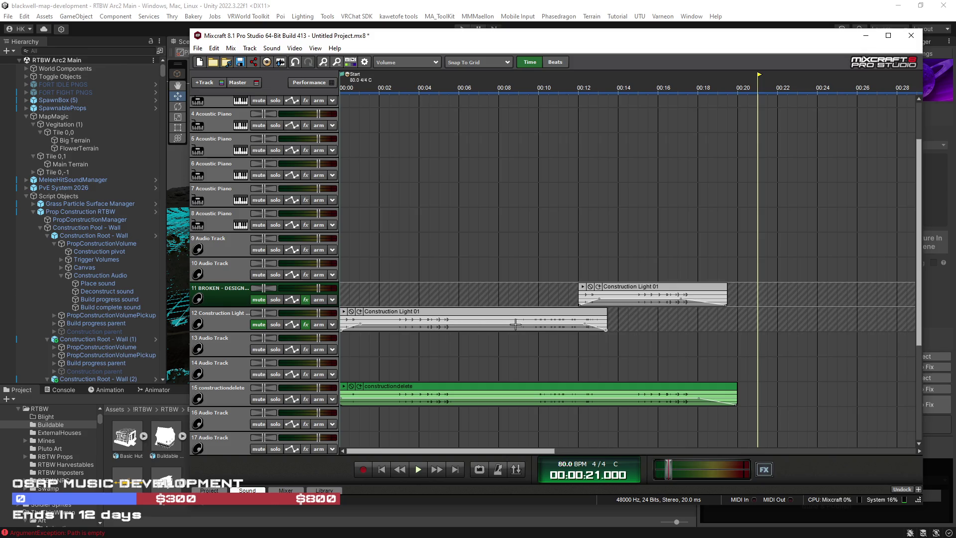
{"action": "scroll", "coordinate": [597, 368], "scroll_direction": "down", "scroll_amount": 1}
{"action": "scroll", "coordinate": [617, 349], "scroll_direction": "down", "scroll_amount": 1}
{"action": "scroll", "coordinate": [587, 326], "scroll_direction": "down", "scroll_amount": 1}
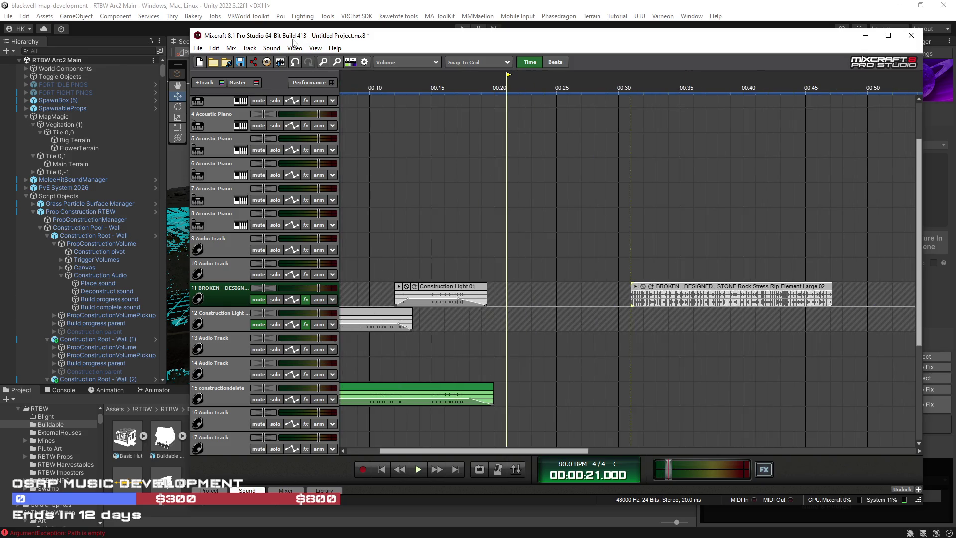
Step: Reopen the Add A Sound file browser via Sound > Add Sound File
{"action": "left_click", "coordinate": [273, 49]}
{"action": "left_click", "coordinate": [294, 59]}
{"action": "scroll", "coordinate": [900, 213], "scroll_direction": "down", "scroll_amount": 5}
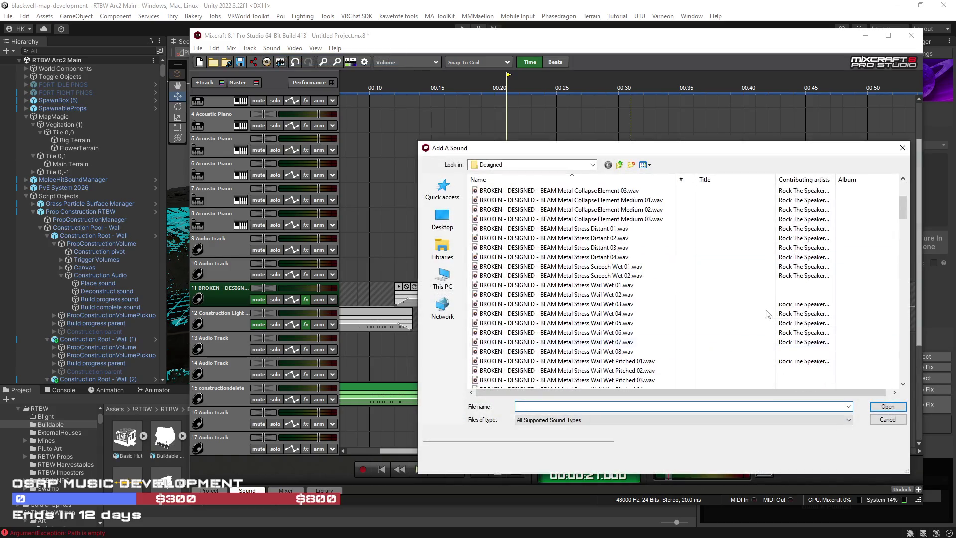
Step: Audition the WOOD Stress/Break, WINDSHIELD and WALL Drywall Wood Smash sounds
{"action": "scroll", "coordinate": [900, 213], "scroll_direction": "down", "scroll_amount": 10}
{"action": "left_click", "coordinate": [558, 379]}
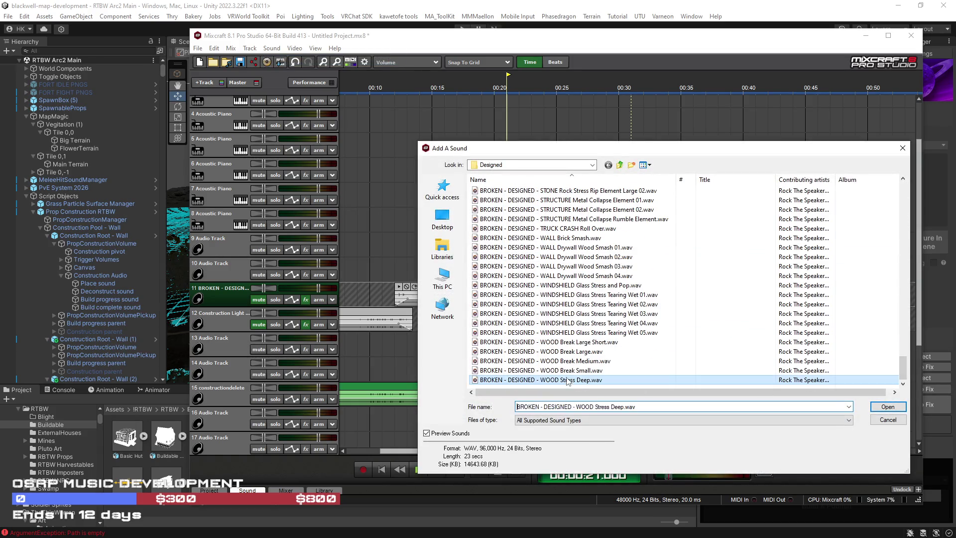
{"action": "left_click", "coordinate": [554, 370]}
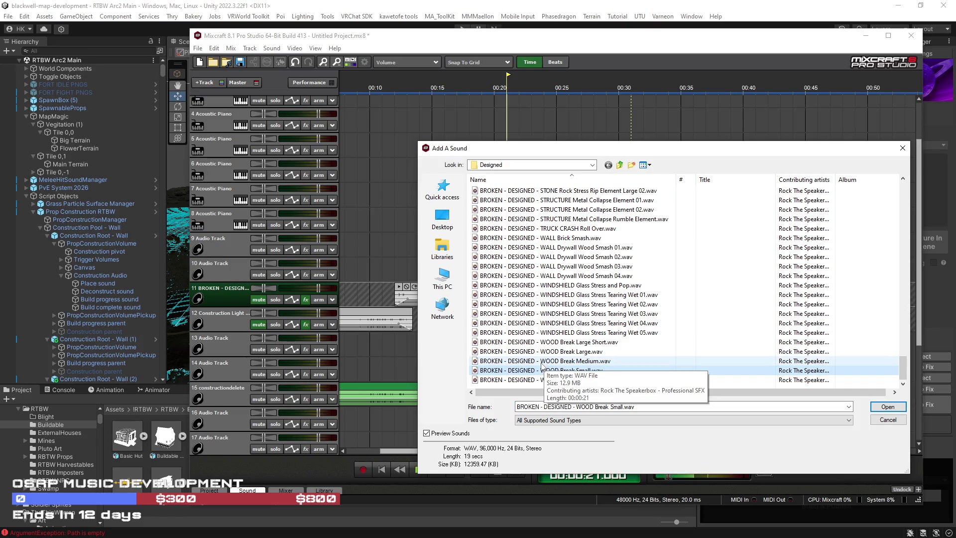
{"action": "left_click", "coordinate": [541, 361]}
{"action": "left_click", "coordinate": [541, 351]}
{"action": "left_click", "coordinate": [542, 342]}
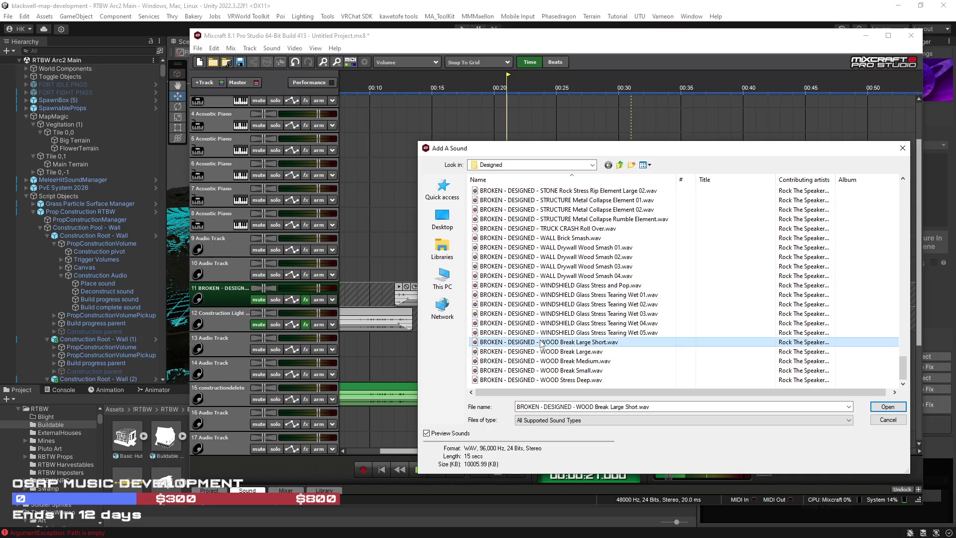
{"action": "left_click", "coordinate": [543, 303]}
{"action": "left_click", "coordinate": [543, 294]}
{"action": "left_click", "coordinate": [546, 266]}
{"action": "left_click", "coordinate": [548, 257]}
Step: Compare WALL Drywall Wood Smash 03, 04 and 01, and add Smash 01
{"action": "scroll", "coordinate": [552, 257], "scroll_direction": "up", "scroll_amount": 1}
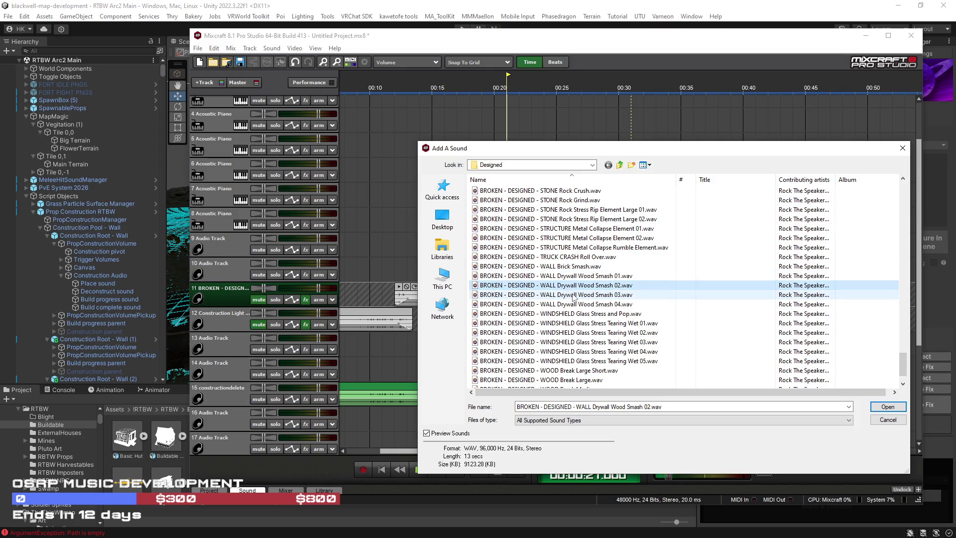
{"action": "left_click", "coordinate": [573, 295]}
{"action": "left_click", "coordinate": [573, 304]}
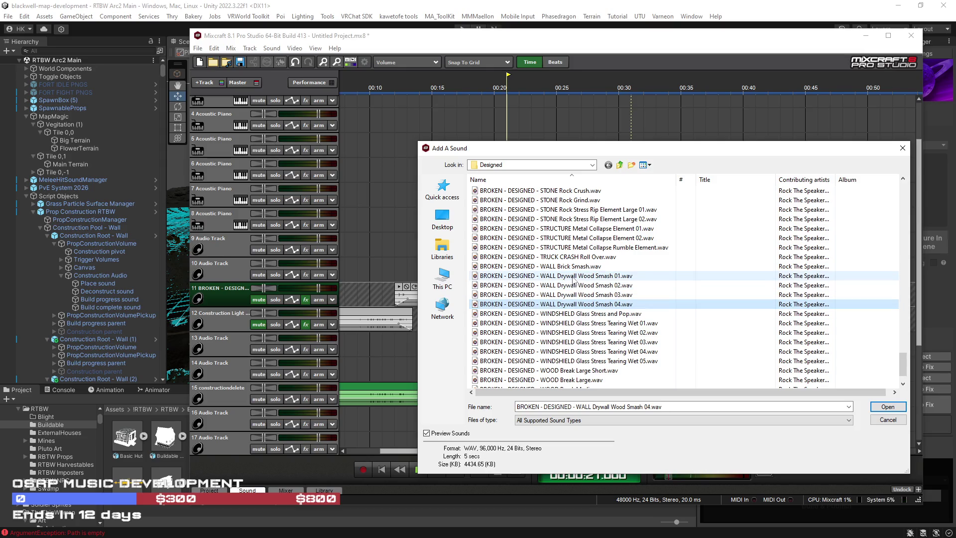
{"action": "left_click", "coordinate": [573, 276]}
{"action": "left_click", "coordinate": [884, 410]}
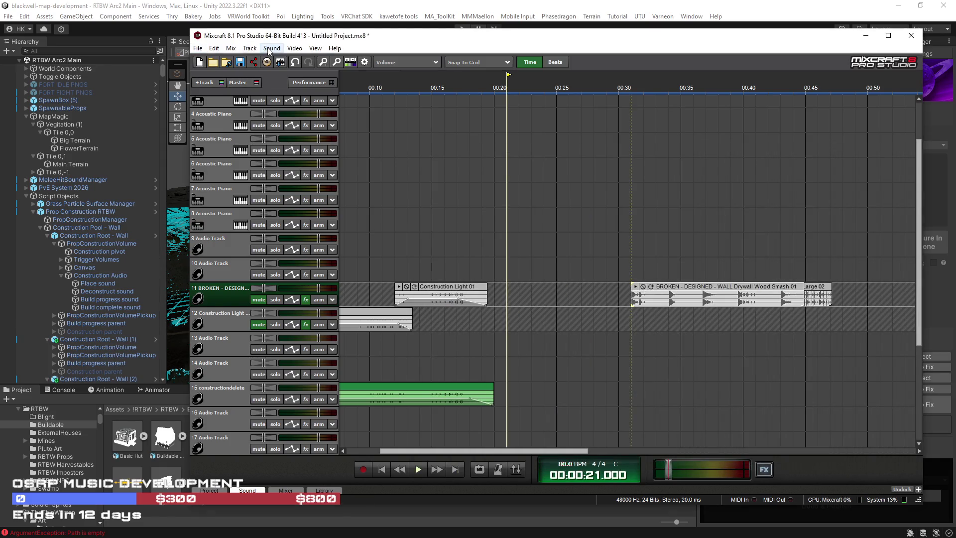
Step: Replace it by adding WALL Drywall Wood Smash 02 to track 11 at 00:30
{"action": "left_click", "coordinate": [269, 48]}
{"action": "left_click", "coordinate": [289, 61]}
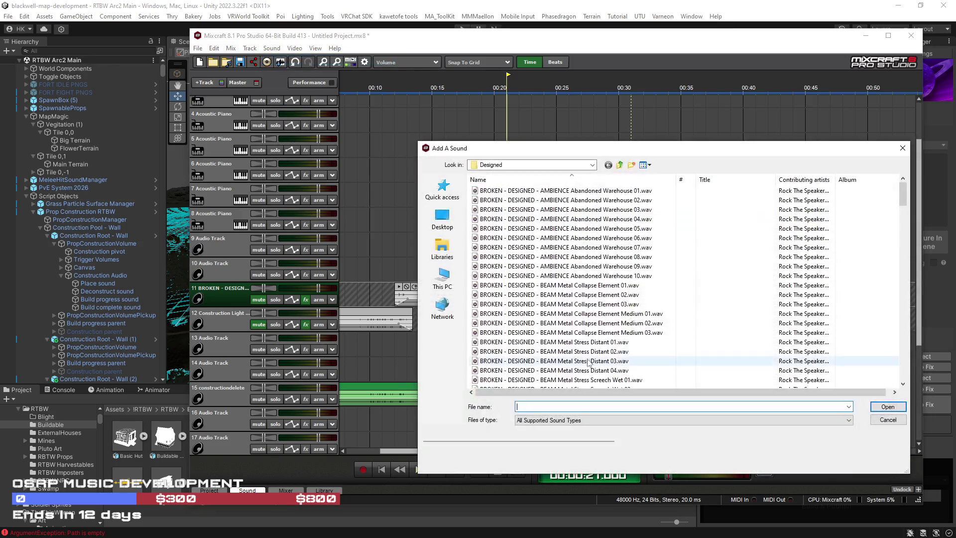
{"action": "left_click_drag", "start_coordinate": [903, 194], "coordinate": [903, 371]}
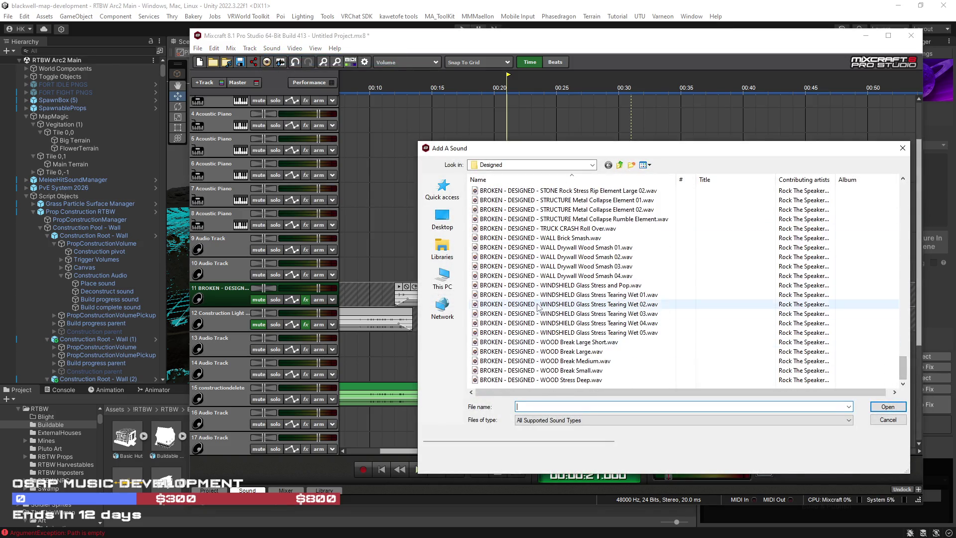
{"action": "left_click", "coordinate": [550, 266]}
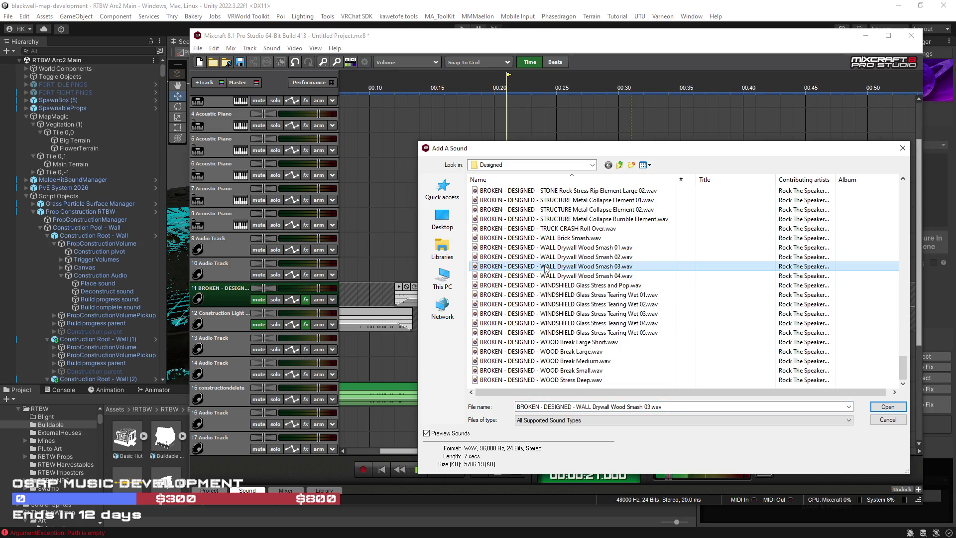
{"action": "left_click", "coordinate": [559, 238]}
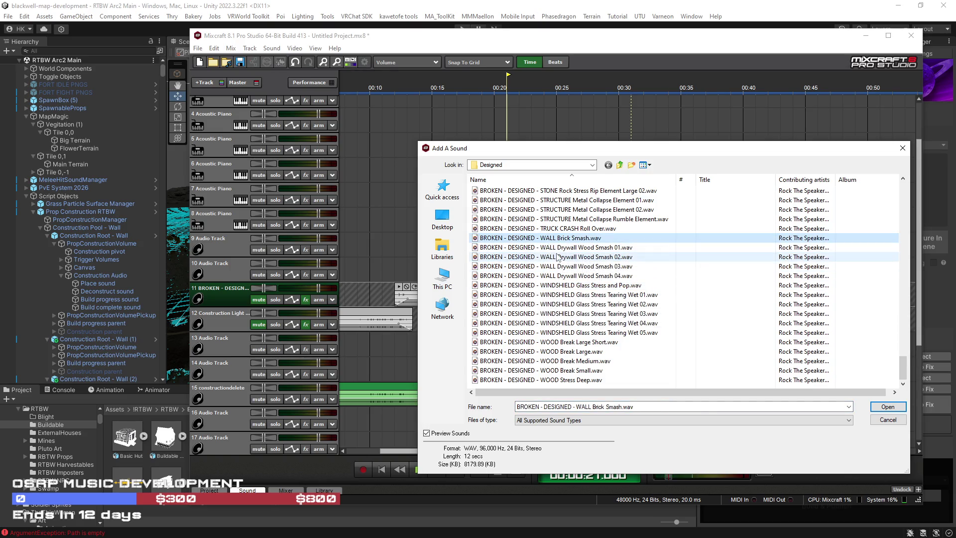
{"action": "left_click", "coordinate": [557, 257]}
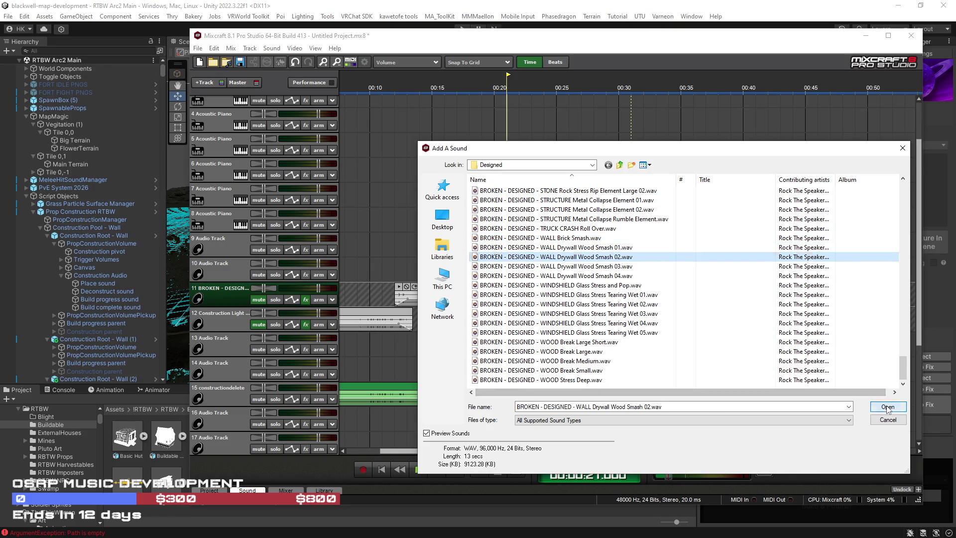
{"action": "left_click", "coordinate": [888, 407]}
{"action": "left_click", "coordinate": [292, 50]}
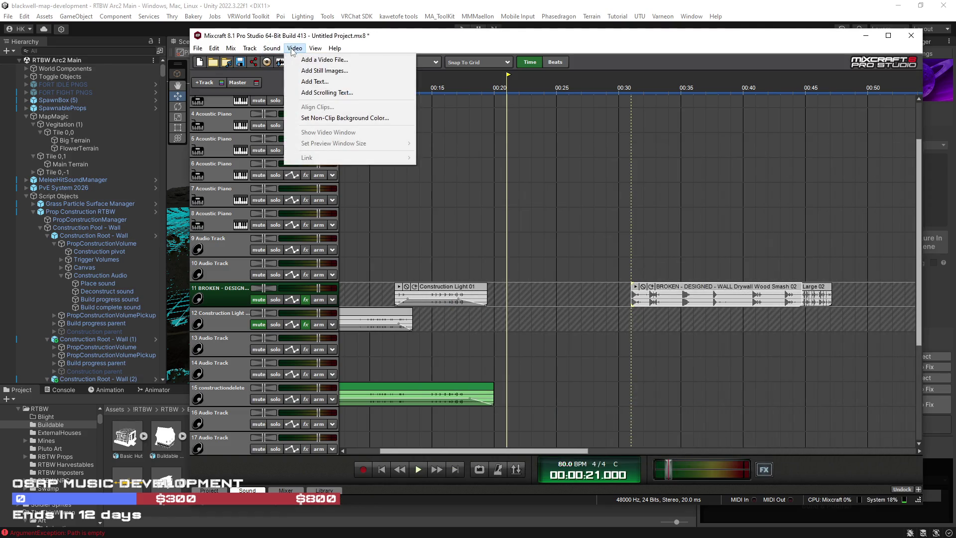
Step: Navigate from Designed up to SFX Library, then into UI > Fusehive > MP3 HQ Mini Pack
{"action": "left_click", "coordinate": [293, 60]}
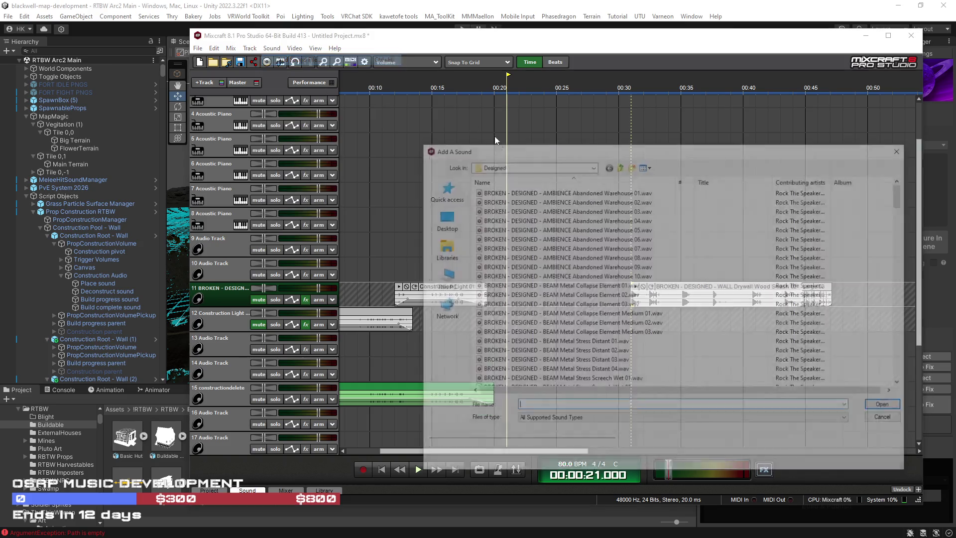
{"action": "left_click", "coordinate": [620, 164]}
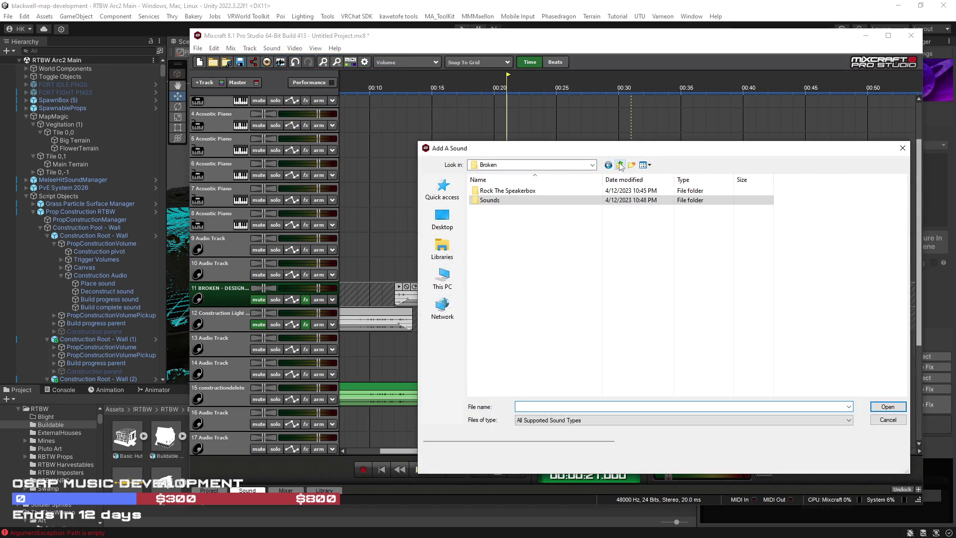
{"action": "left_click", "coordinate": [620, 165]}
{"action": "left_click_drag", "start_coordinate": [905, 210], "coordinate": [907, 310]}
{"action": "scroll", "coordinate": [570, 323], "scroll_direction": "down", "scroll_amount": 2}
{"action": "scroll", "coordinate": [549, 324], "scroll_direction": "down", "scroll_amount": 2}
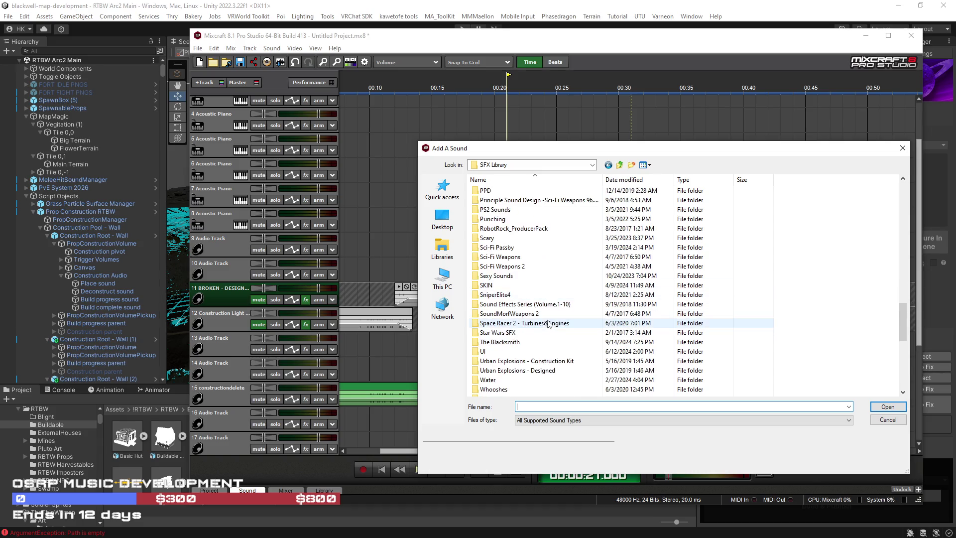
{"action": "double_click", "coordinate": [547, 323]}
{"action": "double_click", "coordinate": [511, 193]}
{"action": "double_click", "coordinate": [513, 200]}
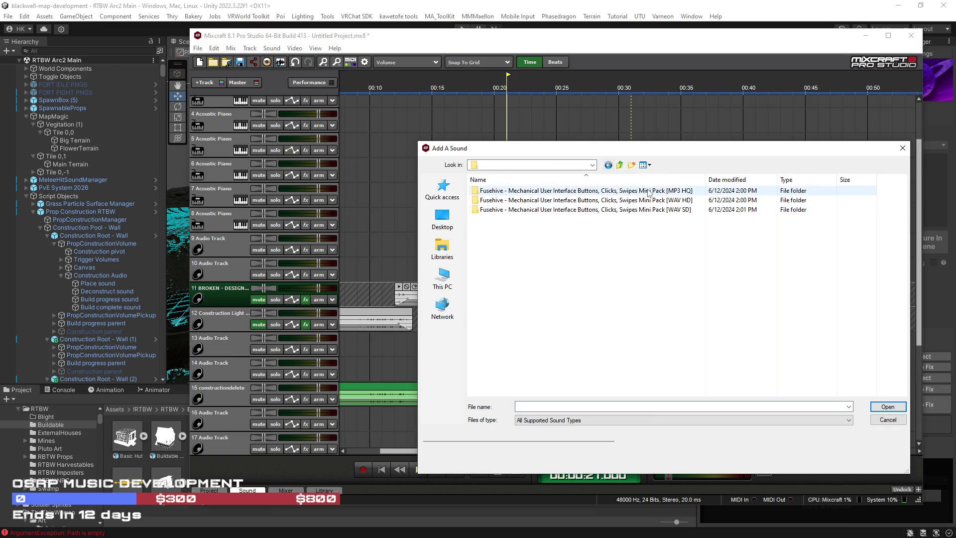
{"action": "double_click", "coordinate": [630, 192]}
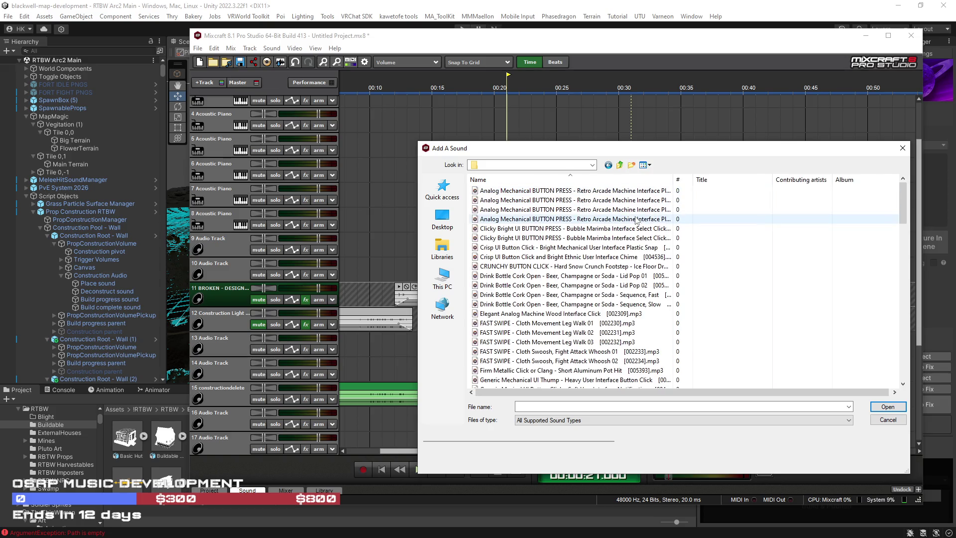
Step: Audition Analog Mechanical BUTTON PRESS and Mechanical Synth Notification Thump sounds
{"action": "left_click", "coordinate": [603, 211]}
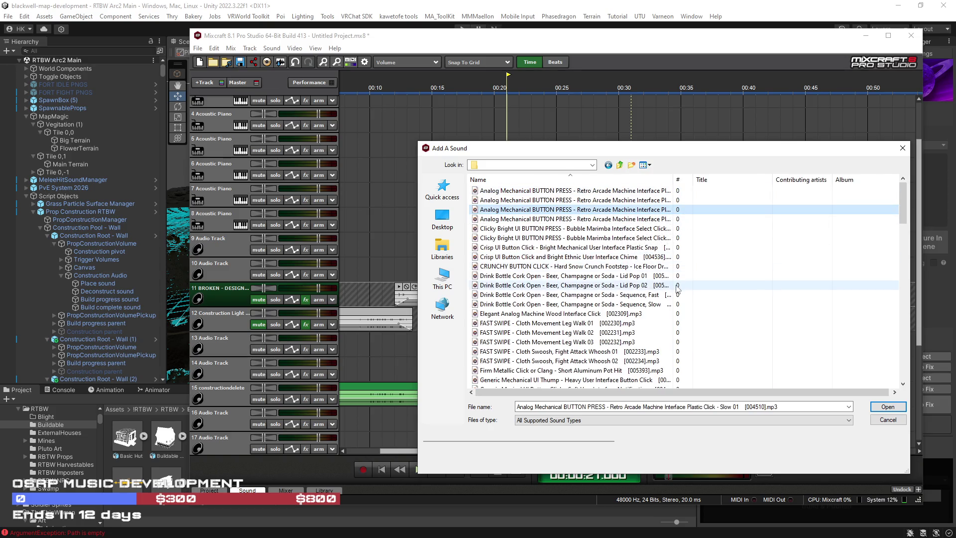
{"action": "scroll", "coordinate": [675, 279], "scroll_direction": "down", "scroll_amount": 5}
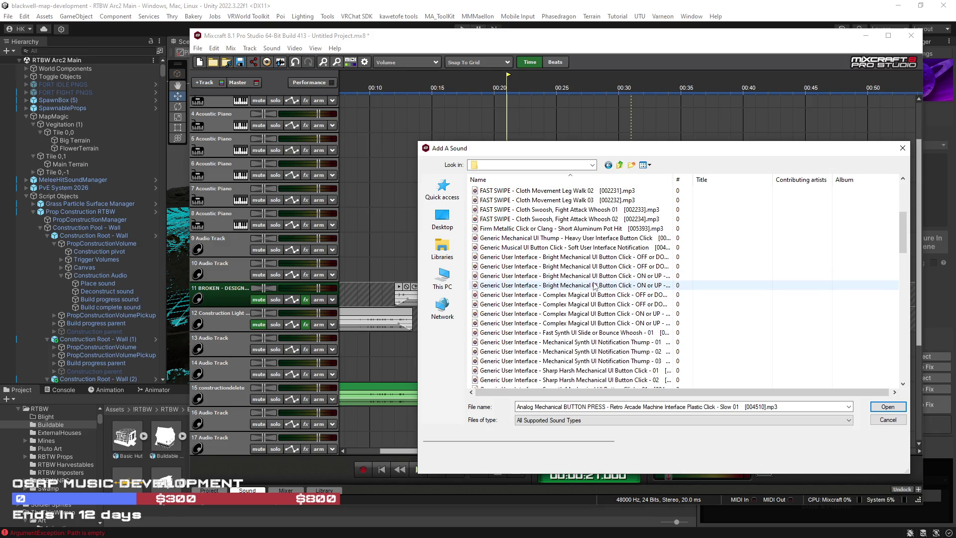
{"action": "left_click", "coordinate": [590, 284]}
{"action": "left_click", "coordinate": [573, 303]}
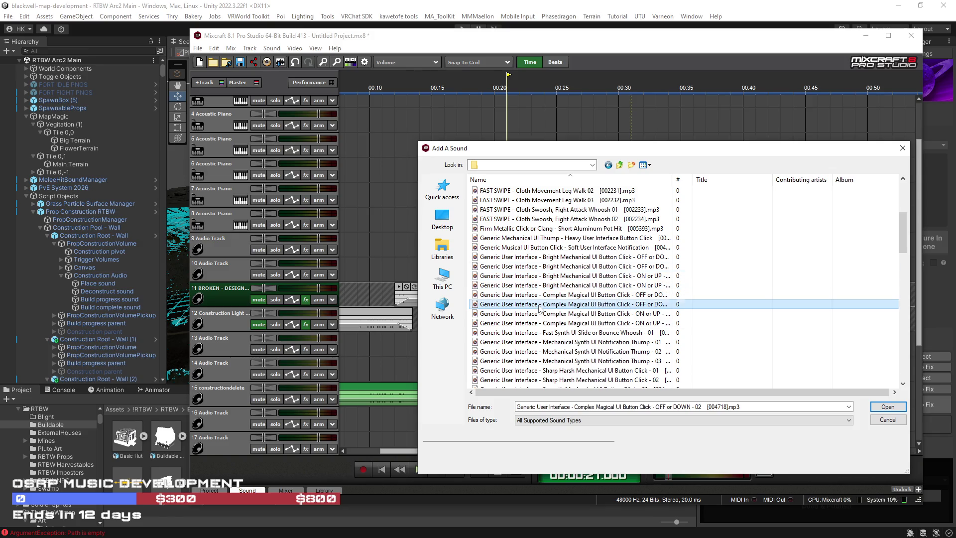
{"action": "left_click", "coordinate": [551, 352]}
{"action": "scroll", "coordinate": [598, 249], "scroll_direction": "up", "scroll_amount": 5}
{"action": "left_click", "coordinate": [597, 220]}
Step: Preview BUTTON PRESS Slow 01 in the WAV HD pack, then cancel without adding
{"action": "left_click", "coordinate": [621, 166]}
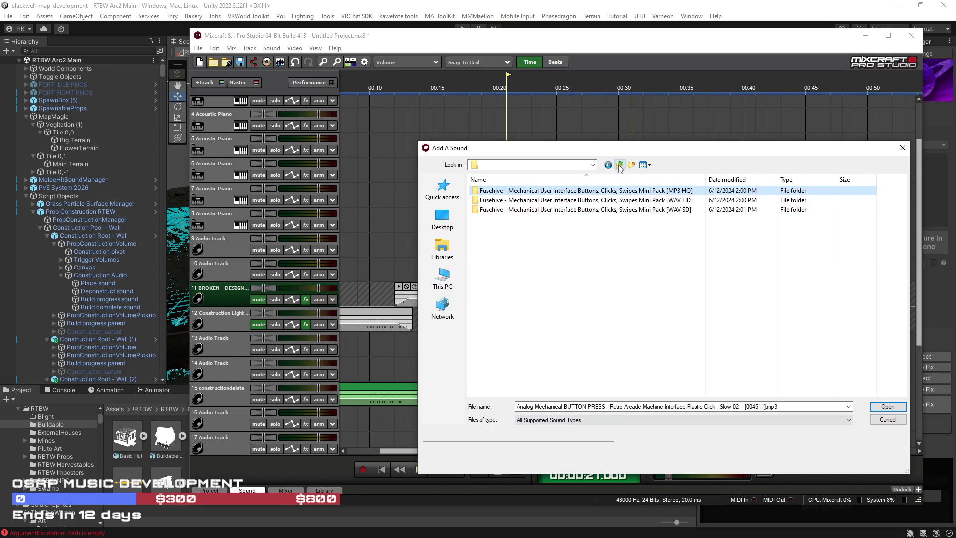
{"action": "double_click", "coordinate": [611, 202]}
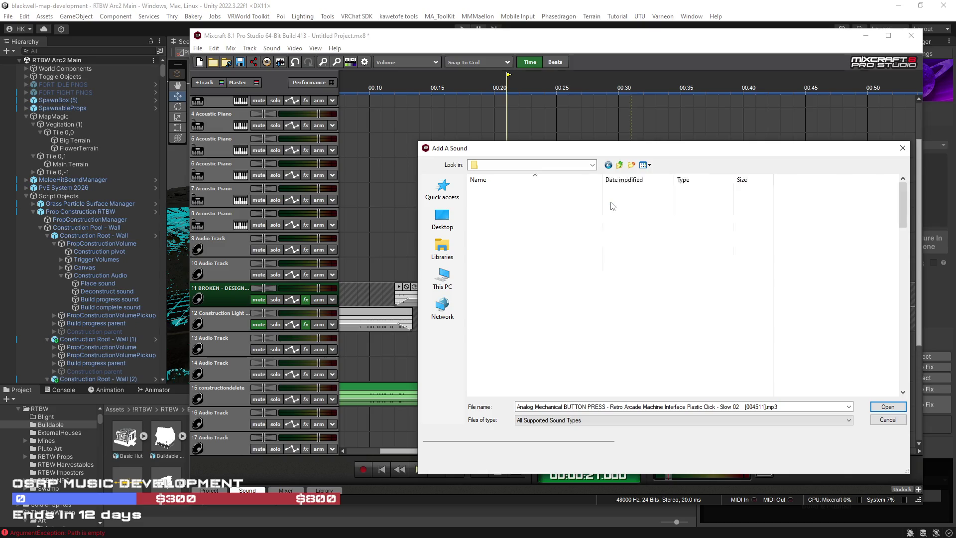
{"action": "left_click", "coordinate": [485, 237]}
{"action": "left_click", "coordinate": [508, 209]}
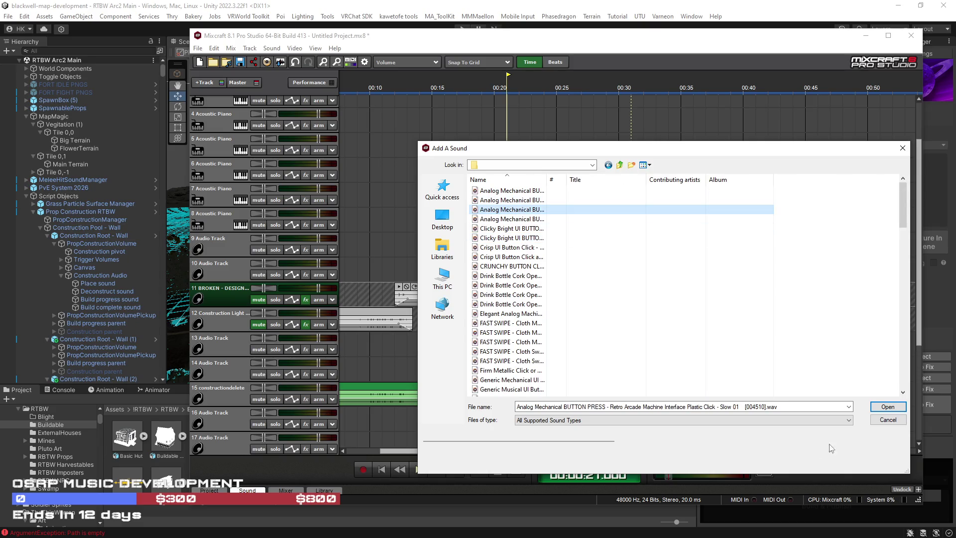
{"action": "left_click", "coordinate": [888, 422]}
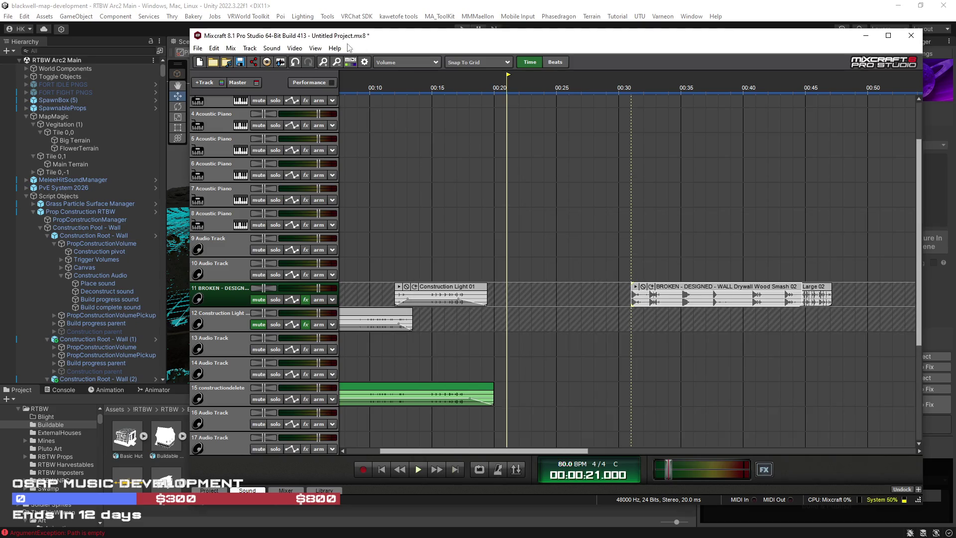
{"action": "left_click", "coordinate": [272, 49]}
Step: Reopen Add Sound File, preview BEAM Metal Collapse Element 03, and return to SFX Library
{"action": "left_click", "coordinate": [286, 59]}
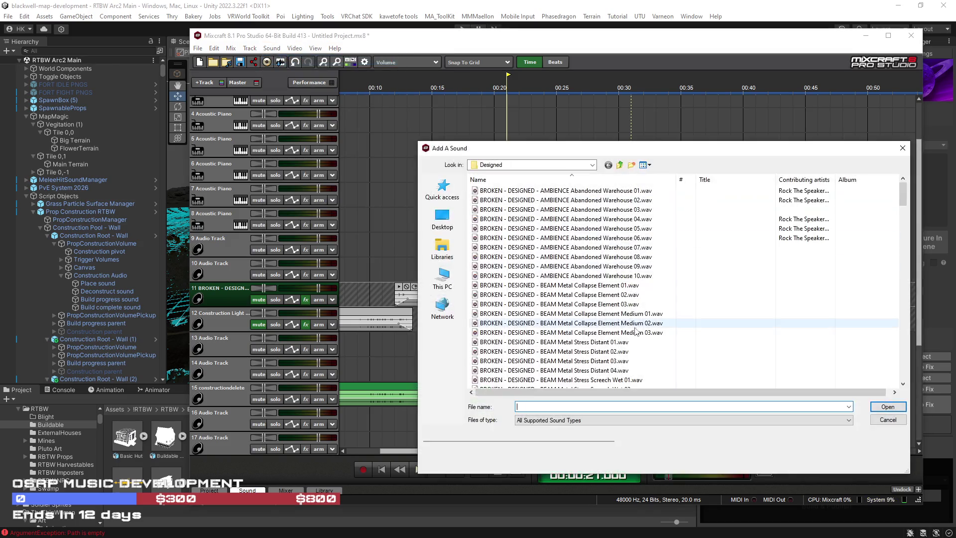
{"action": "left_click", "coordinate": [572, 304]}
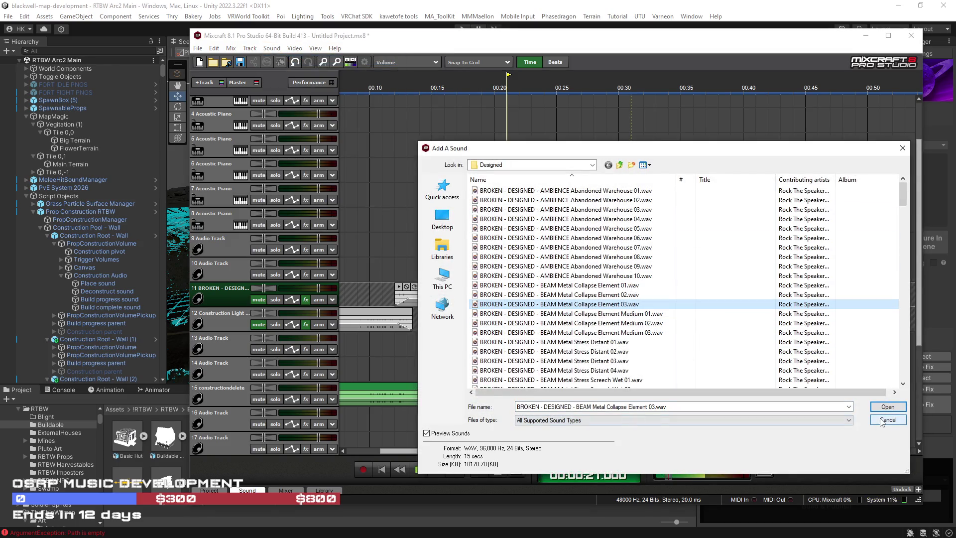
{"action": "left_click", "coordinate": [620, 166]}
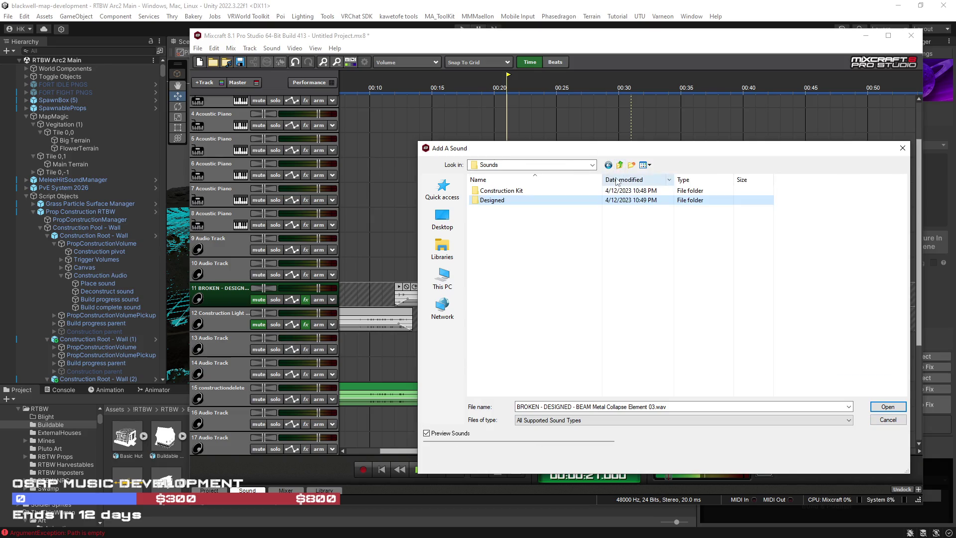
{"action": "left_click", "coordinate": [619, 166]}
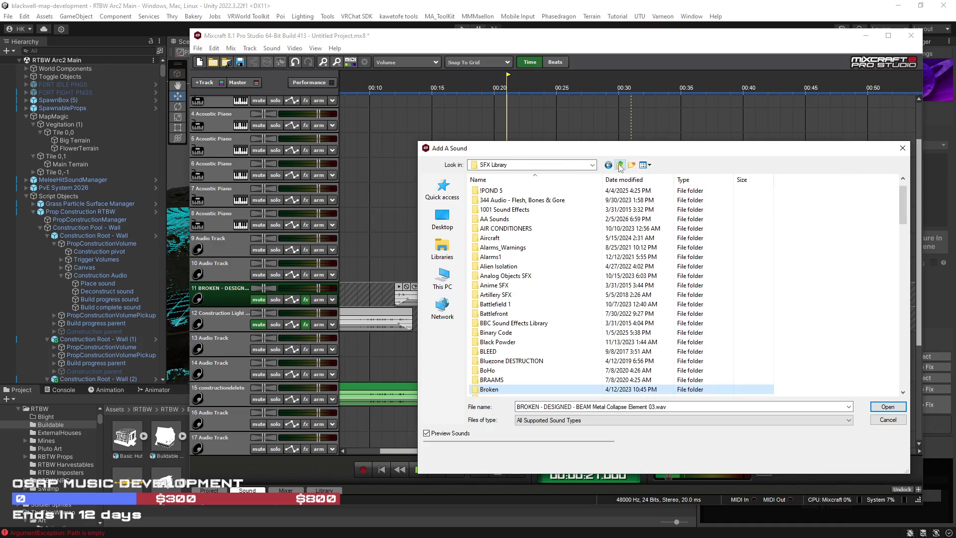
Step: Go into UI > Fusehive_Mechanical Interface and its mechanical user interface MP3 HQ pack
{"action": "scroll", "coordinate": [557, 317], "scroll_direction": "down", "scroll_amount": 20}
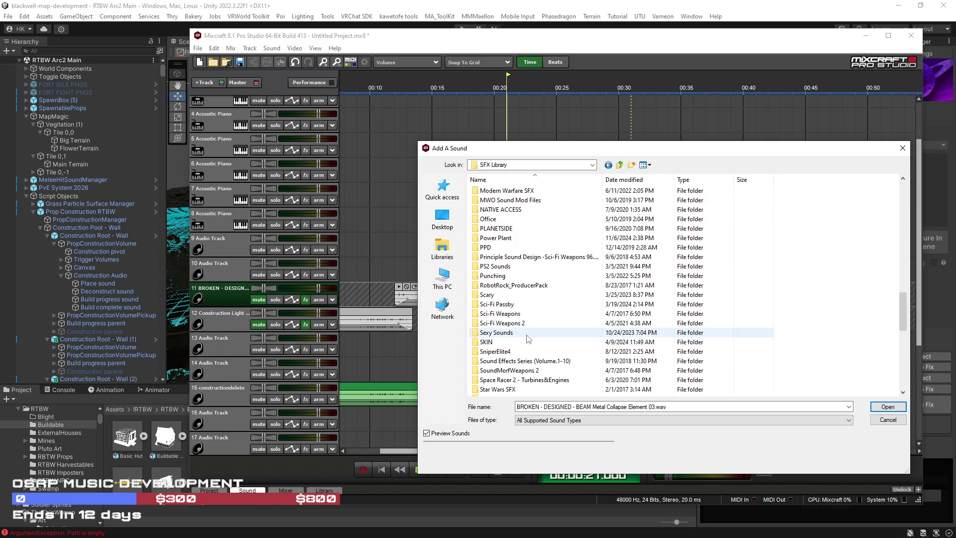
{"action": "scroll", "coordinate": [507, 351], "scroll_direction": "down", "scroll_amount": 5}
{"action": "double_click", "coordinate": [498, 295]}
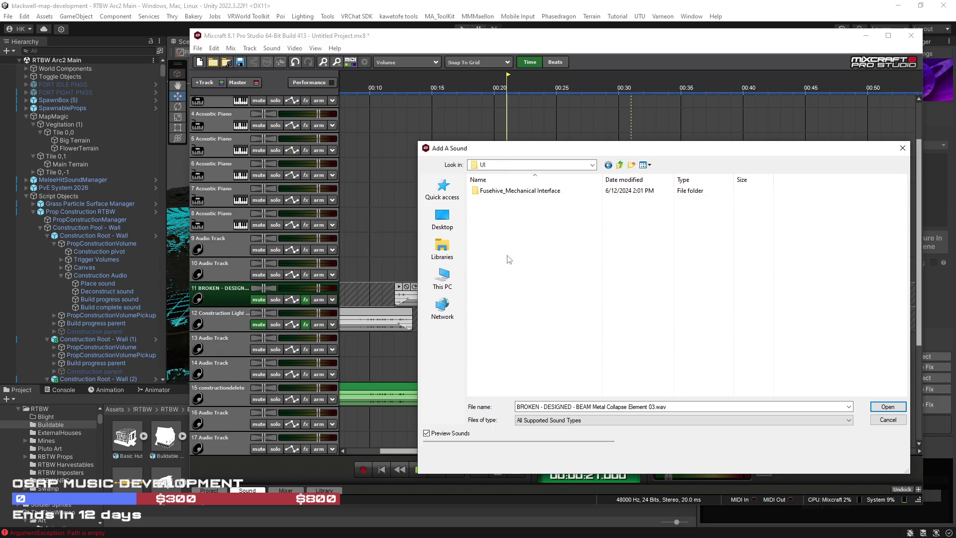
{"action": "double_click", "coordinate": [506, 192]}
{"action": "double_click", "coordinate": [518, 201]}
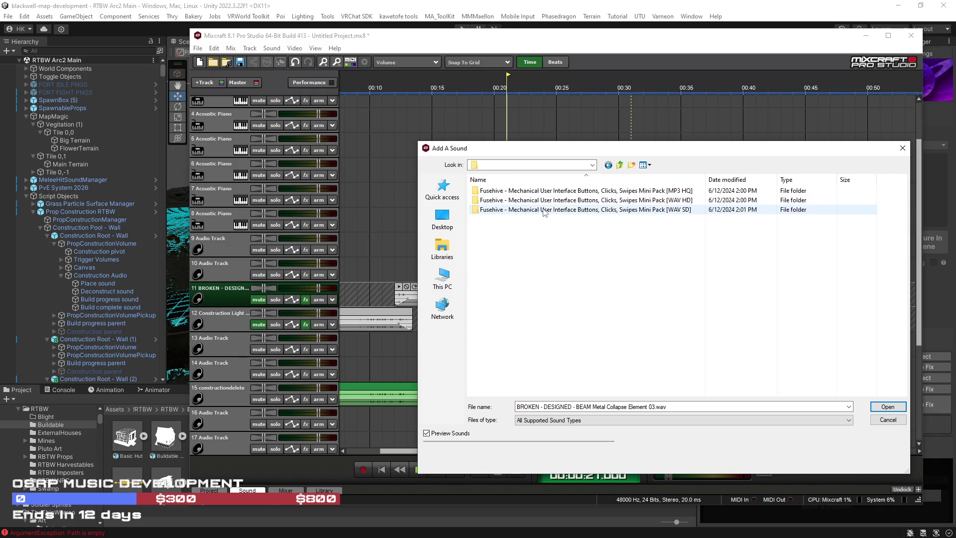
{"action": "double_click", "coordinate": [554, 191]}
Step: Preview Fast Swipe cloth, Firm Metallic Click, Heavy Mechanical Click, Metal Wheel Squeak and Liquid Button sounds
{"action": "left_click", "coordinate": [547, 256]}
{"action": "left_click", "coordinate": [531, 332]}
{"action": "left_click", "coordinate": [535, 370]}
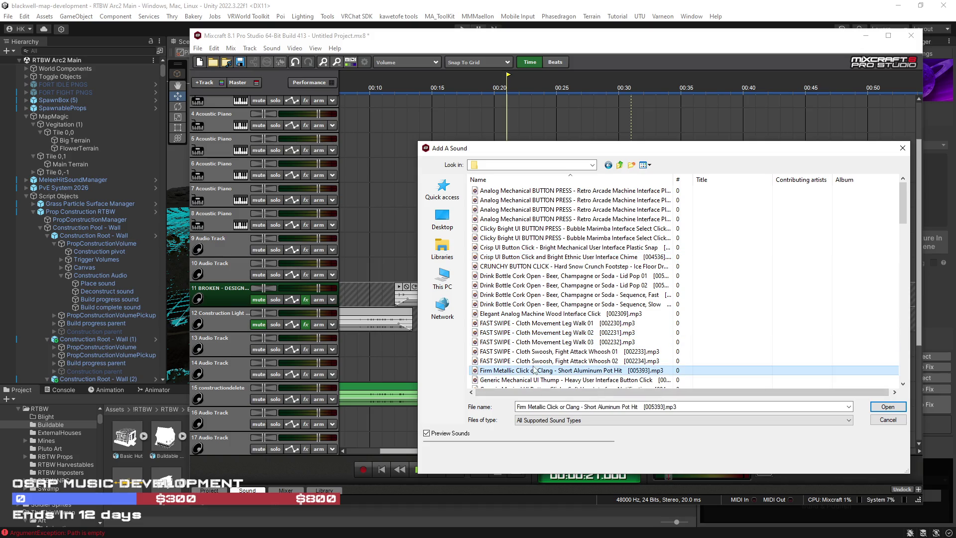
{"action": "scroll", "coordinate": [572, 338], "scroll_direction": "down", "scroll_amount": 7}
{"action": "left_click", "coordinate": [572, 339]}
{"action": "scroll", "coordinate": [572, 339], "scroll_direction": "down", "scroll_amount": 5}
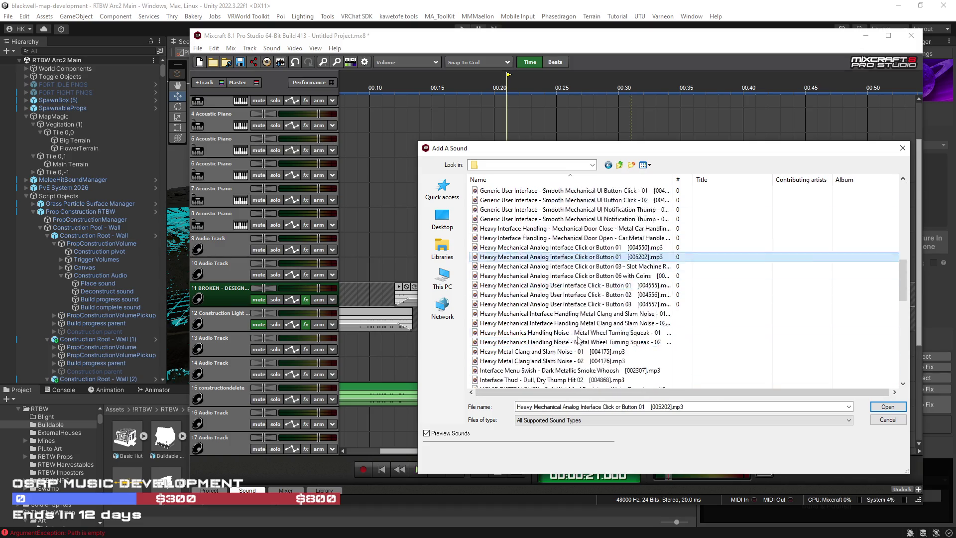
{"action": "left_click_drag", "start_coordinate": [673, 179], "coordinate": [794, 179]}
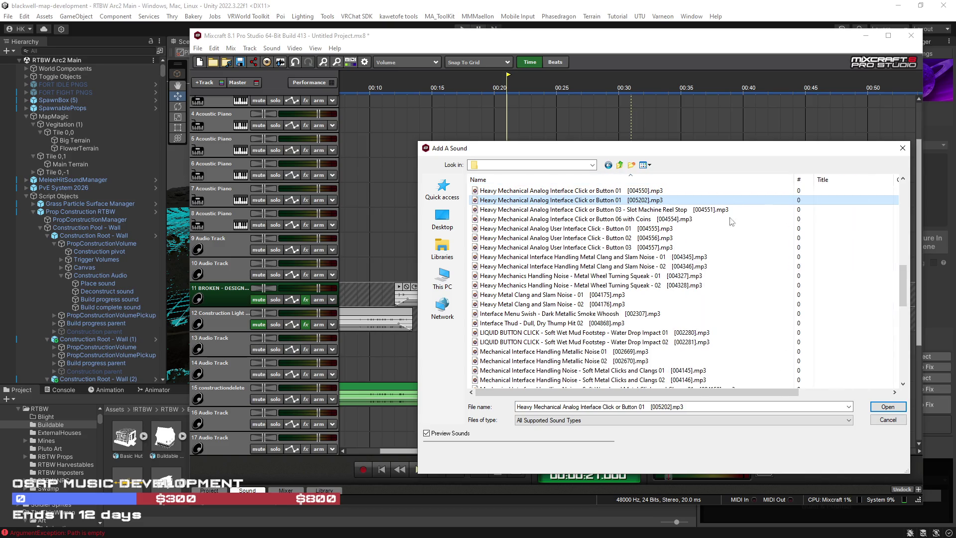
{"action": "left_click", "coordinate": [538, 275]}
{"action": "left_click", "coordinate": [538, 332]}
{"action": "scroll", "coordinate": [538, 335], "scroll_direction": "down", "scroll_amount": 5}
{"action": "left_click", "coordinate": [539, 323]}
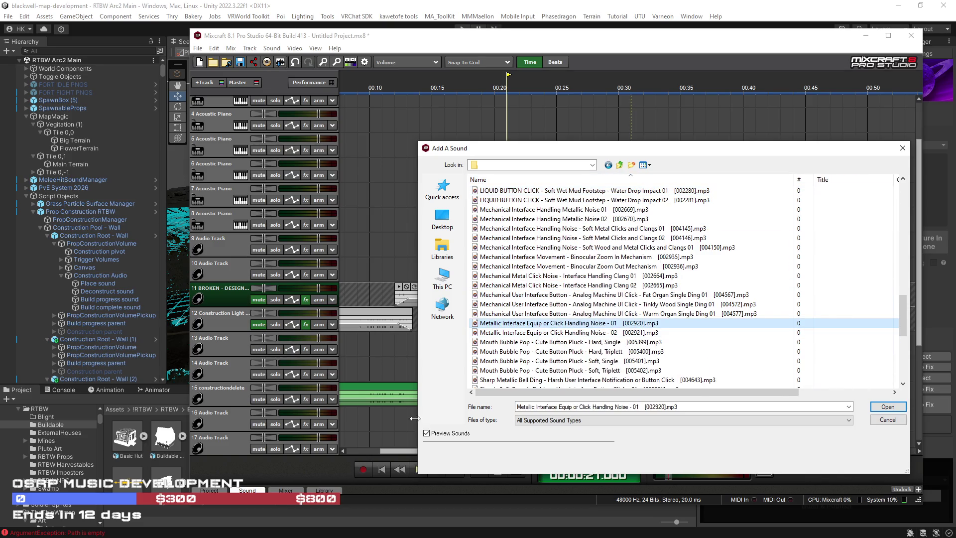
Step: Preview the Mouth Bubble Pop variants, Wooden Block Light Impact and Wooden Button Click sounds
{"action": "left_click", "coordinate": [427, 433]}
{"action": "left_click", "coordinate": [518, 341]}
{"action": "left_click", "coordinate": [518, 369]}
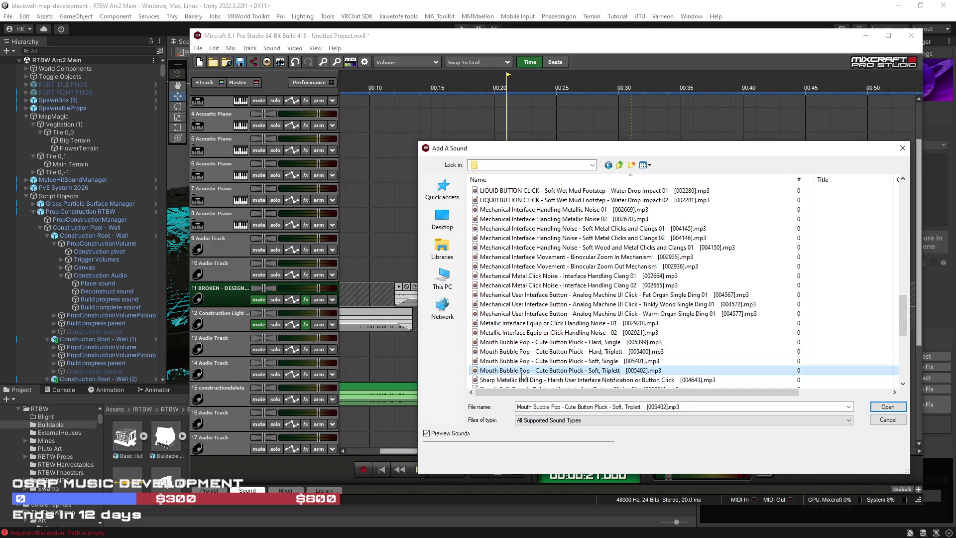
{"action": "scroll", "coordinate": [517, 339], "scroll_direction": "down", "scroll_amount": 7}
{"action": "left_click", "coordinate": [516, 333]}
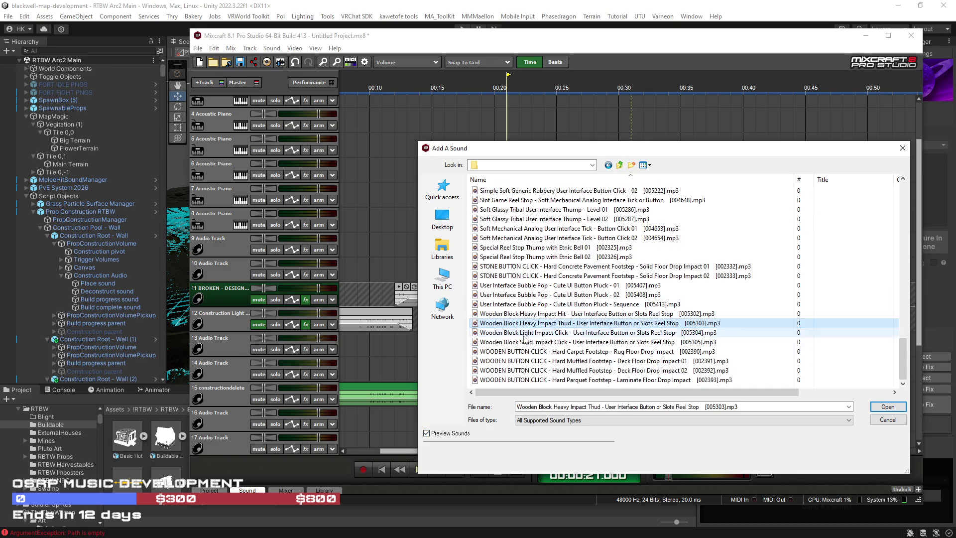
{"action": "left_click", "coordinate": [553, 351]}
{"action": "left_click", "coordinate": [569, 371]}
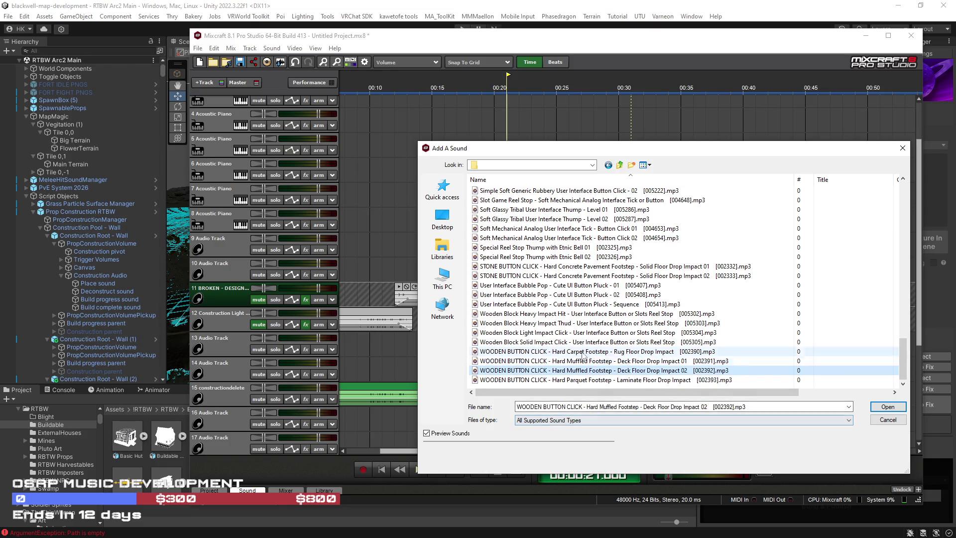
Step: Preview Wooden Block Heavy Impact, Bubble Pop UI and Reel Stop Thump, then return to UI
{"action": "left_click", "coordinate": [632, 352]}
{"action": "left_click", "coordinate": [577, 314]}
{"action": "left_click", "coordinate": [569, 295]}
{"action": "left_click", "coordinate": [572, 285]}
{"action": "left_click", "coordinate": [583, 257]}
{"action": "left_click", "coordinate": [620, 166]}
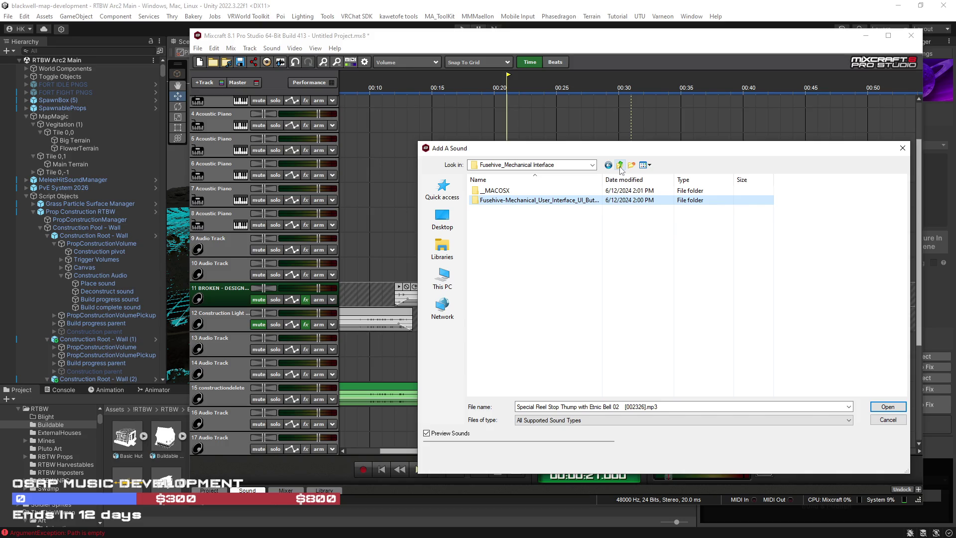
{"action": "left_click", "coordinate": [619, 165]}
Step: Return to the SFX Library folder and scroll through its sound-effect collections
{"action": "left_click", "coordinate": [620, 165]}
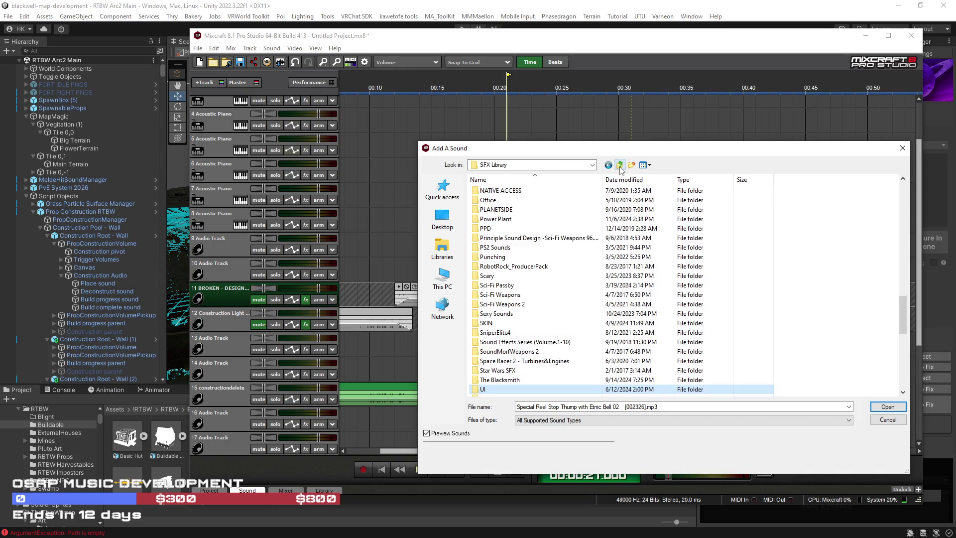
{"action": "scroll", "coordinate": [559, 367], "scroll_direction": "up", "scroll_amount": 12}
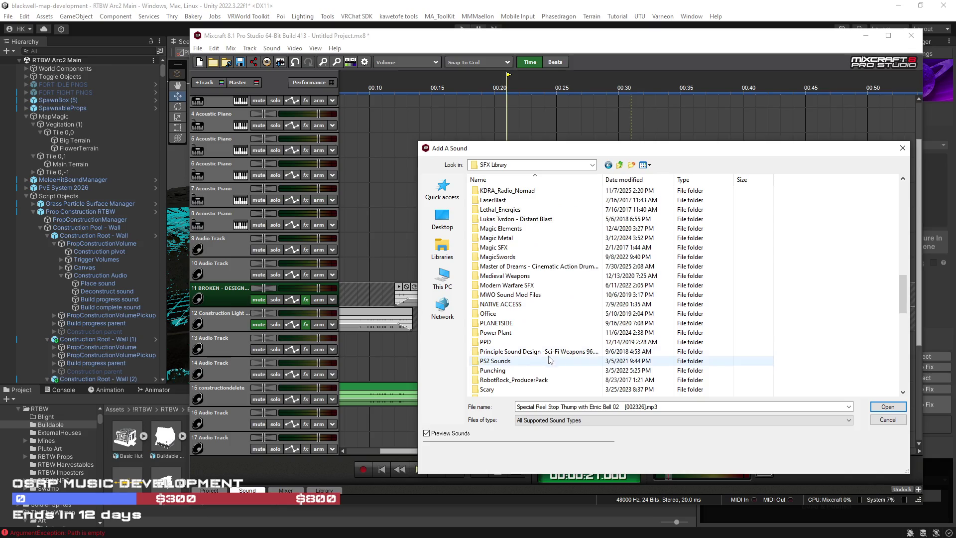
{"action": "scroll", "coordinate": [506, 287], "scroll_direction": "up", "scroll_amount": 3}
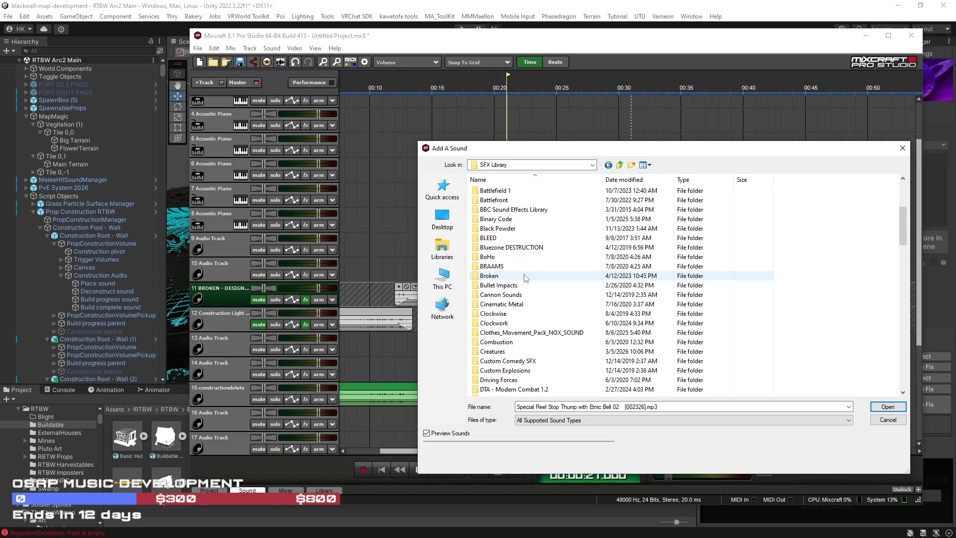
{"action": "scroll", "coordinate": [543, 271], "scroll_direction": "up", "scroll_amount": 1}
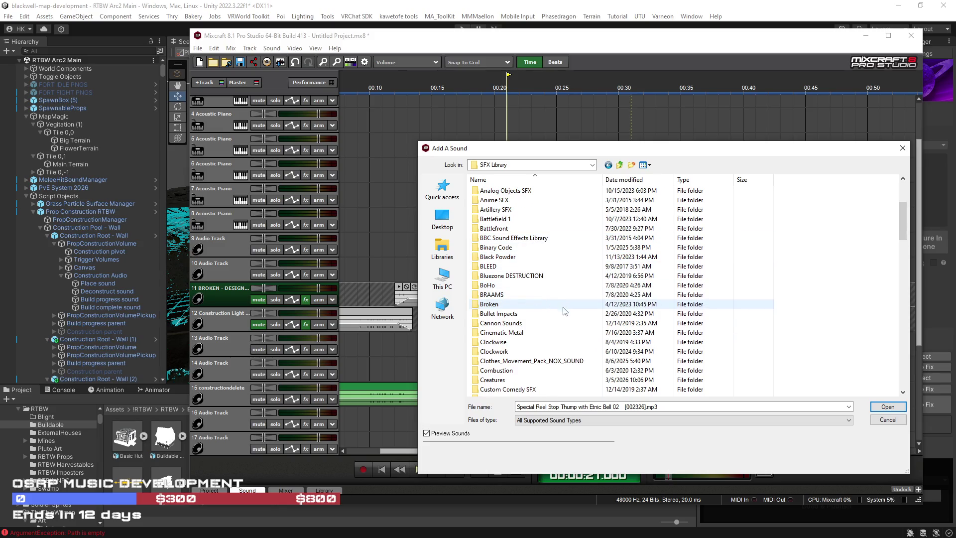
{"action": "scroll", "coordinate": [565, 338], "scroll_direction": "down", "scroll_amount": 1}
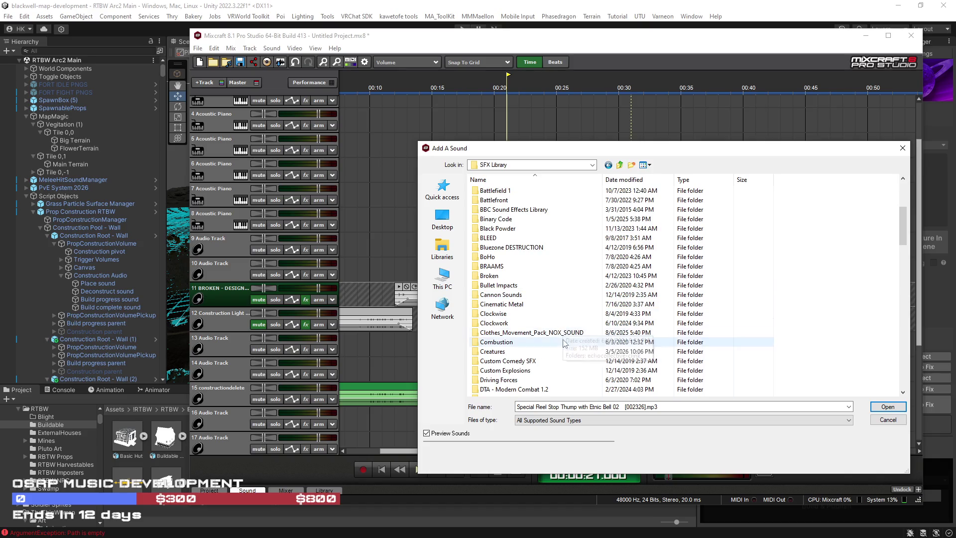
{"action": "scroll", "coordinate": [562, 369], "scroll_direction": "down", "scroll_amount": 1}
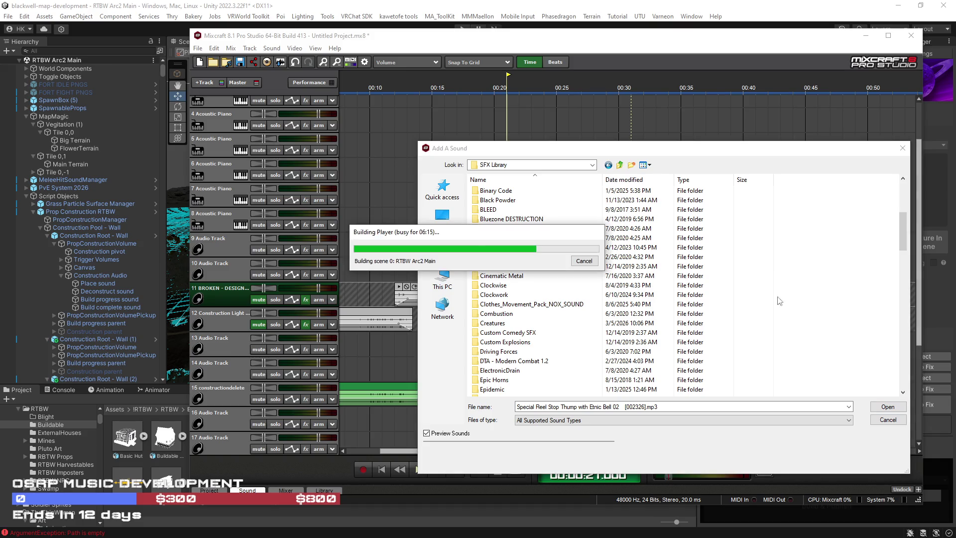
Step: Move Unity's build progress box aside and open the Just Impacts folder in the browser
{"action": "mouse_move", "coordinate": [478, 236]}
{"action": "left_mouse_down"}
{"action": "mouse_move", "coordinate": [142, 114]}
{"action": "mouse_move", "coordinate": [137, 94]}
{"action": "left_mouse_up"}
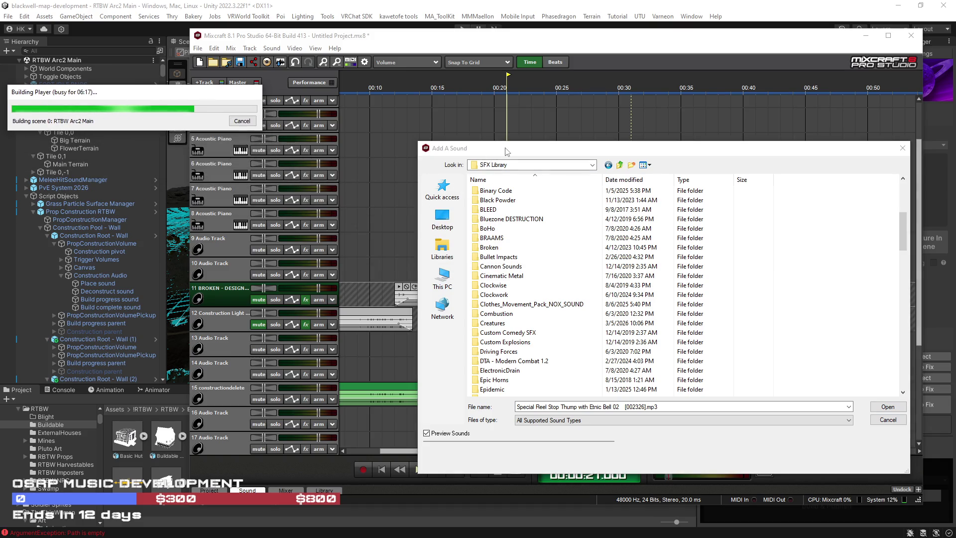
{"action": "left_click", "coordinate": [507, 152]}
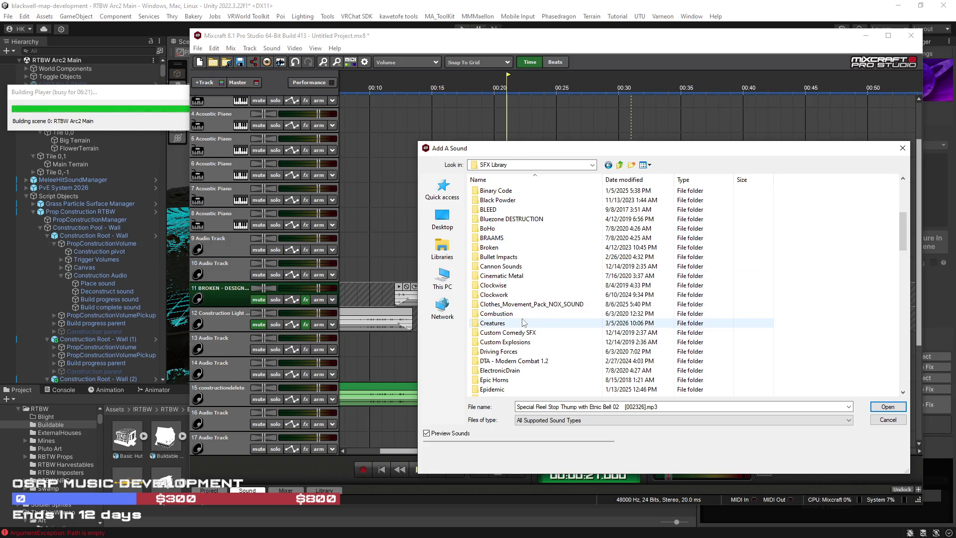
{"action": "scroll", "coordinate": [550, 333], "scroll_direction": "down", "scroll_amount": 4}
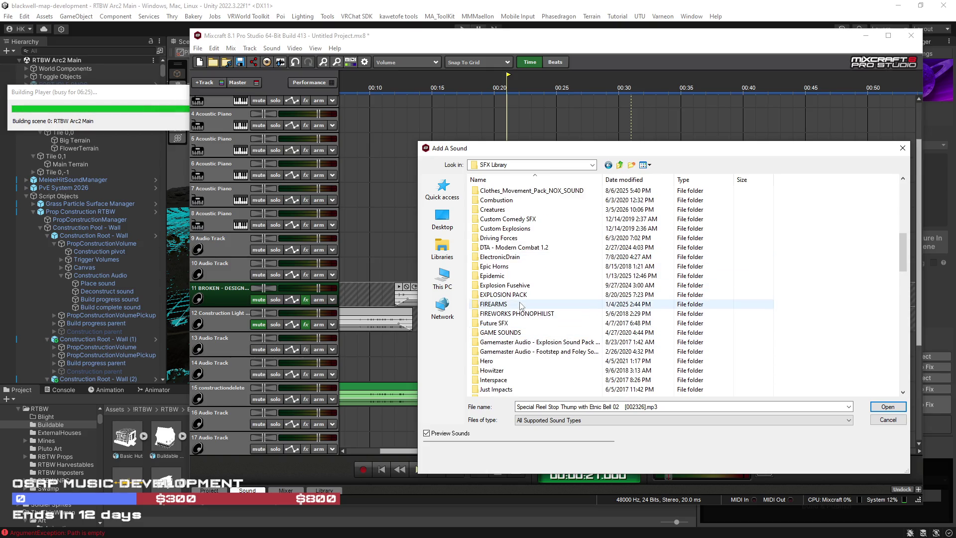
{"action": "scroll", "coordinate": [540, 331], "scroll_direction": "down", "scroll_amount": 3}
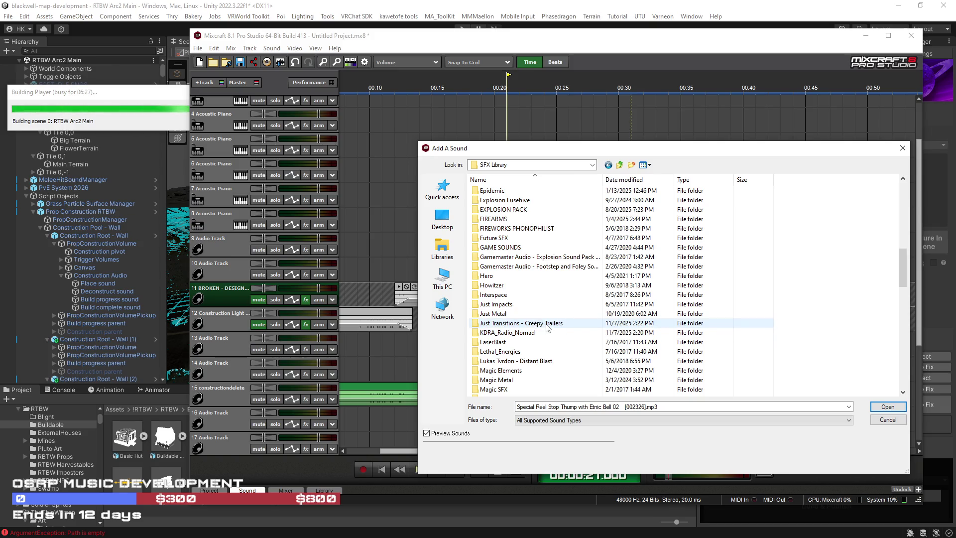
{"action": "double_click", "coordinate": [536, 304]}
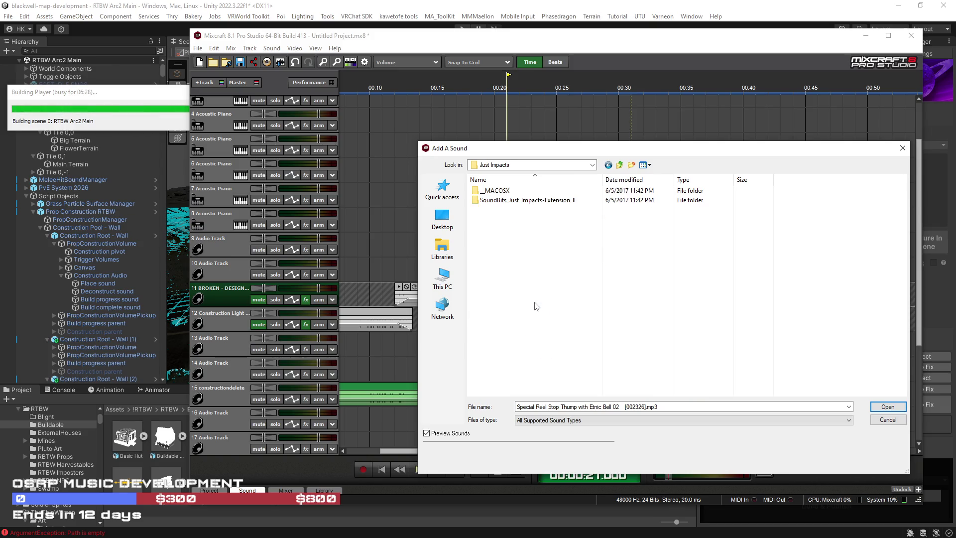
{"action": "left_click", "coordinate": [608, 165]}
{"action": "scroll", "coordinate": [561, 322], "scroll_direction": "up", "scroll_amount": 4}
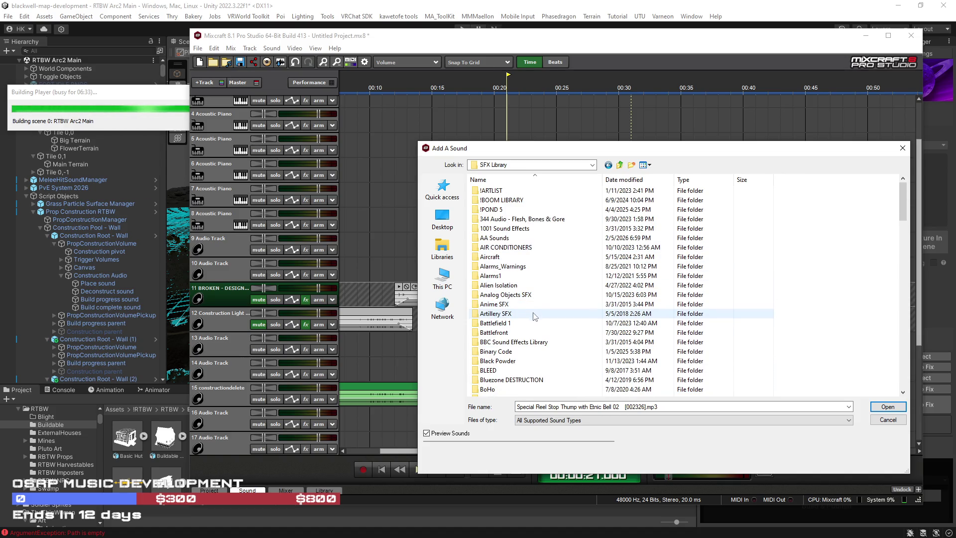
{"action": "scroll", "coordinate": [529, 348], "scroll_direction": "down", "scroll_amount": 4}
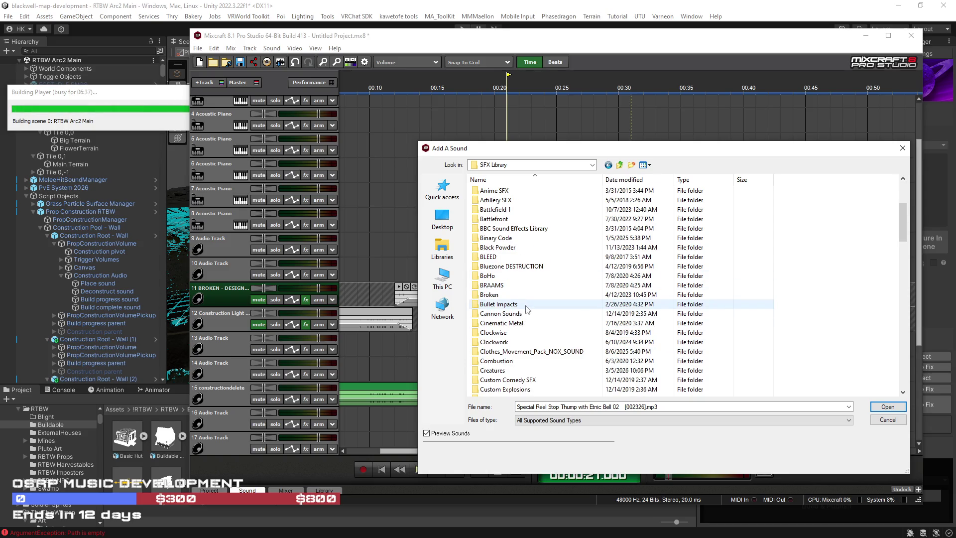
{"action": "scroll", "coordinate": [550, 317], "scroll_direction": "down", "scroll_amount": 2}
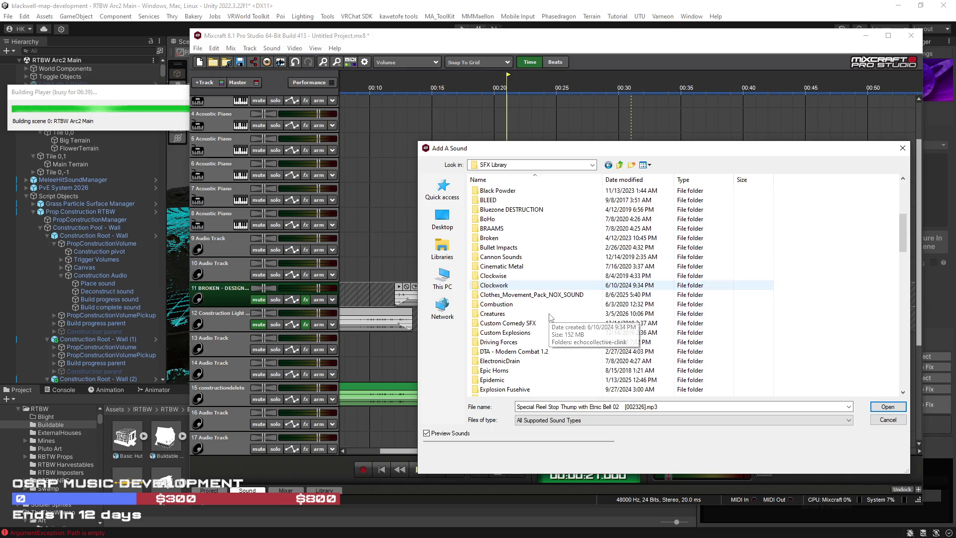
{"action": "double_click", "coordinate": [500, 266]}
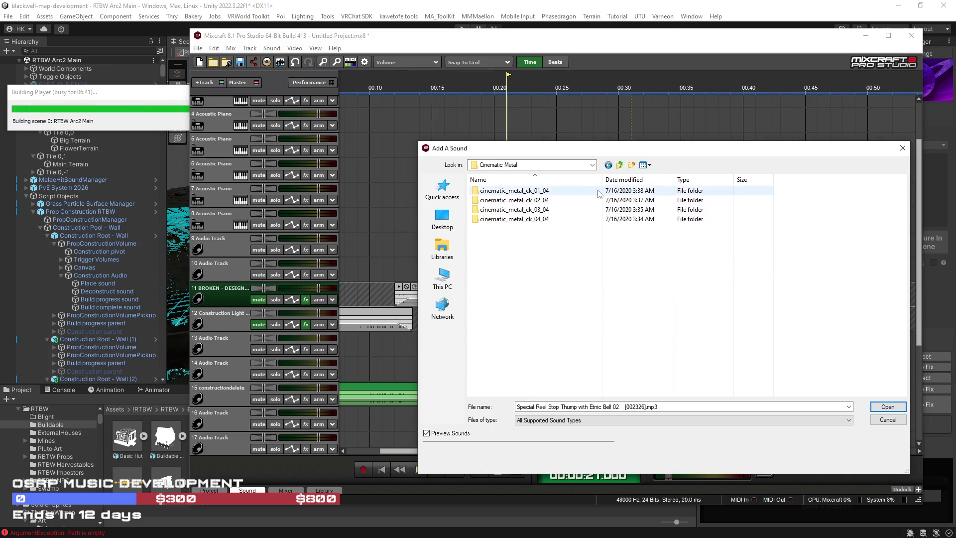
{"action": "left_click", "coordinate": [621, 169]}
{"action": "scroll", "coordinate": [538, 293], "scroll_direction": "down", "scroll_amount": 5}
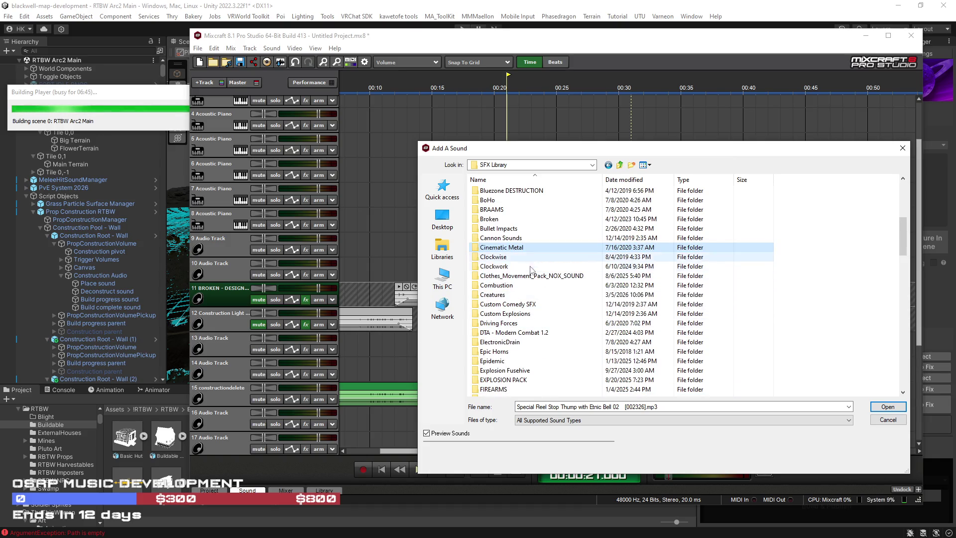
{"action": "scroll", "coordinate": [543, 301], "scroll_direction": "down", "scroll_amount": 2}
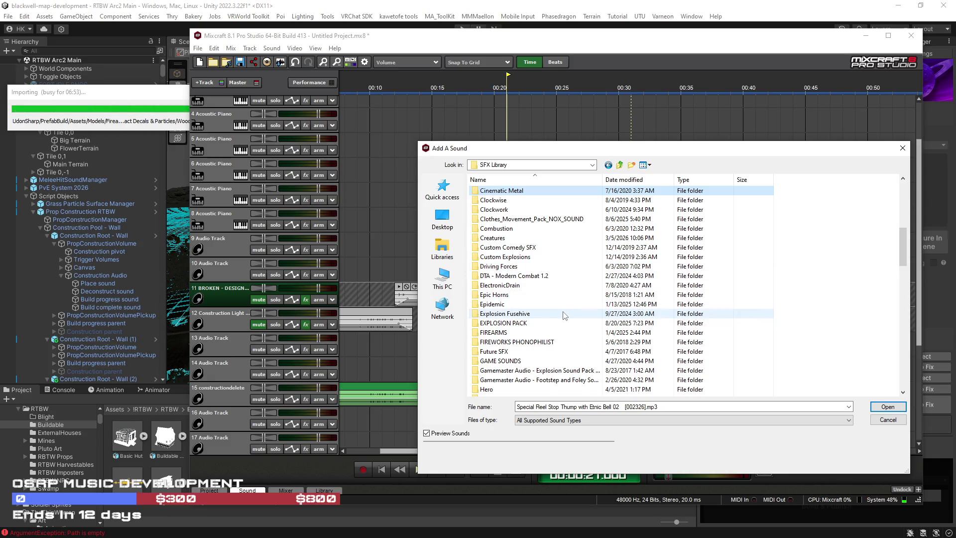
{"action": "scroll", "coordinate": [565, 317], "scroll_direction": "down", "scroll_amount": 1}
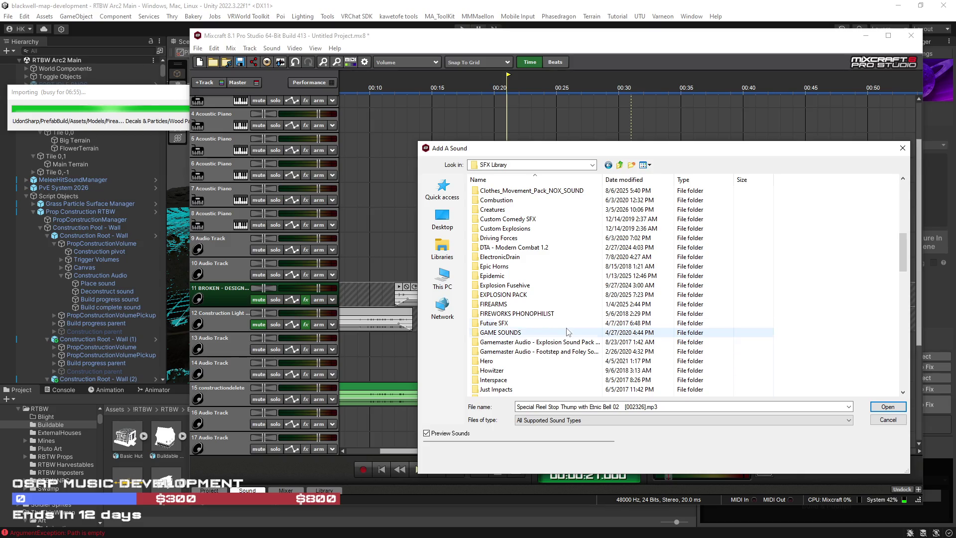
{"action": "scroll", "coordinate": [568, 332], "scroll_direction": "down", "scroll_amount": 1}
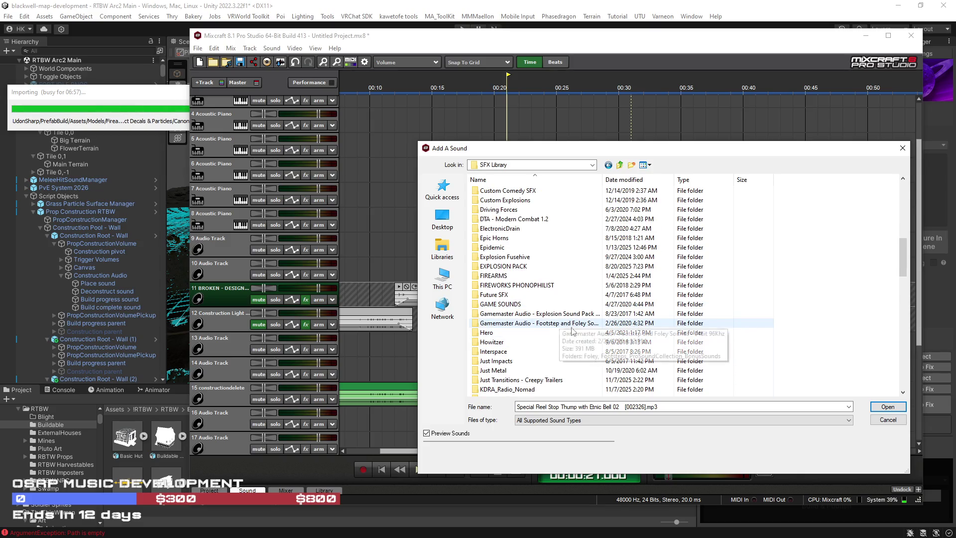
{"action": "scroll", "coordinate": [573, 341], "scroll_direction": "down", "scroll_amount": 1}
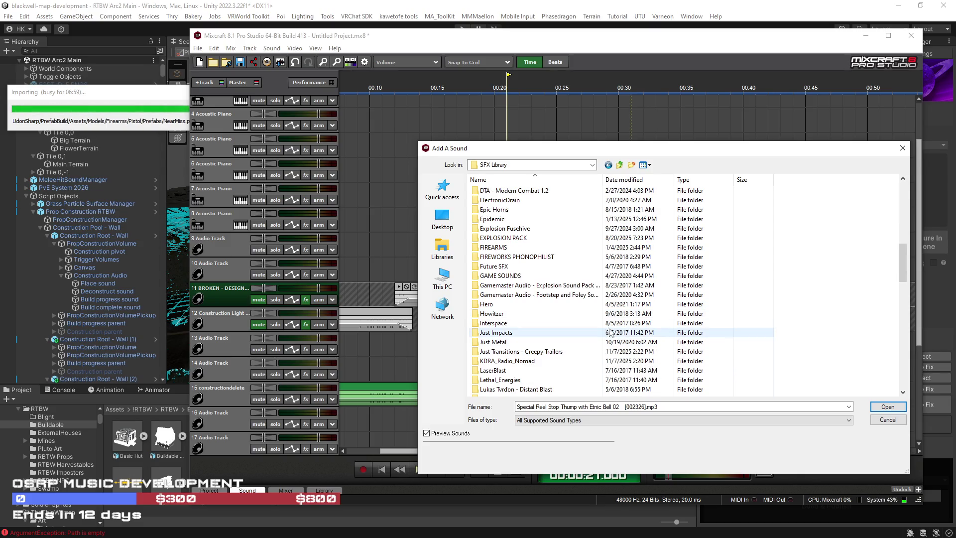
{"action": "scroll", "coordinate": [611, 333], "scroll_direction": "down", "scroll_amount": 1}
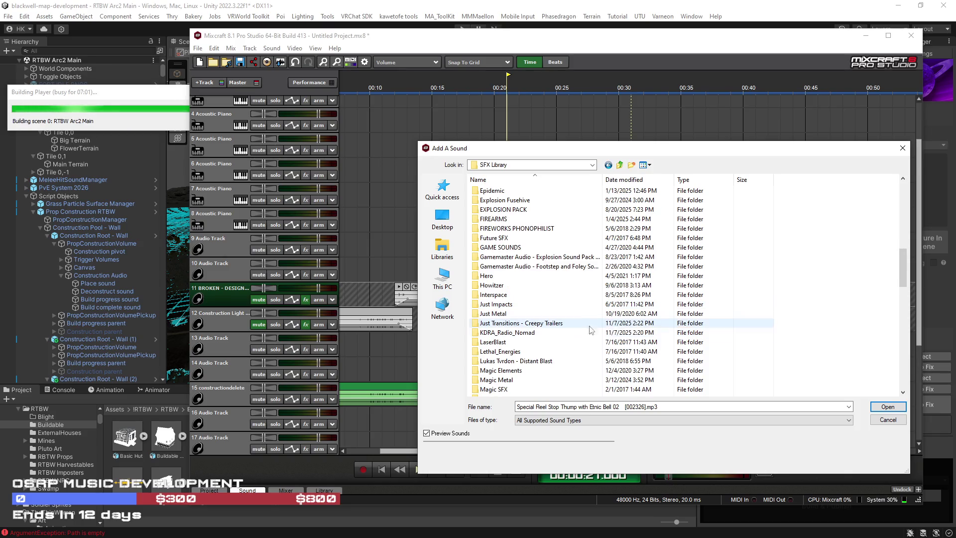
{"action": "scroll", "coordinate": [626, 342], "scroll_direction": "down", "scroll_amount": 1}
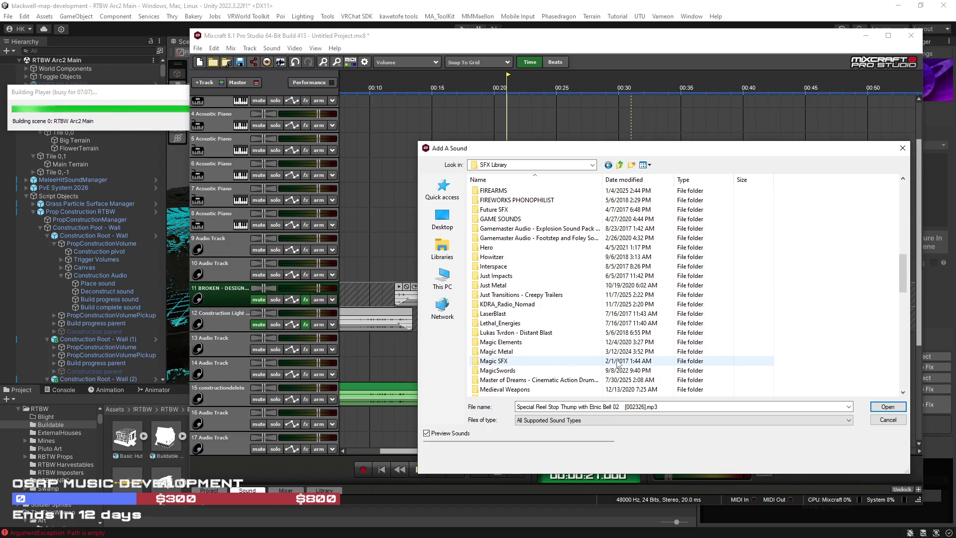
{"action": "scroll", "coordinate": [618, 363], "scroll_direction": "down", "scroll_amount": 1}
{"action": "scroll", "coordinate": [635, 353], "scroll_direction": "down", "scroll_amount": 2}
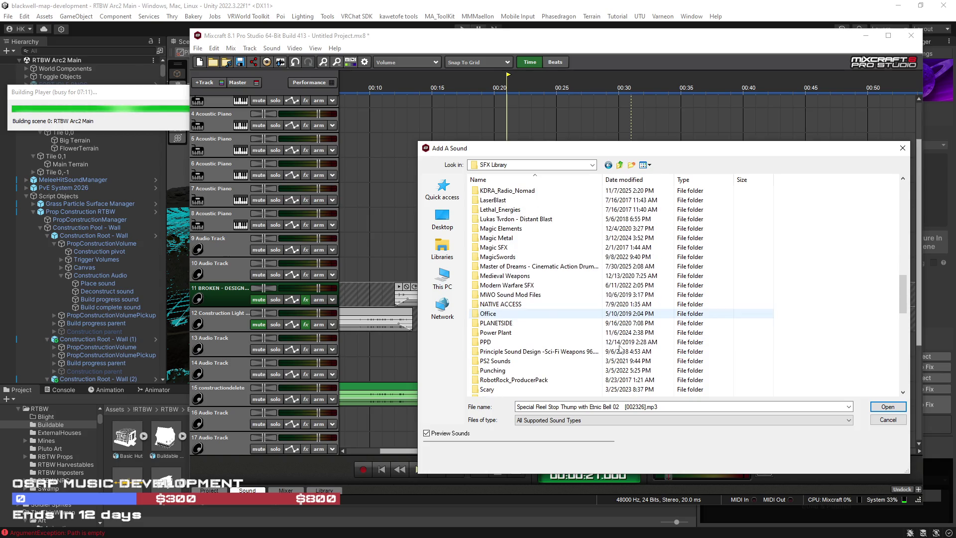
{"action": "scroll", "coordinate": [598, 329], "scroll_direction": "down", "scroll_amount": 1}
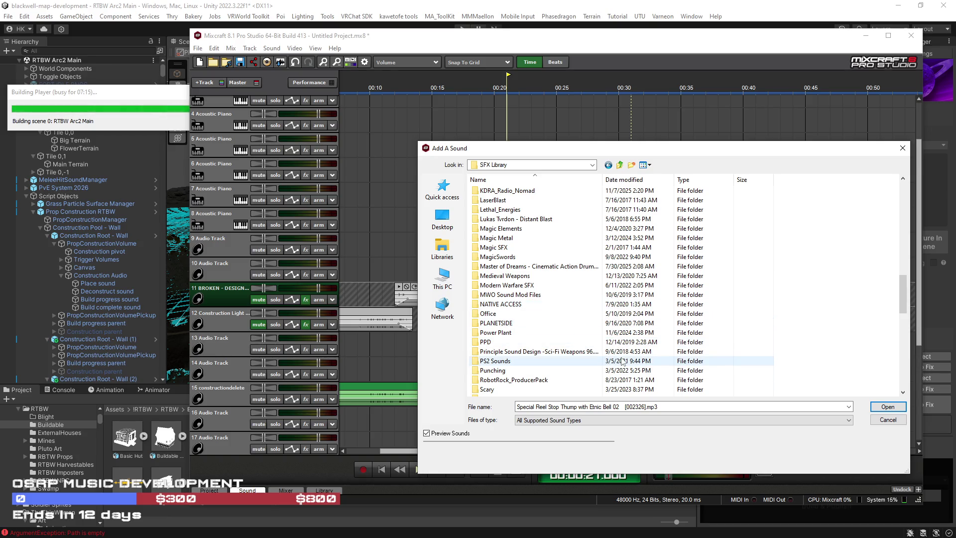
{"action": "scroll", "coordinate": [623, 362], "scroll_direction": "down", "scroll_amount": 1}
{"action": "scroll", "coordinate": [623, 361], "scroll_direction": "down", "scroll_amount": 2}
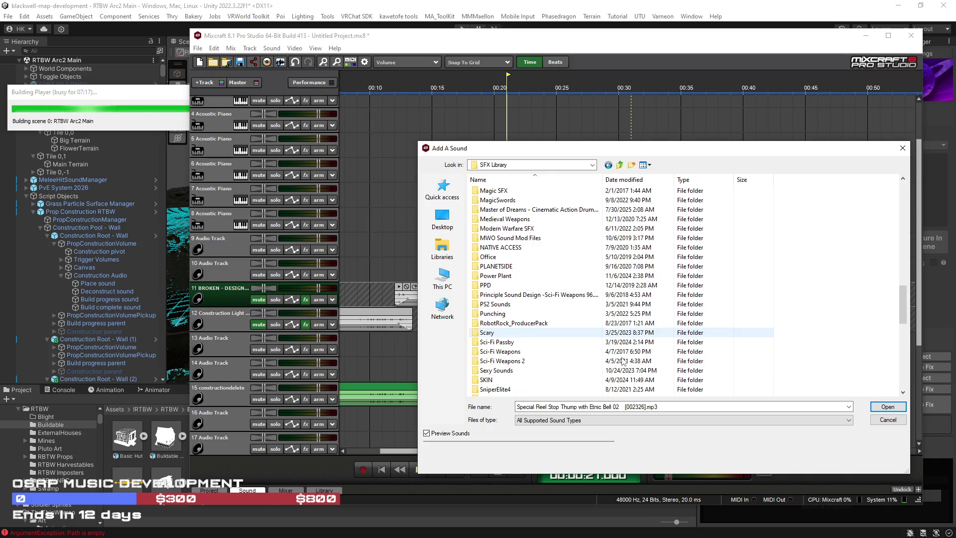
{"action": "scroll", "coordinate": [623, 360], "scroll_direction": "down", "scroll_amount": 2}
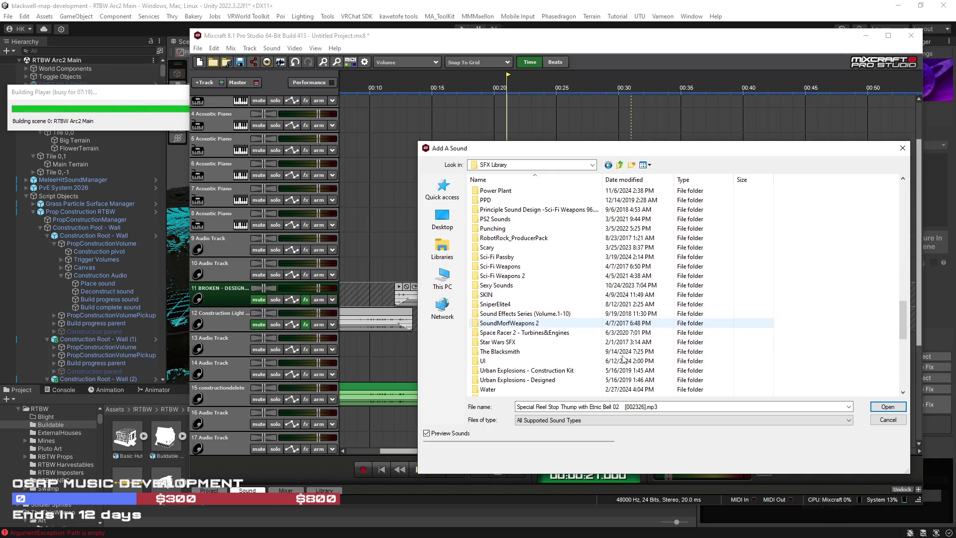
{"action": "scroll", "coordinate": [623, 359], "scroll_direction": "down", "scroll_amount": 2}
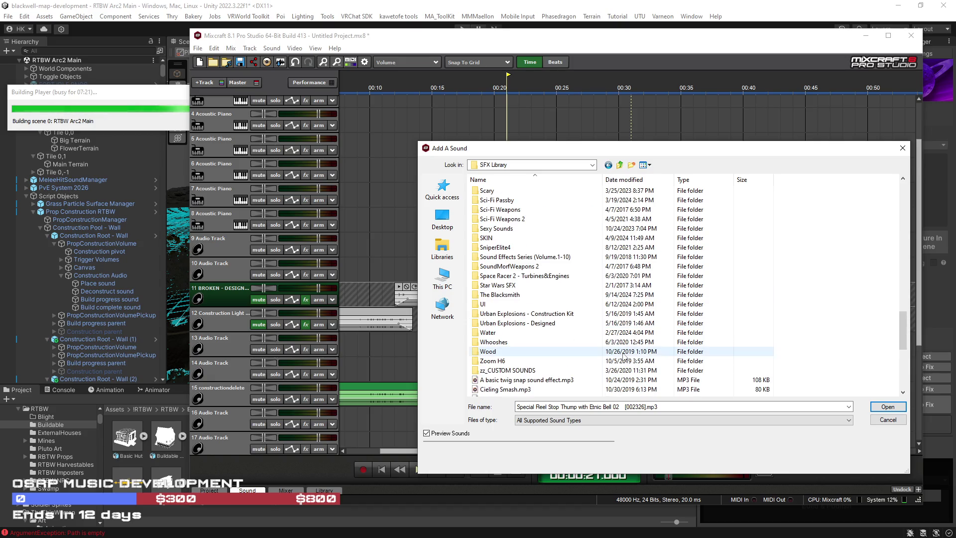
Step: Navigate to The Blacksmith > Sounds > DOORS > WOOD
{"action": "double_click", "coordinate": [515, 294]}
{"action": "double_click", "coordinate": [536, 192]}
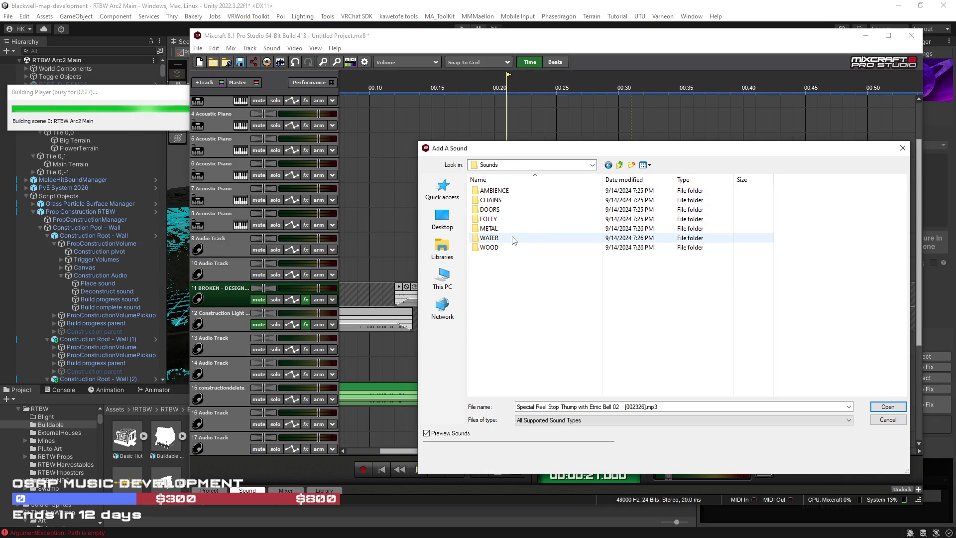
{"action": "double_click", "coordinate": [511, 210]}
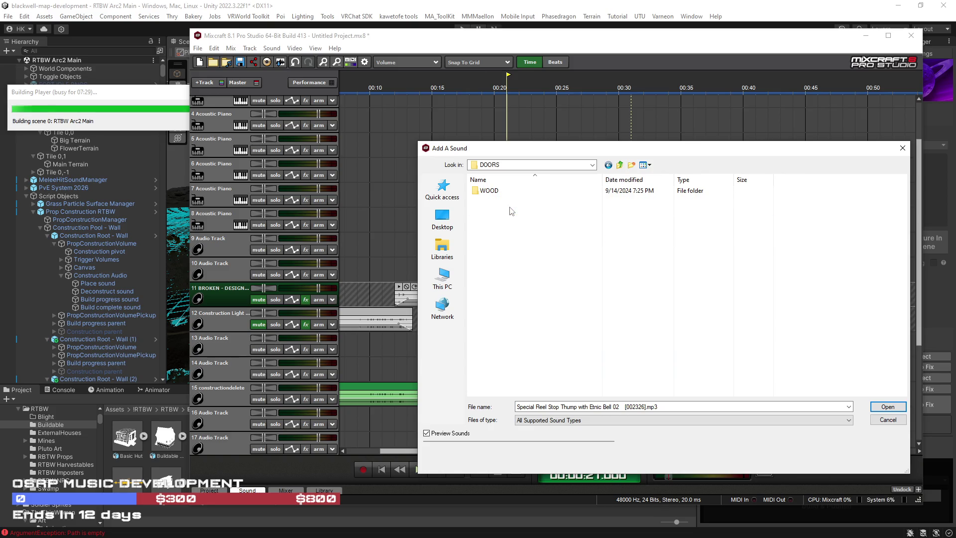
{"action": "double_click", "coordinate": [536, 192]}
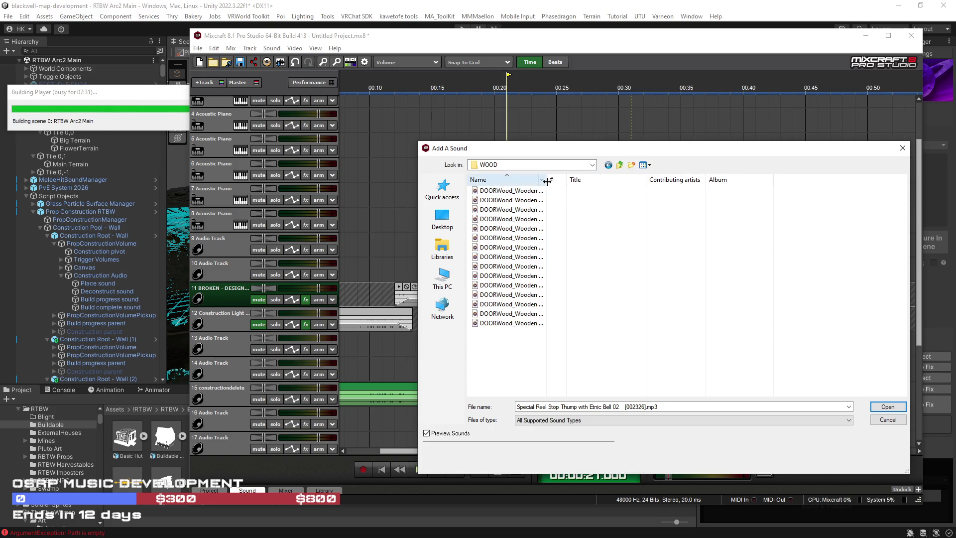
Step: Preview the Wooden Hatch Handling and Open Close files, then insert Open Close 01 at 00:30
{"action": "left_click", "coordinate": [532, 199]}
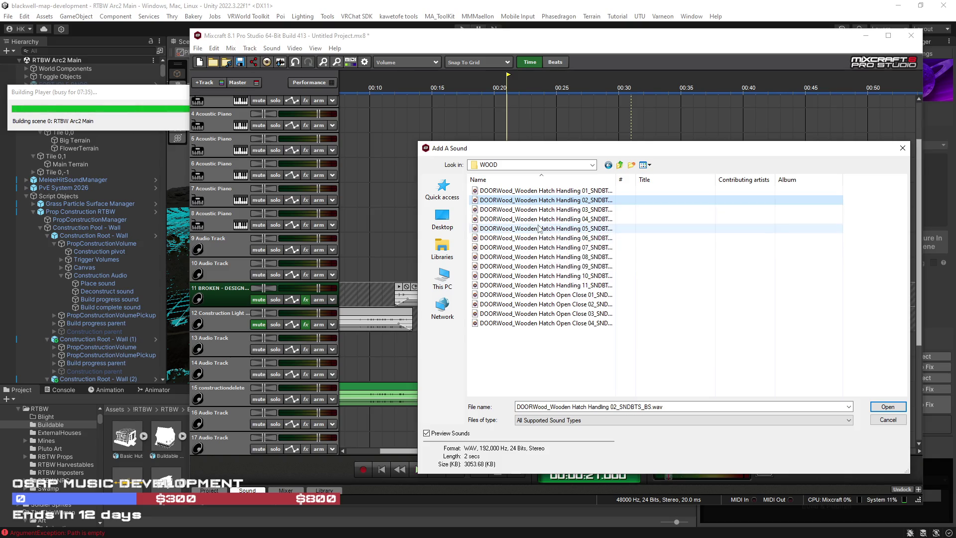
{"action": "left_click", "coordinate": [533, 229]}
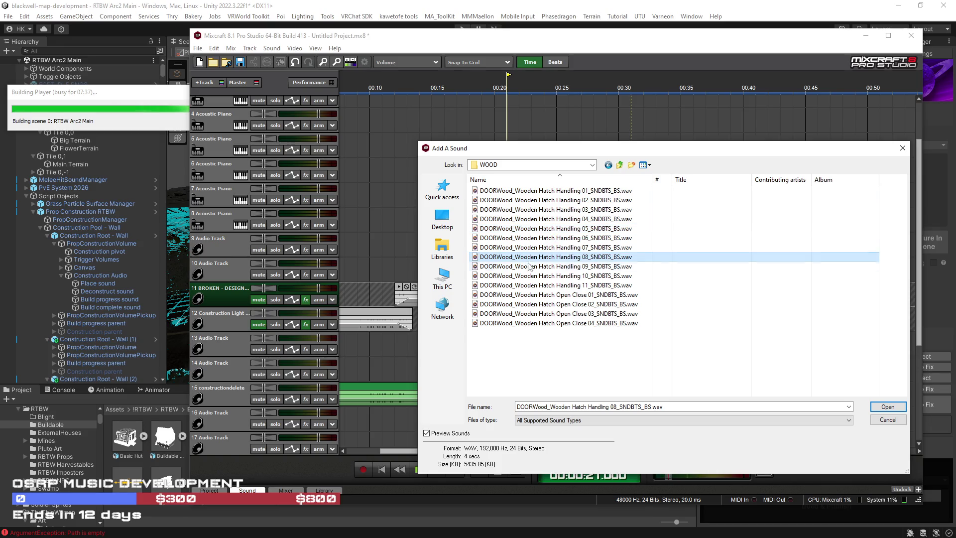
{"action": "left_click", "coordinate": [524, 285]}
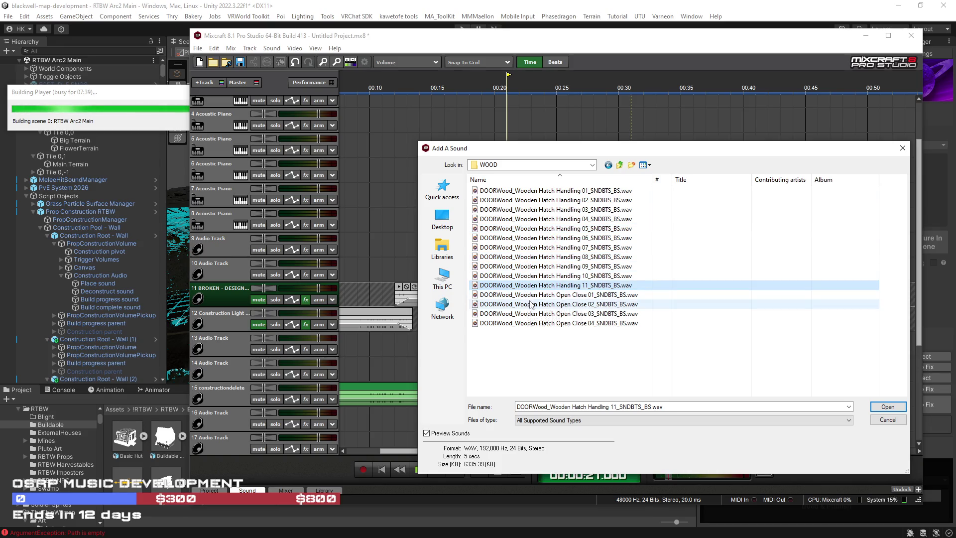
{"action": "left_click", "coordinate": [524, 295]}
{"action": "left_click", "coordinate": [531, 304]}
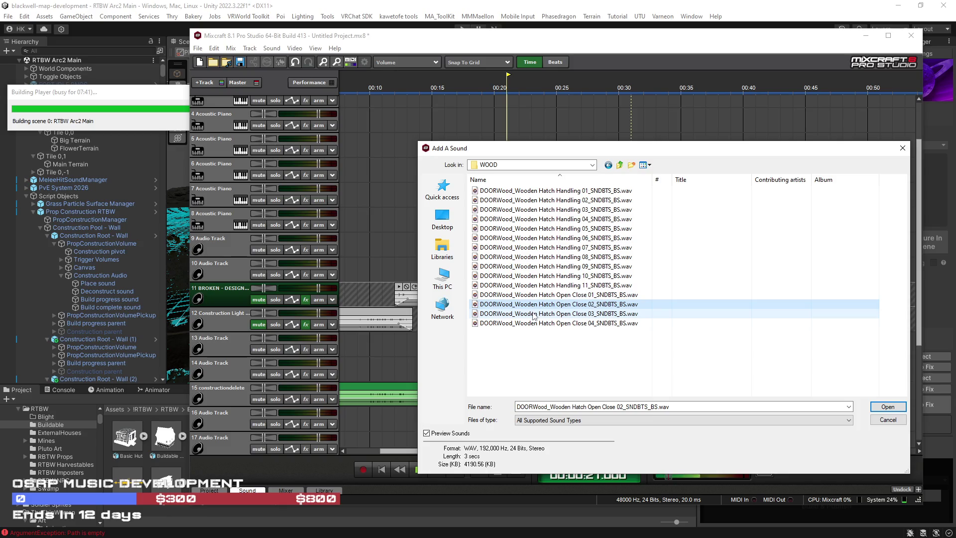
{"action": "left_click", "coordinate": [532, 316]}
{"action": "left_click", "coordinate": [533, 324]}
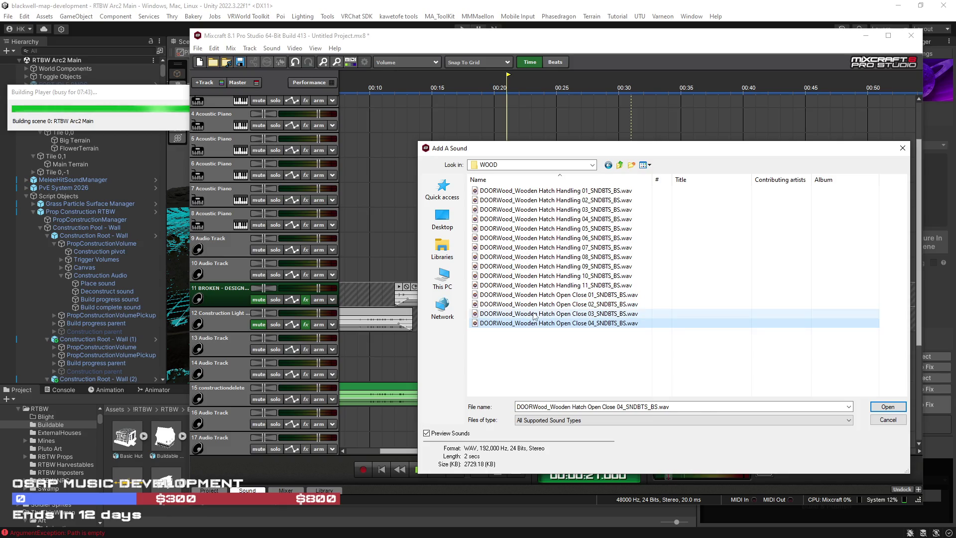
{"action": "left_click", "coordinate": [536, 305]}
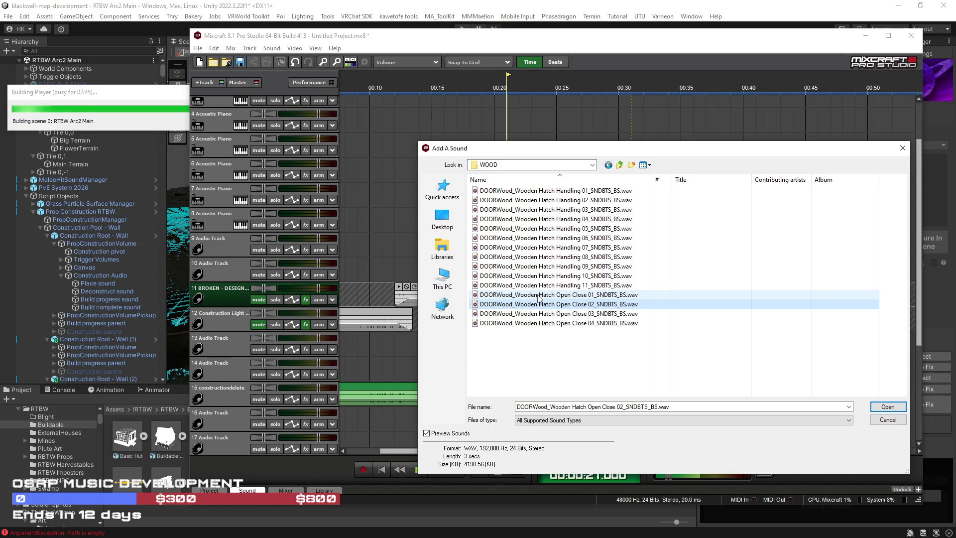
{"action": "left_click", "coordinate": [539, 295]}
{"action": "left_click", "coordinate": [890, 411]}
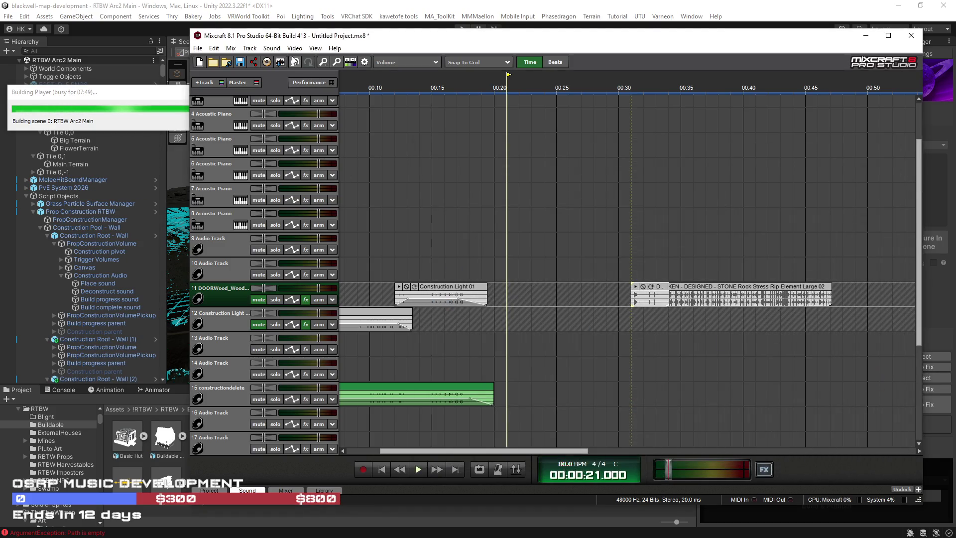
Step: Add Wooden Hatch Open Close 04 and Wooden Hatch Handling 11 to the project
{"action": "left_click", "coordinate": [273, 48]}
{"action": "left_click", "coordinate": [290, 62]}
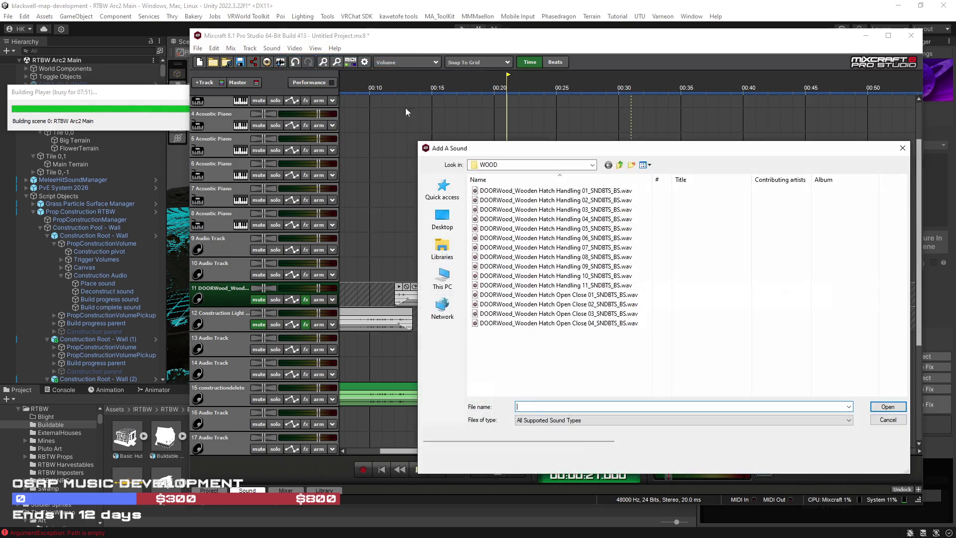
{"action": "left_click", "coordinate": [548, 323]}
{"action": "left_click", "coordinate": [896, 409]}
{"action": "left_click", "coordinate": [273, 48]}
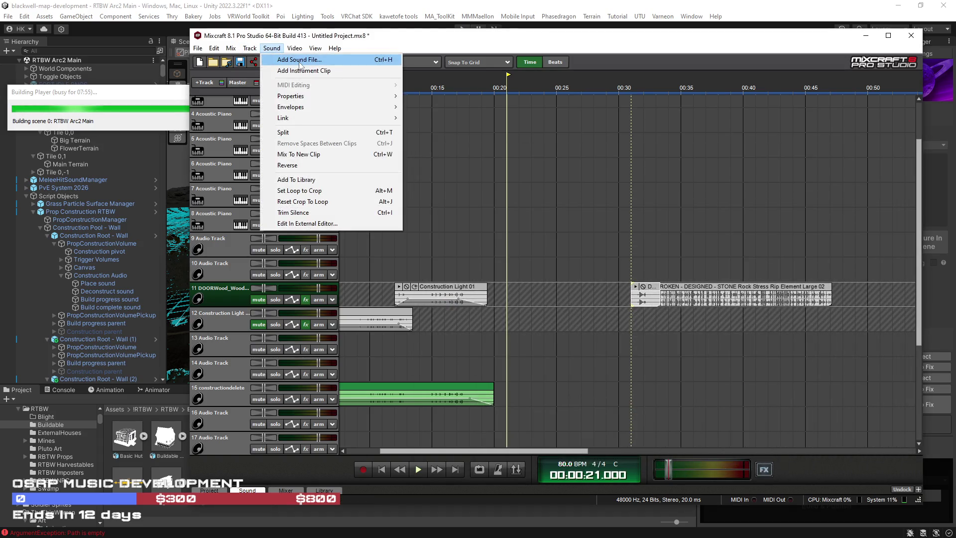
{"action": "left_click", "coordinate": [299, 59]}
{"action": "left_click", "coordinate": [546, 285]}
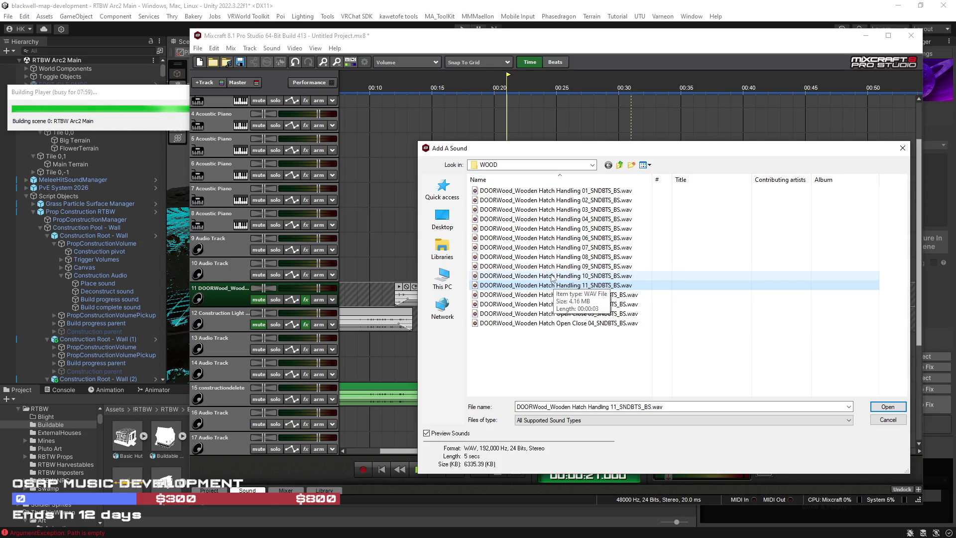
{"action": "left_click", "coordinate": [887, 406]}
Step: Preview Wooden Hatch Handling 07, 05 and 04, add Handling 04 to track 11, and reopen the browser
{"action": "left_click", "coordinate": [298, 50]}
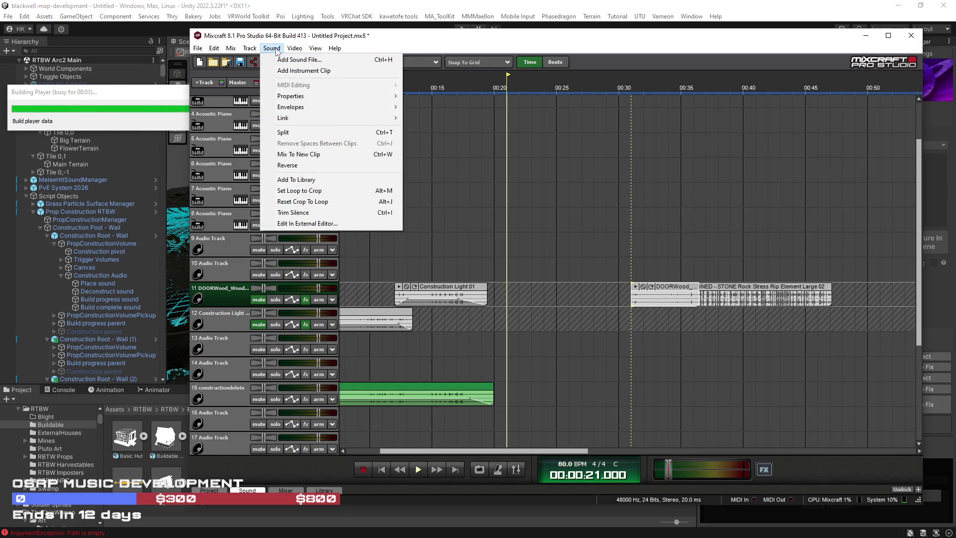
{"action": "left_click", "coordinate": [288, 61]}
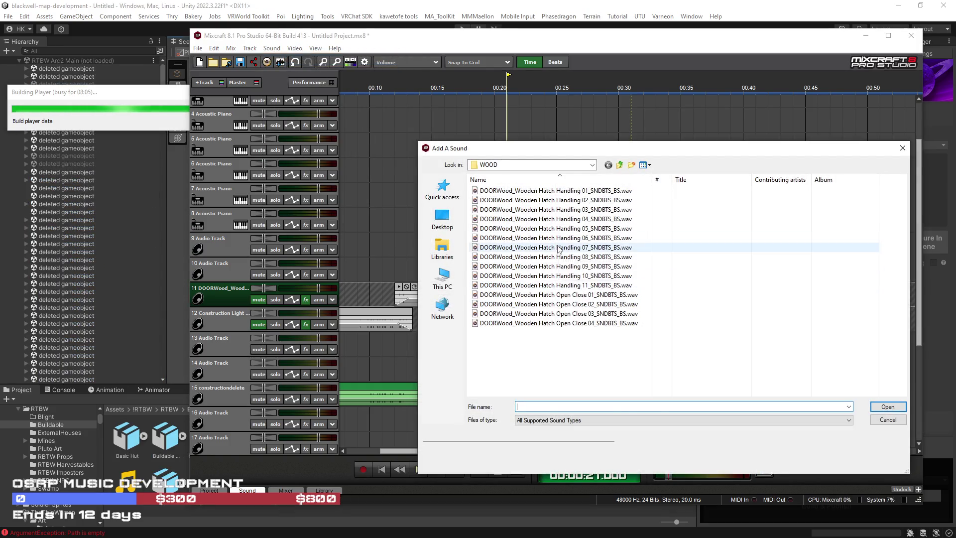
{"action": "left_click", "coordinate": [550, 248]}
{"action": "left_click", "coordinate": [554, 229]}
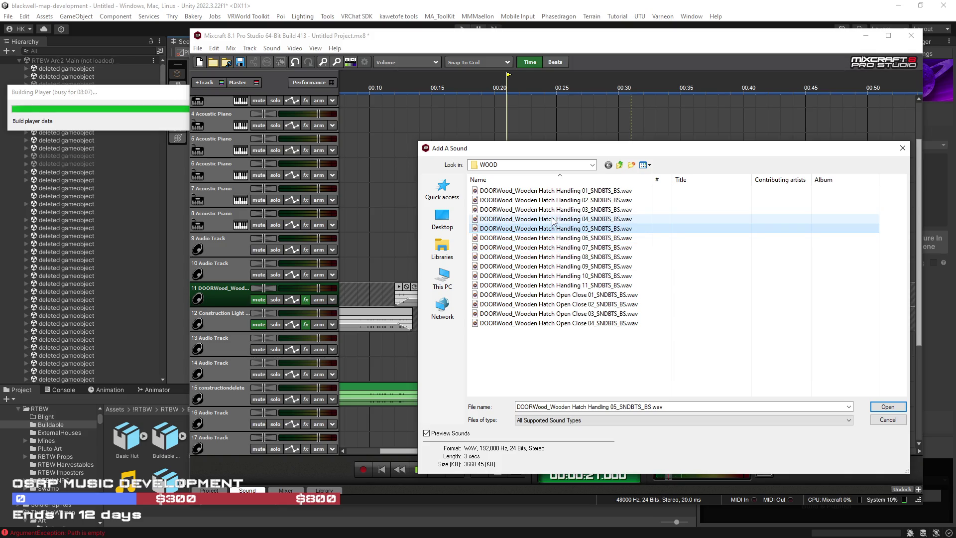
{"action": "left_click", "coordinate": [554, 219]}
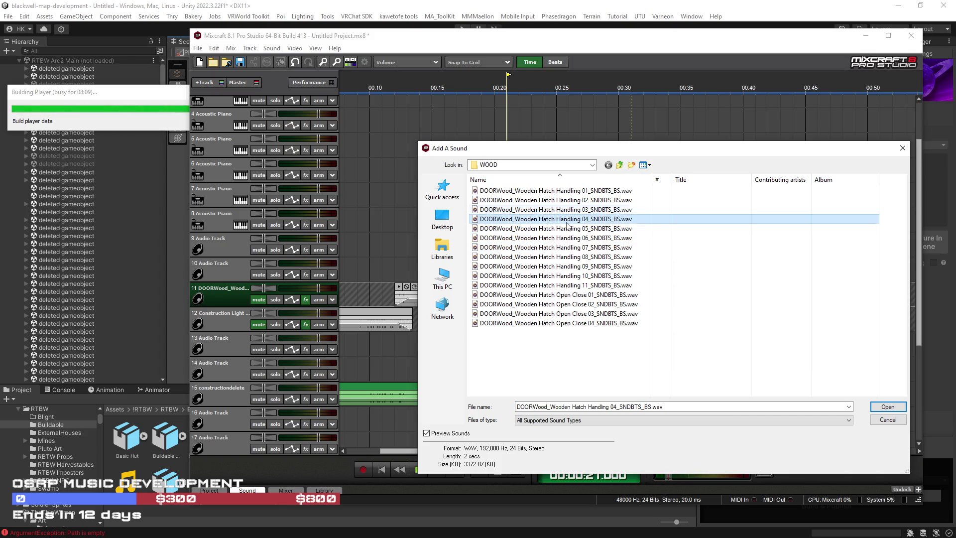
{"action": "left_click", "coordinate": [889, 408]}
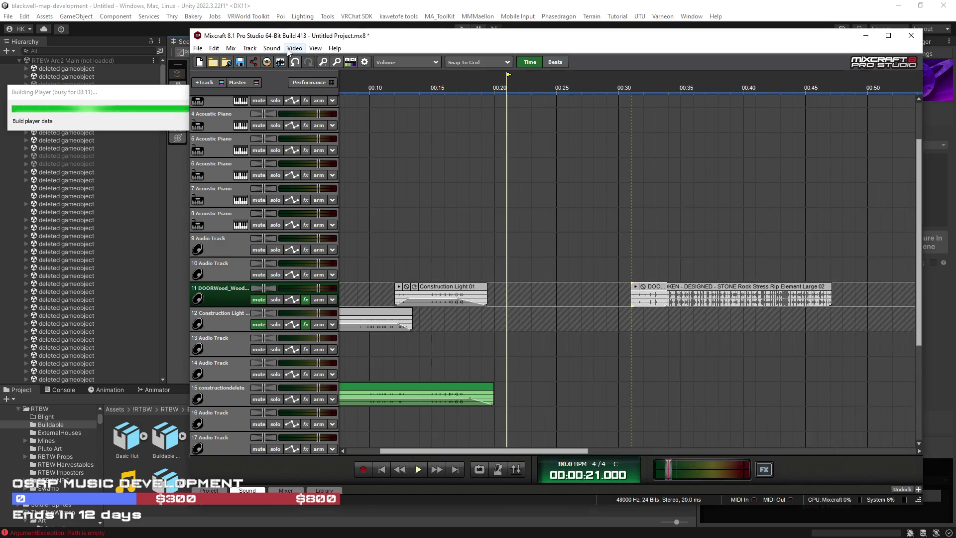
{"action": "left_click", "coordinate": [274, 48]}
{"action": "left_click", "coordinate": [289, 58]}
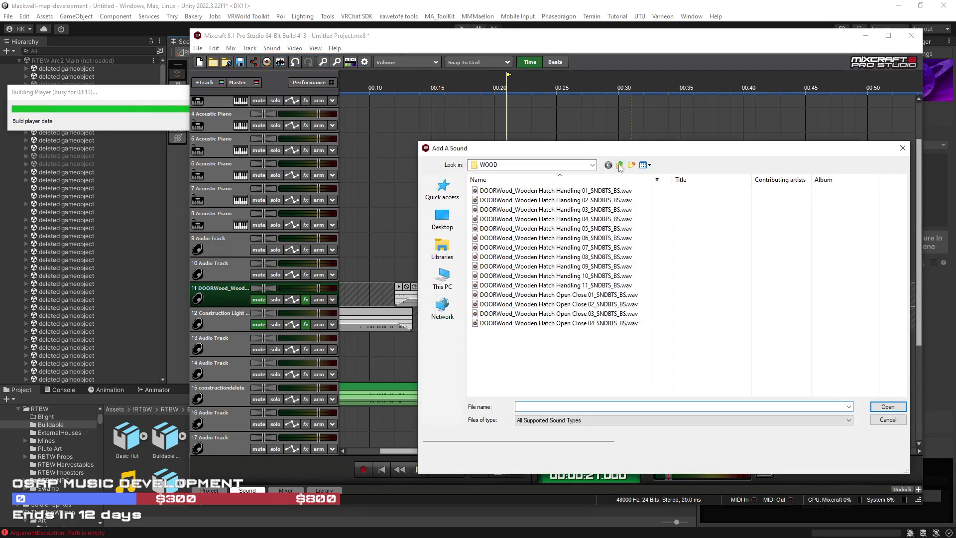
{"action": "left_click", "coordinate": [620, 166]}
Step: Open Sounds > WOOD > FRICTION and add the first wooden friction sound to track 11
{"action": "left_click", "coordinate": [620, 166]}
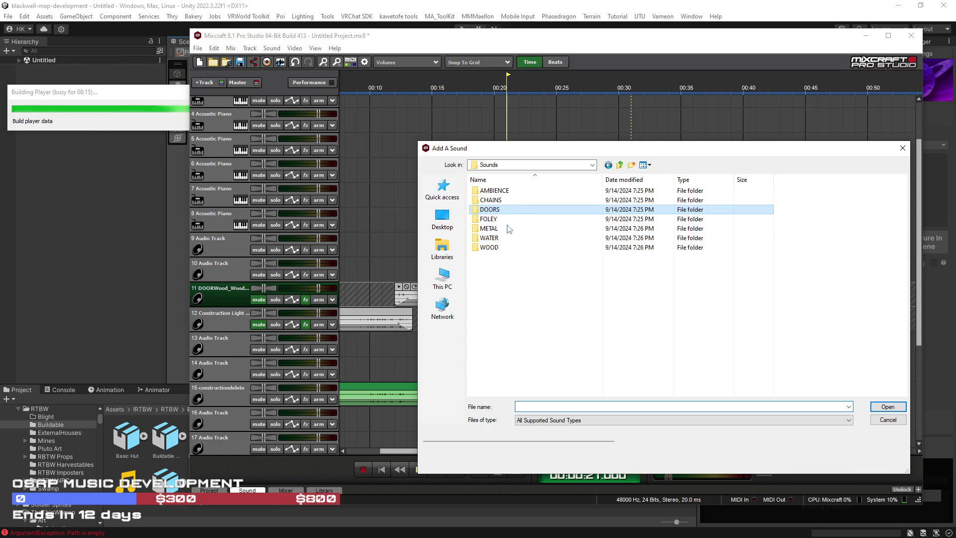
{"action": "double_click", "coordinate": [503, 247]}
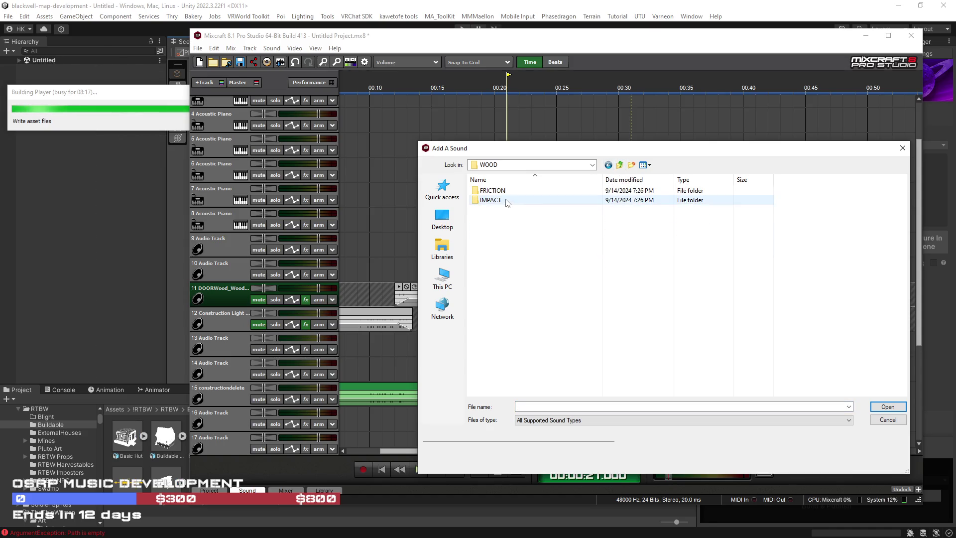
{"action": "double_click", "coordinate": [492, 191]}
{"action": "left_click", "coordinate": [537, 229]}
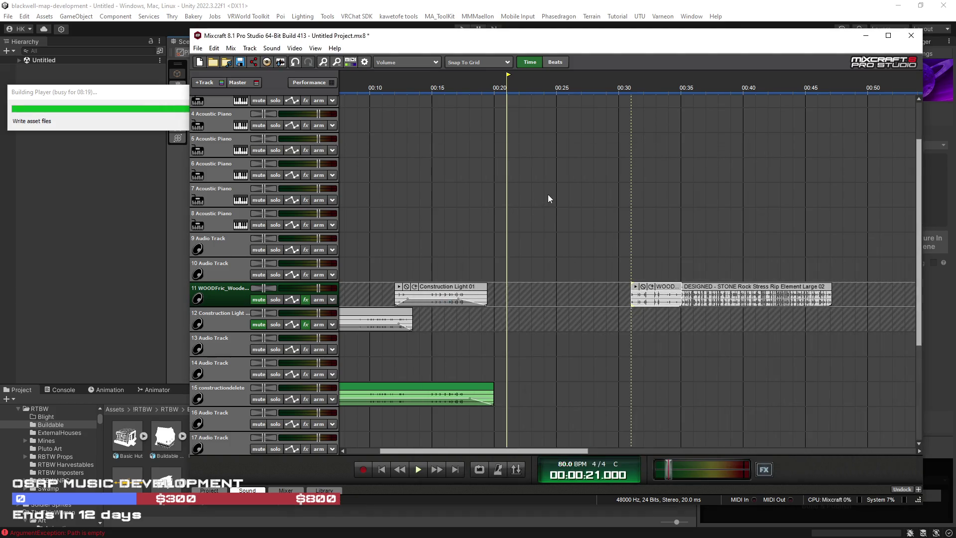
{"action": "left_click", "coordinate": [277, 52]}
{"action": "left_click", "coordinate": [281, 60]}
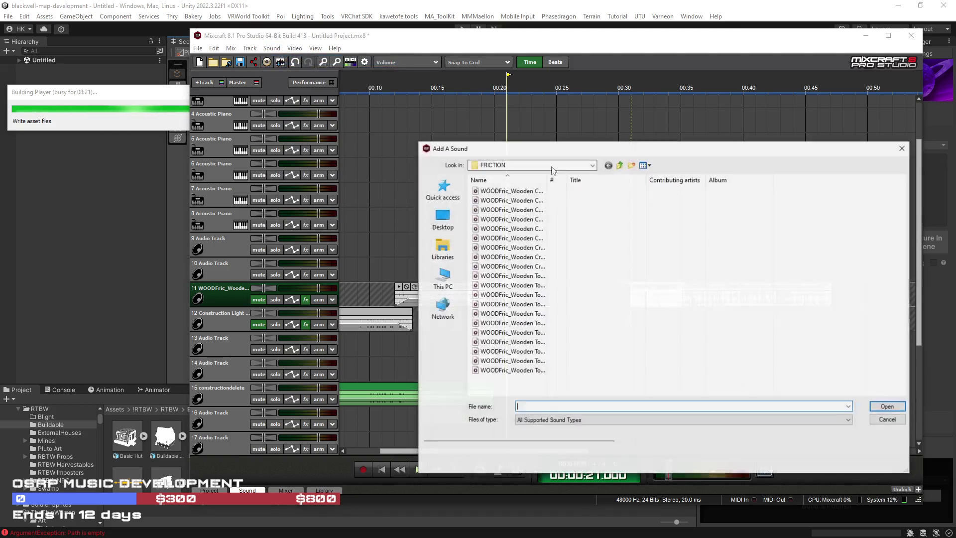
Step: Preview Toolbox Drag 04, 10, 06, 05 and 02, then insert Toolbox Drag 02 on track 11
{"action": "left_click", "coordinate": [508, 190]}
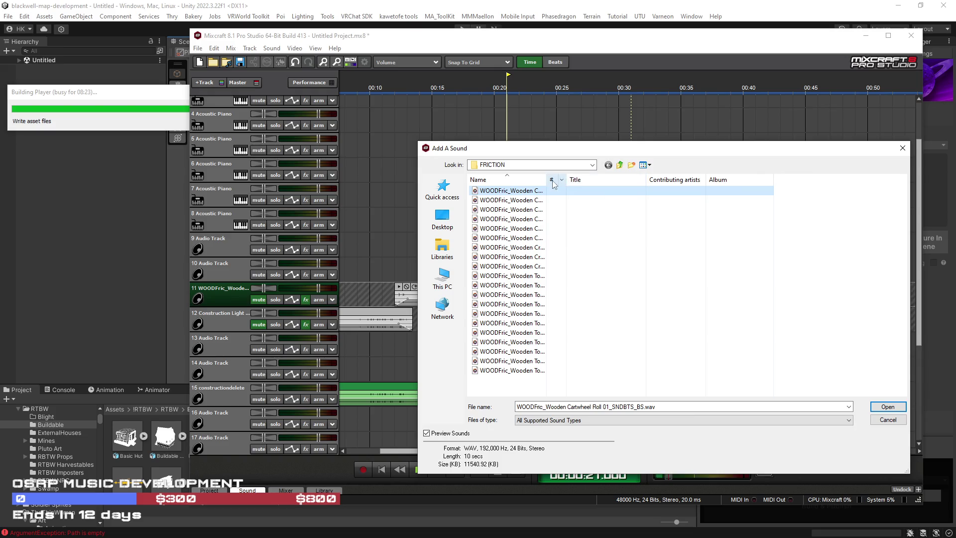
{"action": "left_click_drag", "start_coordinate": [547, 179], "coordinate": [631, 179]}
{"action": "left_click", "coordinate": [538, 304]}
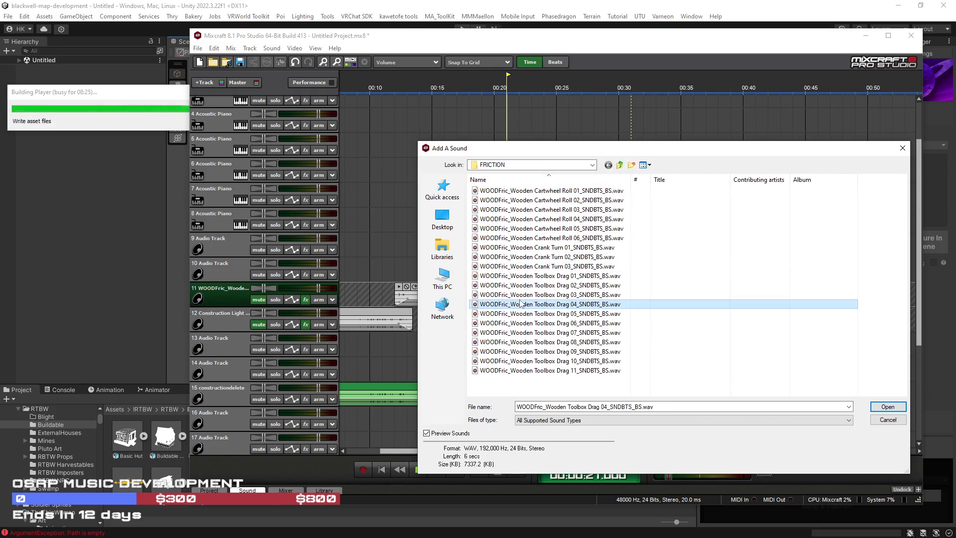
{"action": "left_click", "coordinate": [553, 361]}
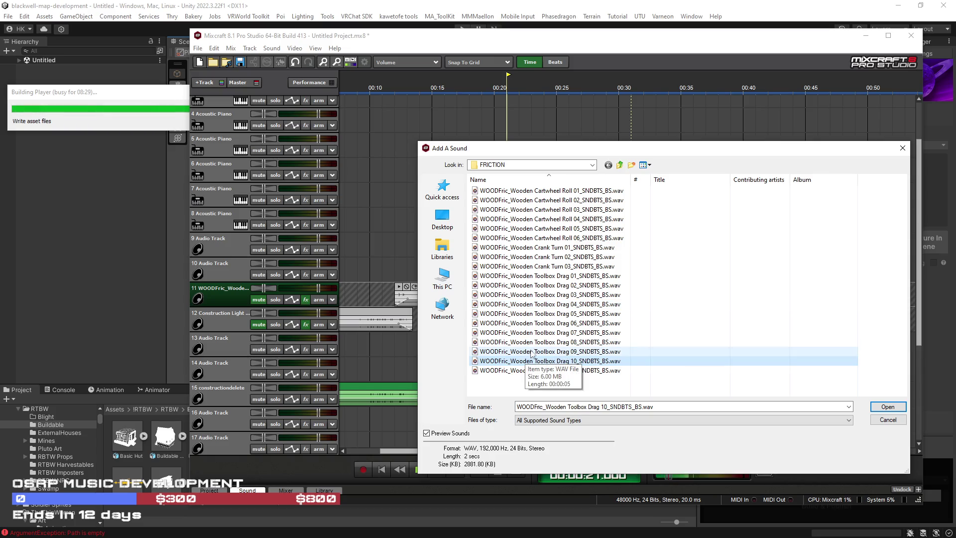
{"action": "left_click", "coordinate": [532, 322]}
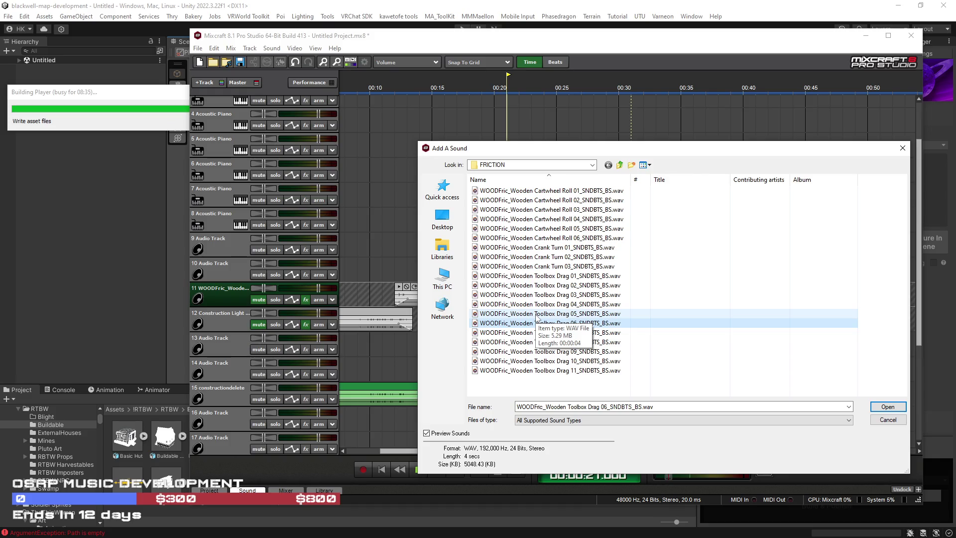
{"action": "left_click", "coordinate": [537, 314]}
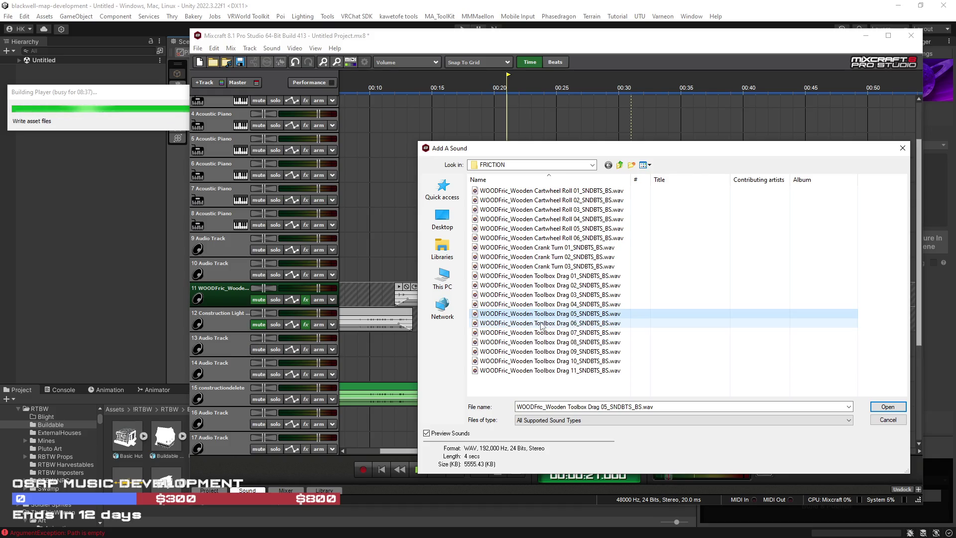
{"action": "left_click", "coordinate": [541, 304]}
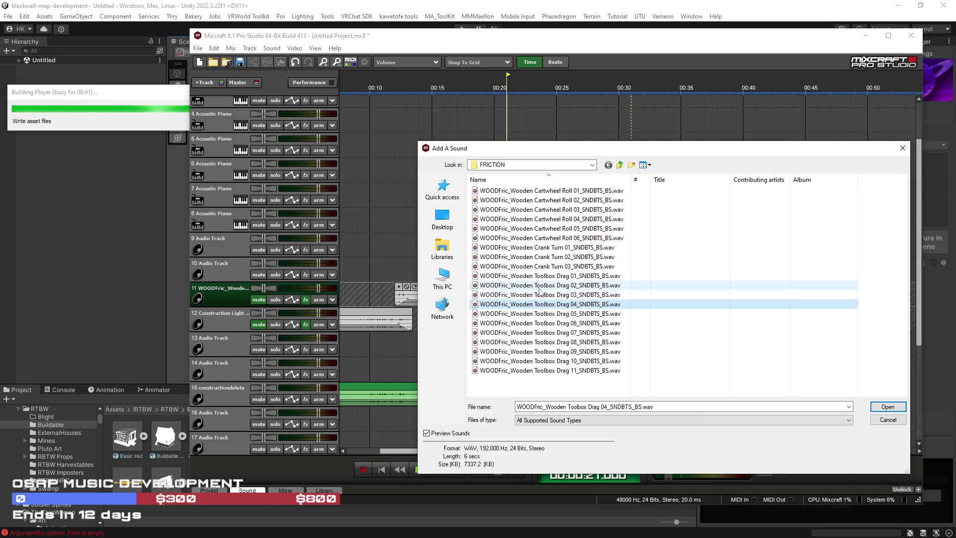
{"action": "left_click", "coordinate": [539, 287]}
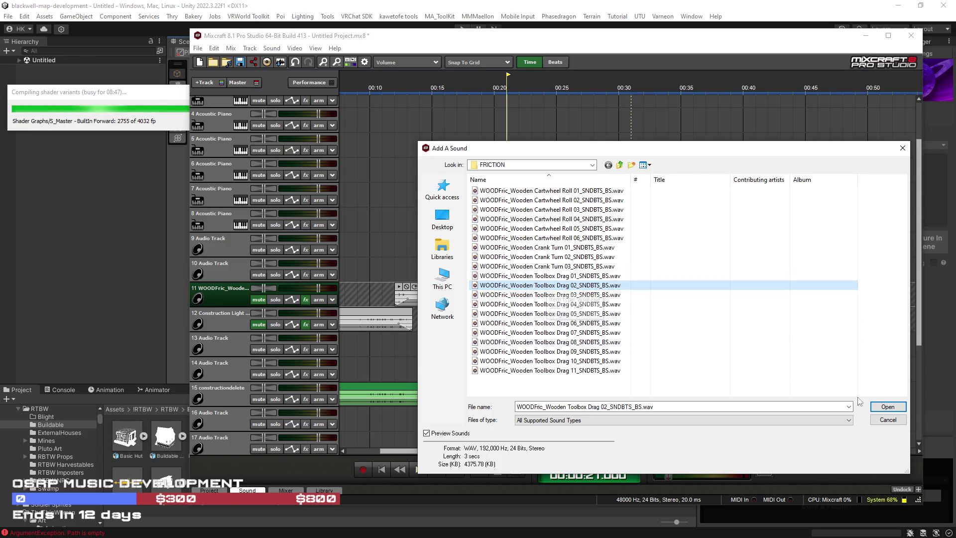
{"action": "left_click", "coordinate": [881, 408]}
Step: Insert Cartwheel Roll 05 and Cartwheel Roll 04 on track 11
{"action": "left_click", "coordinate": [272, 48]}
{"action": "left_click", "coordinate": [289, 58]}
{"action": "left_click", "coordinate": [535, 227]}
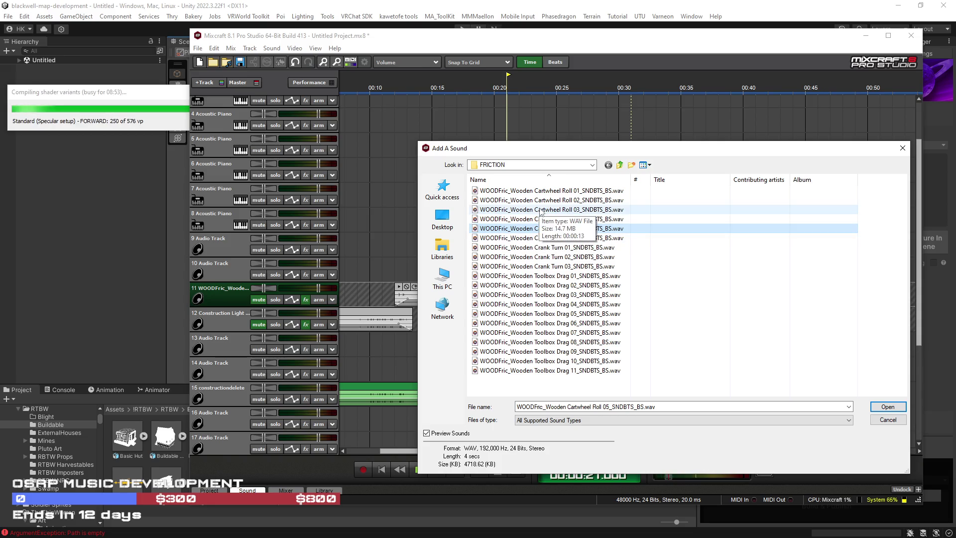
{"action": "left_click", "coordinate": [888, 407]}
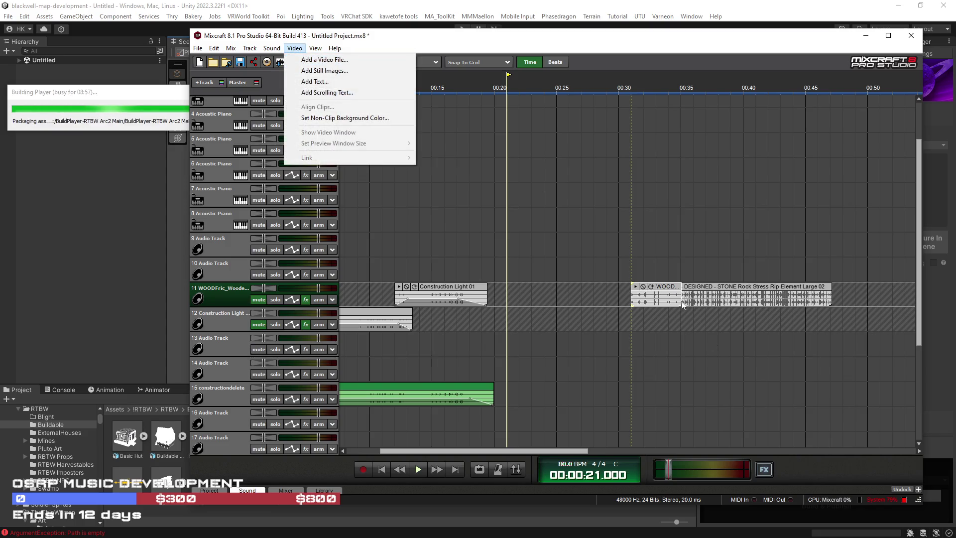
{"action": "left_click", "coordinate": [670, 469]}
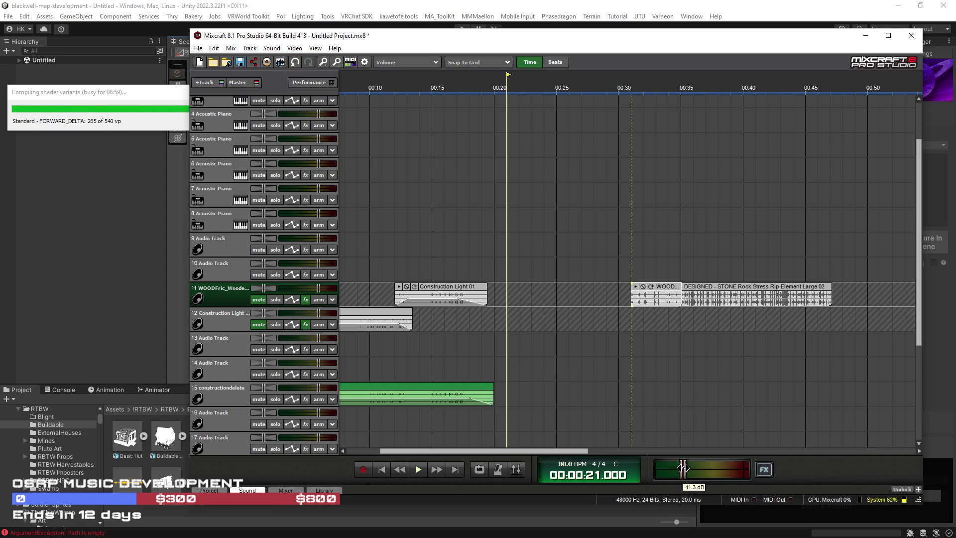
{"action": "left_click", "coordinate": [271, 48]}
{"action": "left_click", "coordinate": [289, 60]}
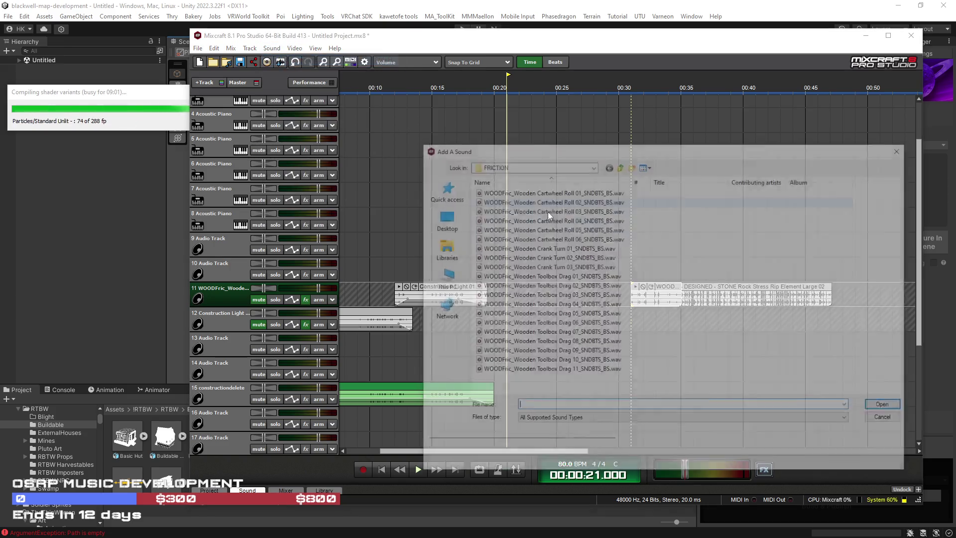
{"action": "left_click", "coordinate": [536, 219]}
{"action": "left_click", "coordinate": [888, 406]}
Step: Preview wooden IMPACT files including Manual Wooden Crank 04, then return to the Sounds folder
{"action": "left_click", "coordinate": [271, 48]}
{"action": "left_click", "coordinate": [294, 59]}
{"action": "left_click", "coordinate": [620, 166]}
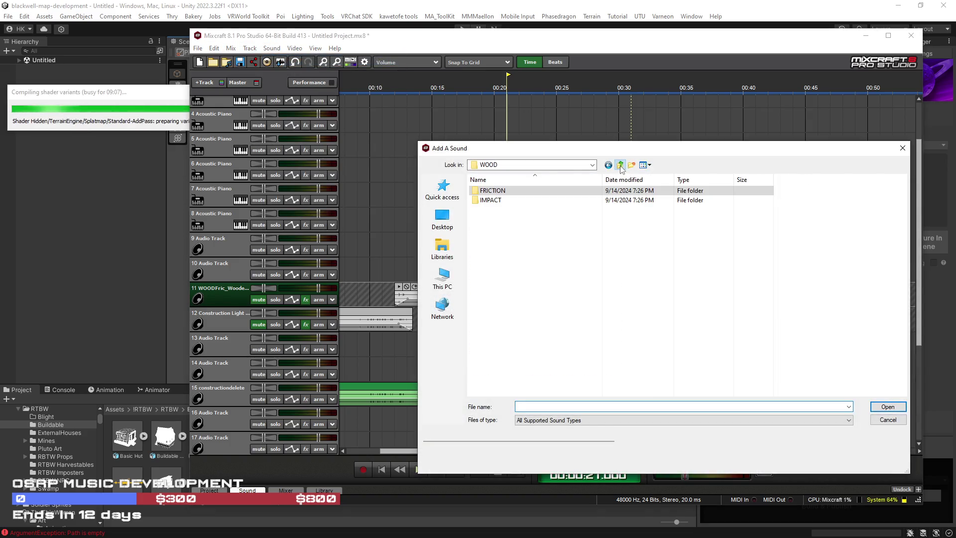
{"action": "double_click", "coordinate": [517, 200]}
{"action": "left_click", "coordinate": [535, 199]}
{"action": "left_click_drag", "start_coordinate": [546, 180], "coordinate": [635, 180]}
{"action": "left_click", "coordinate": [528, 219]}
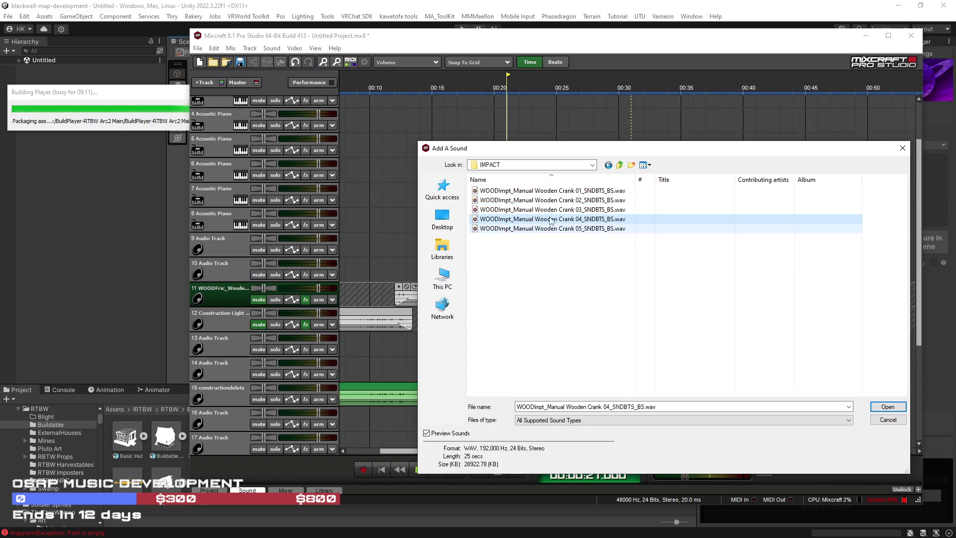
{"action": "left_click", "coordinate": [620, 166]}
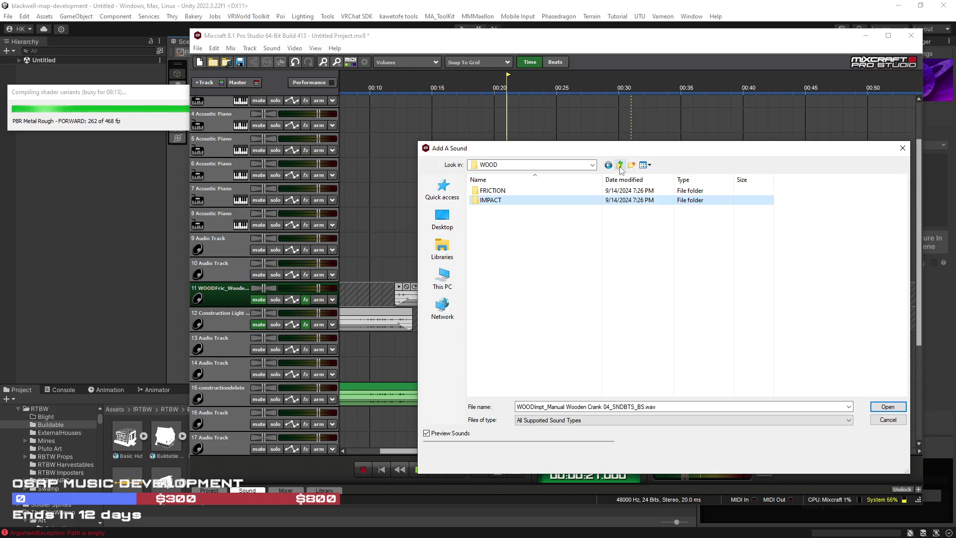
{"action": "left_click", "coordinate": [620, 168]}
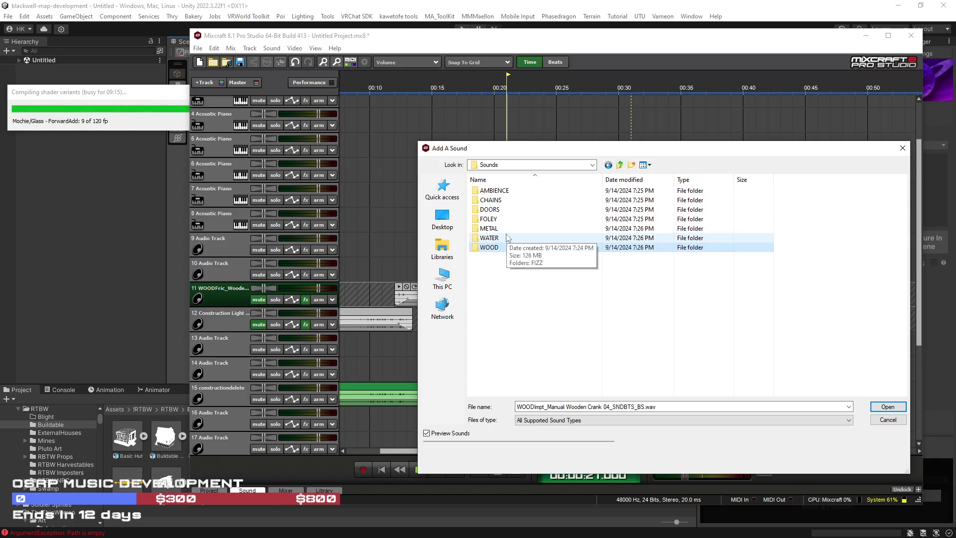
Step: Open FOLEY > PROP and preview Handling Various Tools 05, 11, 16 and Metal PickUp Drop 02
{"action": "double_click", "coordinate": [509, 219]}
{"action": "double_click", "coordinate": [509, 191]}
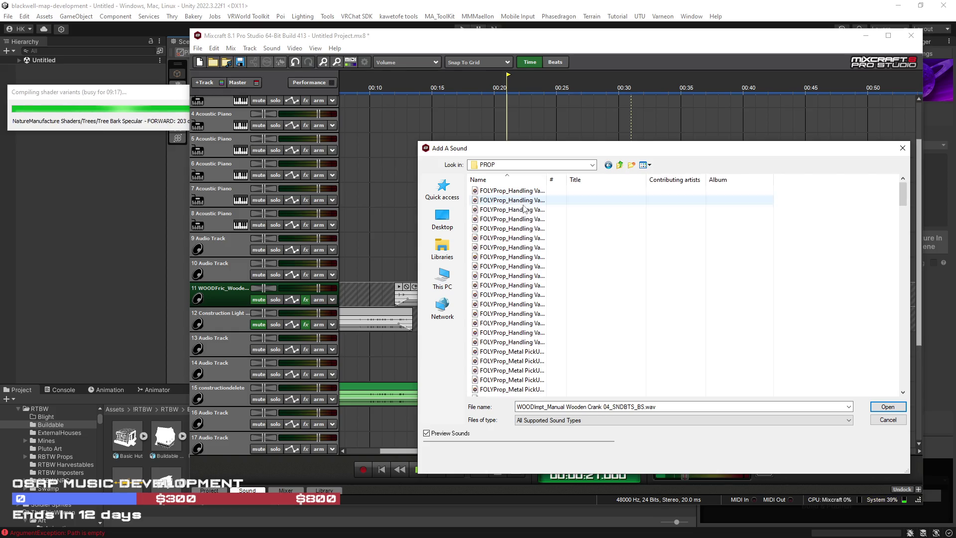
{"action": "left_click", "coordinate": [523, 228]}
{"action": "double_click", "coordinate": [548, 181]}
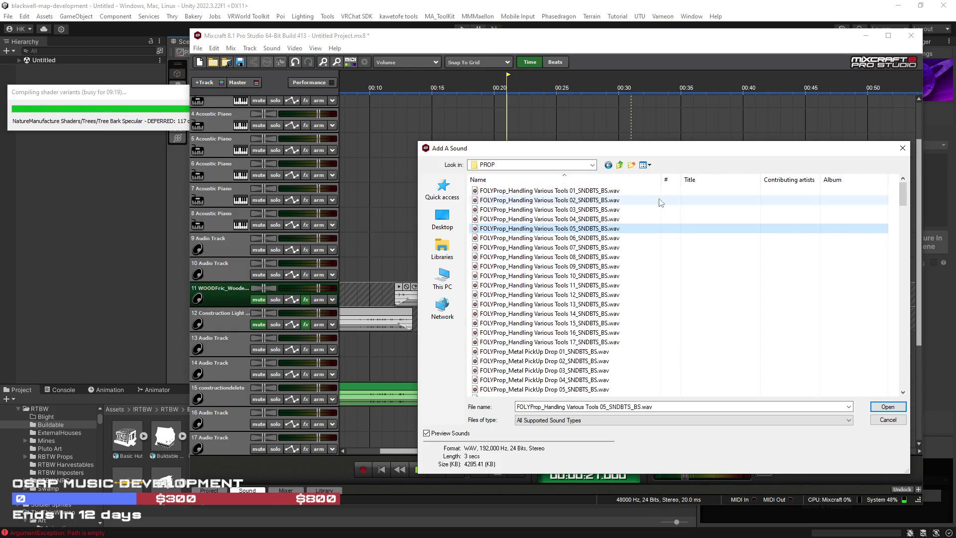
{"action": "left_click", "coordinate": [528, 284]}
{"action": "left_click", "coordinate": [528, 332]}
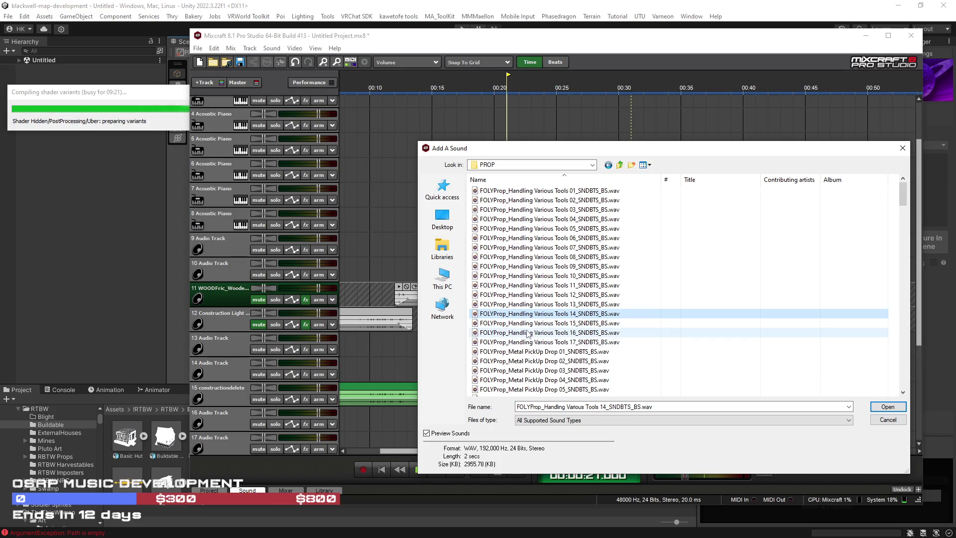
{"action": "left_click", "coordinate": [529, 361]}
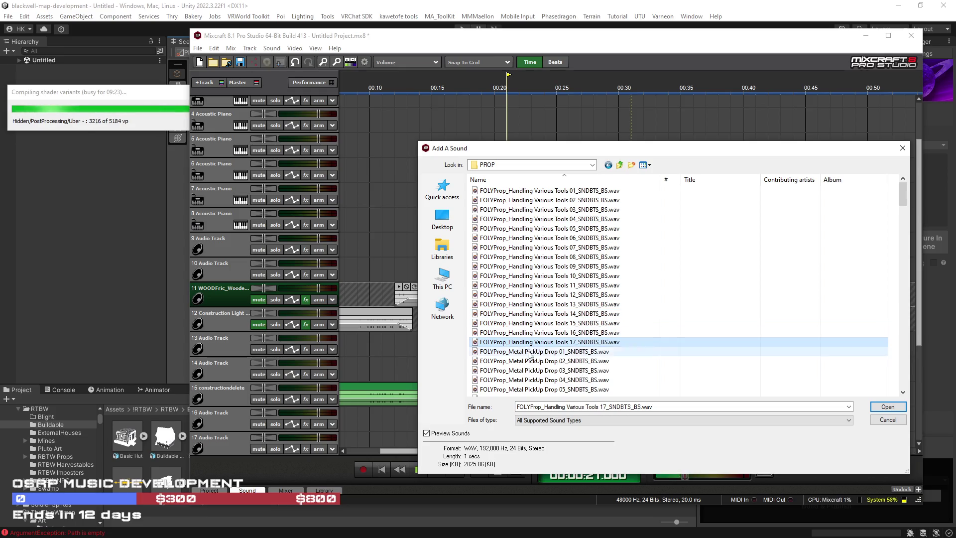
Step: Preview Metal PickUp Drop 04 and 05, insert Drop 05 on track 11, and reopen the browser
{"action": "scroll", "coordinate": [529, 348], "scroll_direction": "down", "scroll_amount": 3}
{"action": "left_click", "coordinate": [528, 297]}
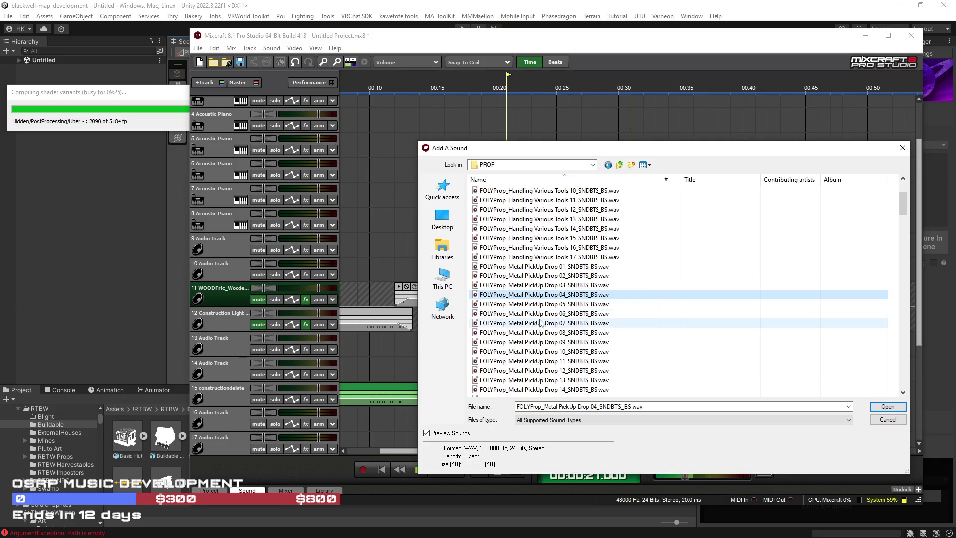
{"action": "left_click", "coordinate": [525, 305]}
{"action": "left_click", "coordinate": [881, 407]}
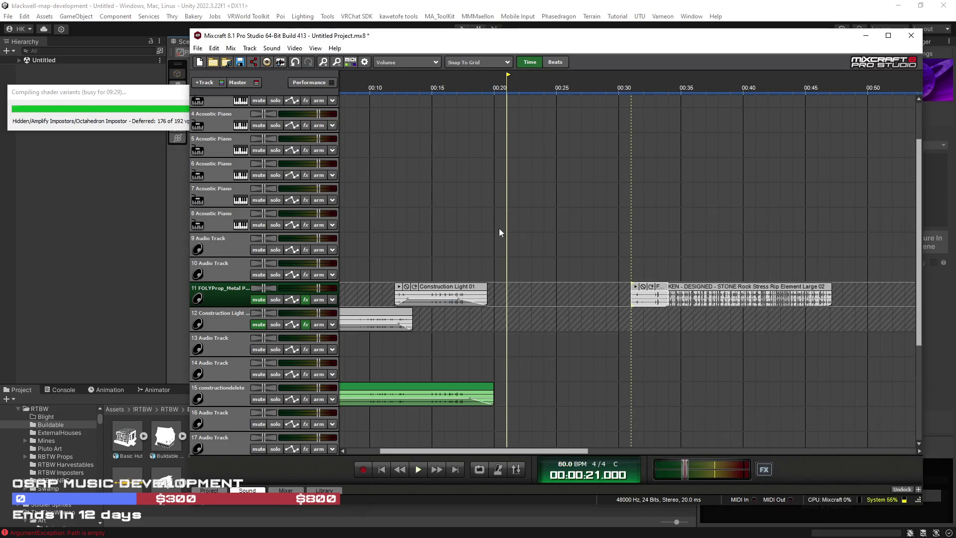
{"action": "left_click", "coordinate": [271, 48]}
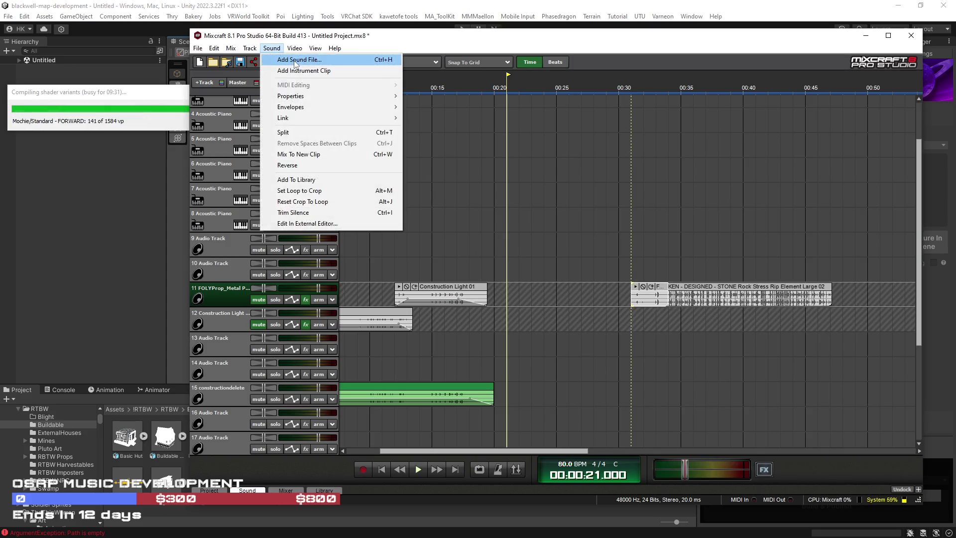
{"action": "left_click", "coordinate": [294, 64]}
{"action": "scroll", "coordinate": [556, 362], "scroll_direction": "down", "scroll_amount": 10}
{"action": "scroll", "coordinate": [556, 362], "scroll_direction": "down", "scroll_amount": 5}
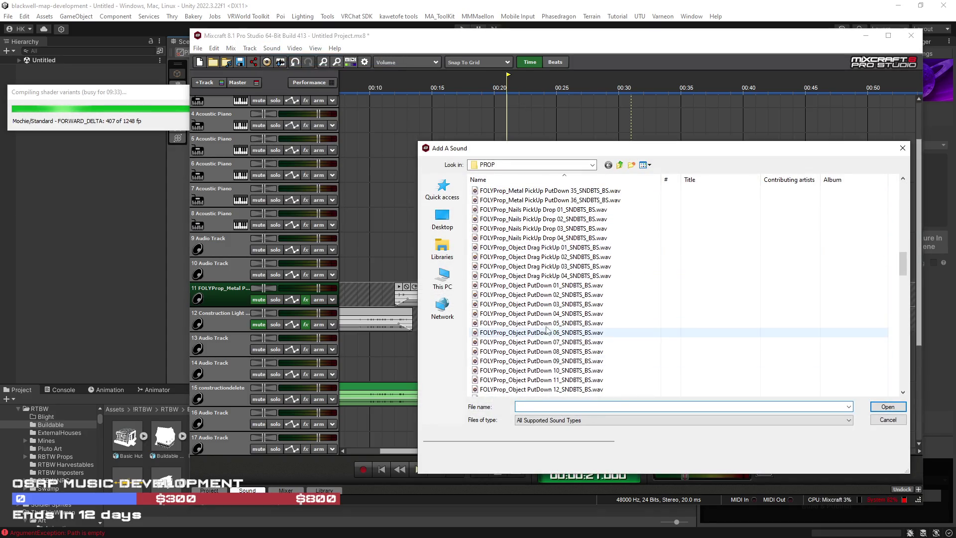